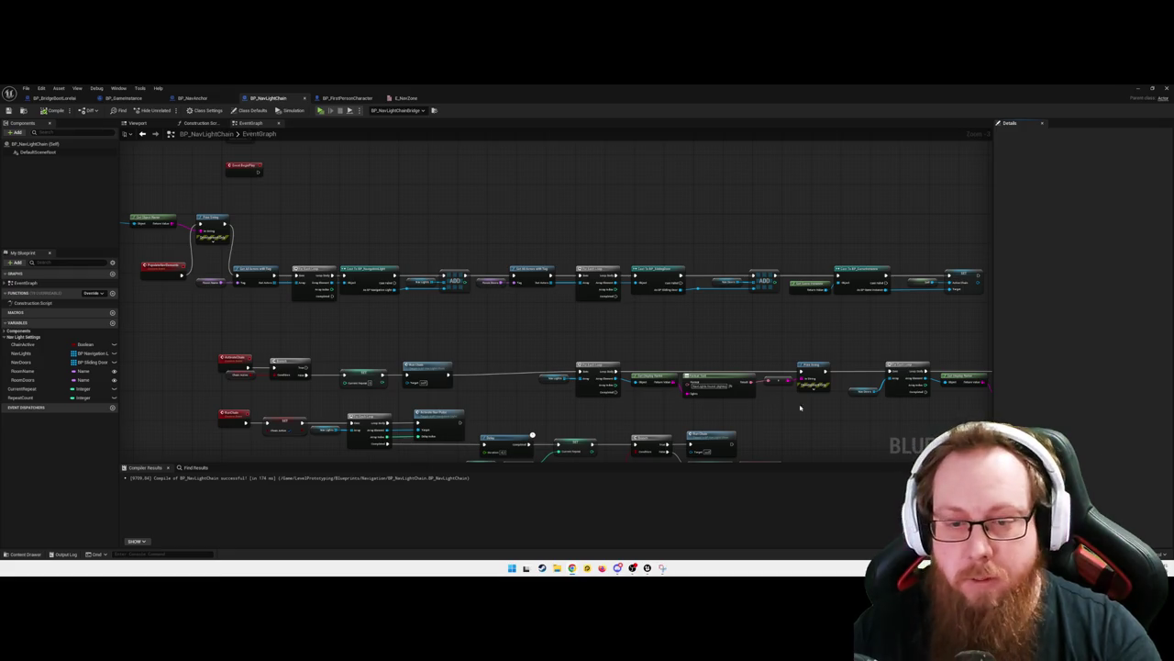
# Review the earlier graph screenshot, then pan the BP_NavLightChain graph to show the left nodes
pyautogui.click(663, 567)
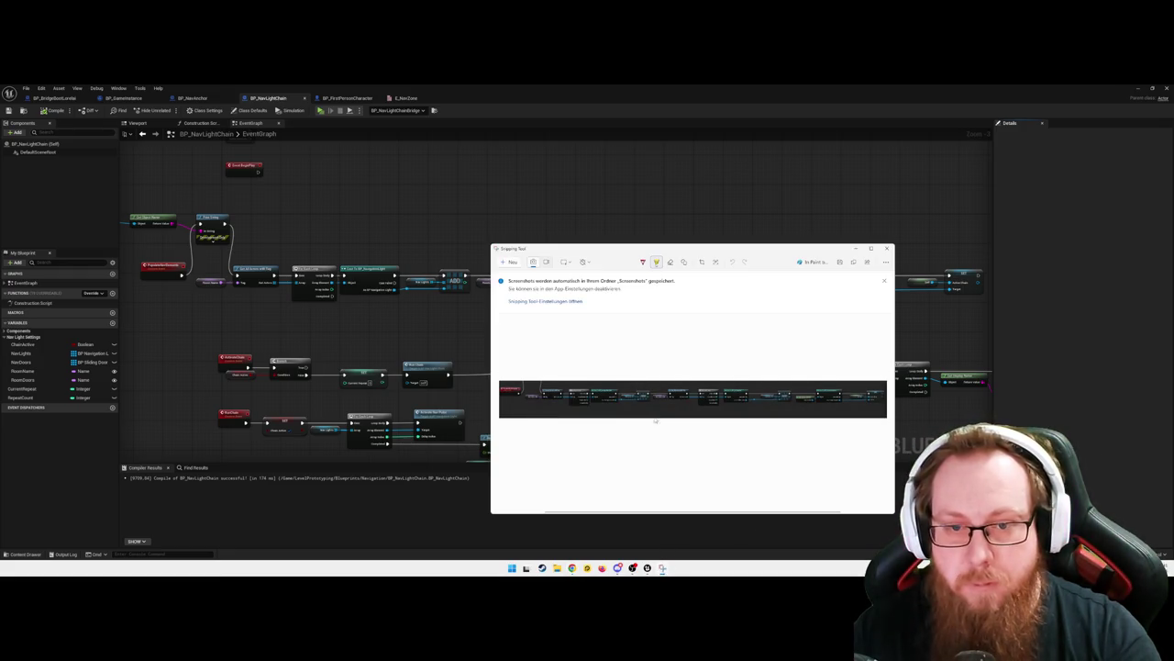
pyautogui.scroll(4, 679, 394)
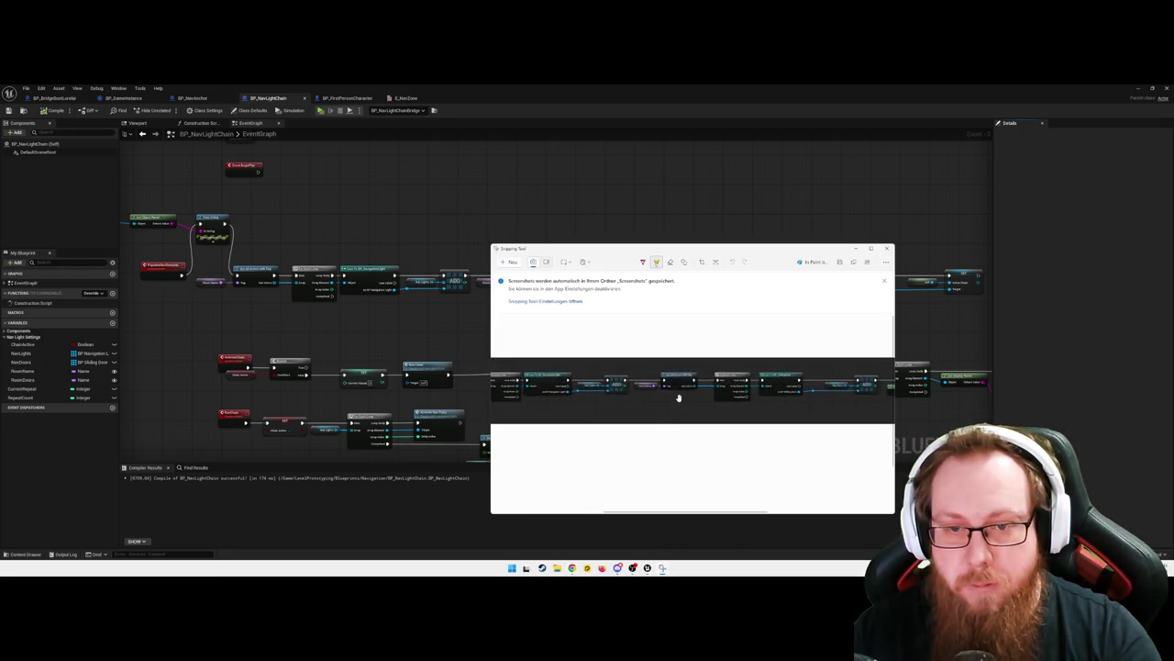
pyautogui.scroll(-5, 685, 396)
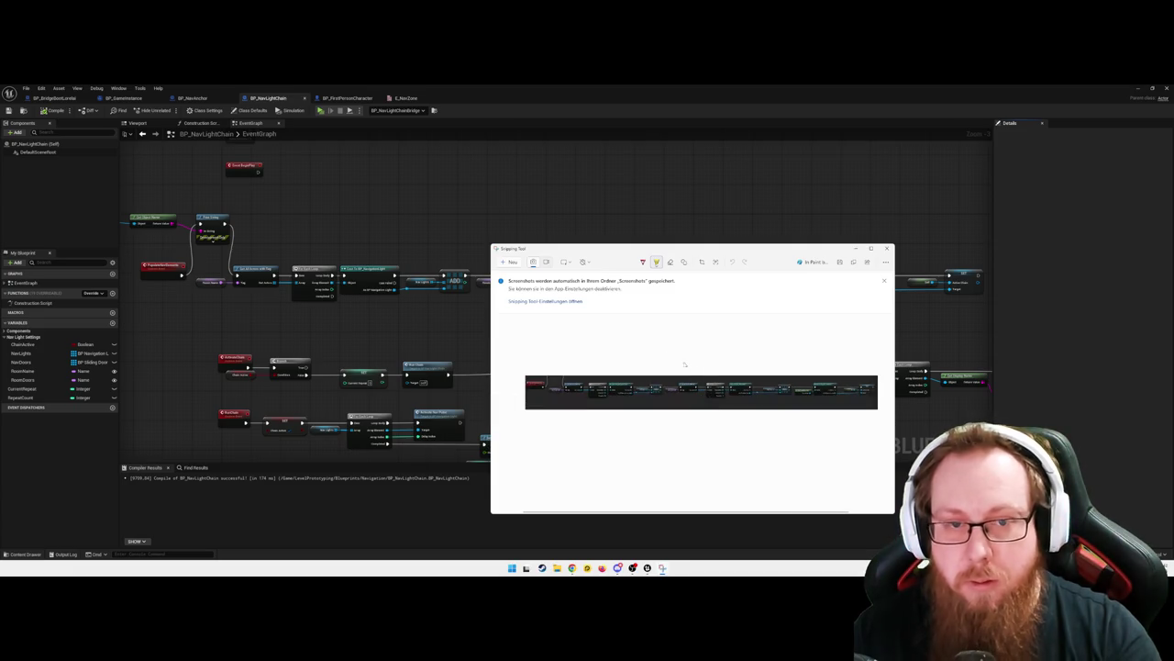
pyautogui.click(549, 196)
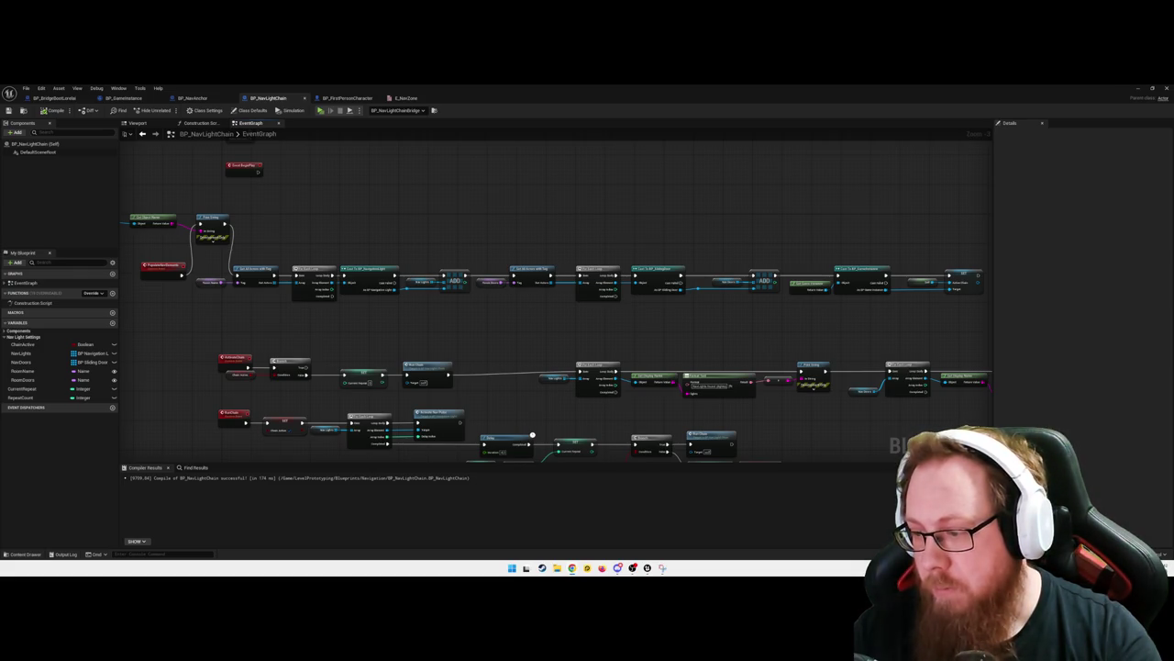
pyautogui.moveTo(330, 334)
pyautogui.mouseDown()
pyautogui.moveTo(438, 332)
pyautogui.moveTo(422, 334)
pyautogui.moveTo(465, 355)
pyautogui.moveTo(443, 352)
pyautogui.mouseUp()
pyautogui.scroll(2, 452, 315)
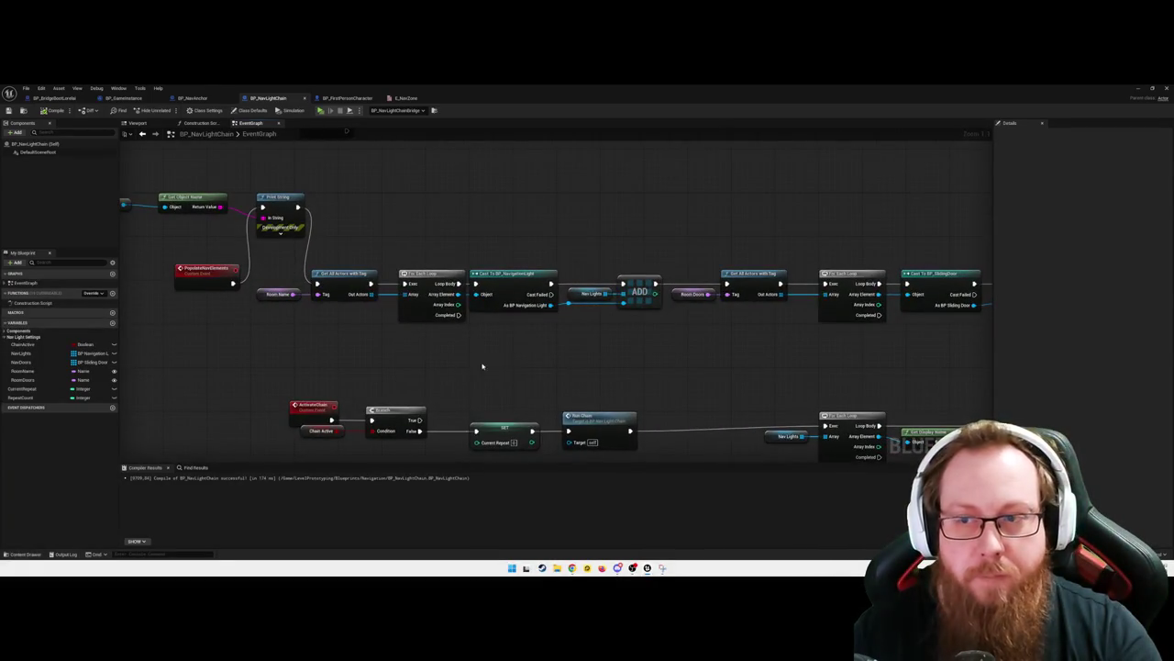
# Capture the first row of BP_NavLightChain graph nodes with Snipping Tool
pyautogui.click(663, 528)
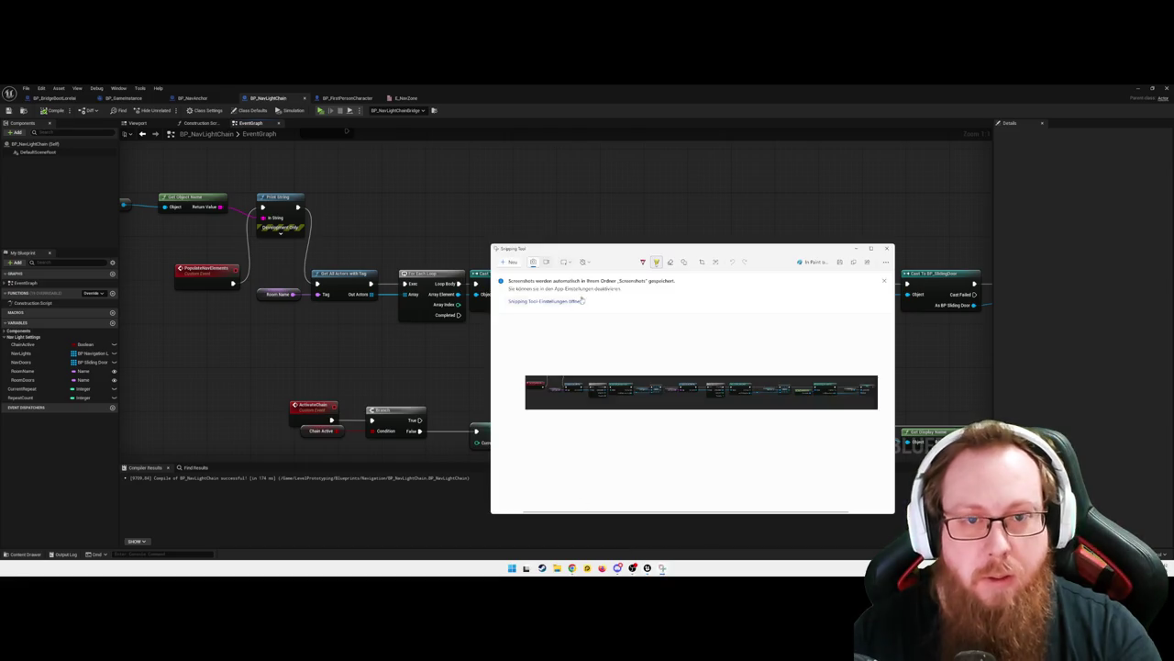
pyautogui.hotkey('alt', 'F4')
pyautogui.press('super+shift+s')
pyautogui.moveTo(148, 232)
pyautogui.mouseDown()
pyautogui.moveTo(361, 253)
pyautogui.moveTo(988, 366)
pyautogui.mouseUp()
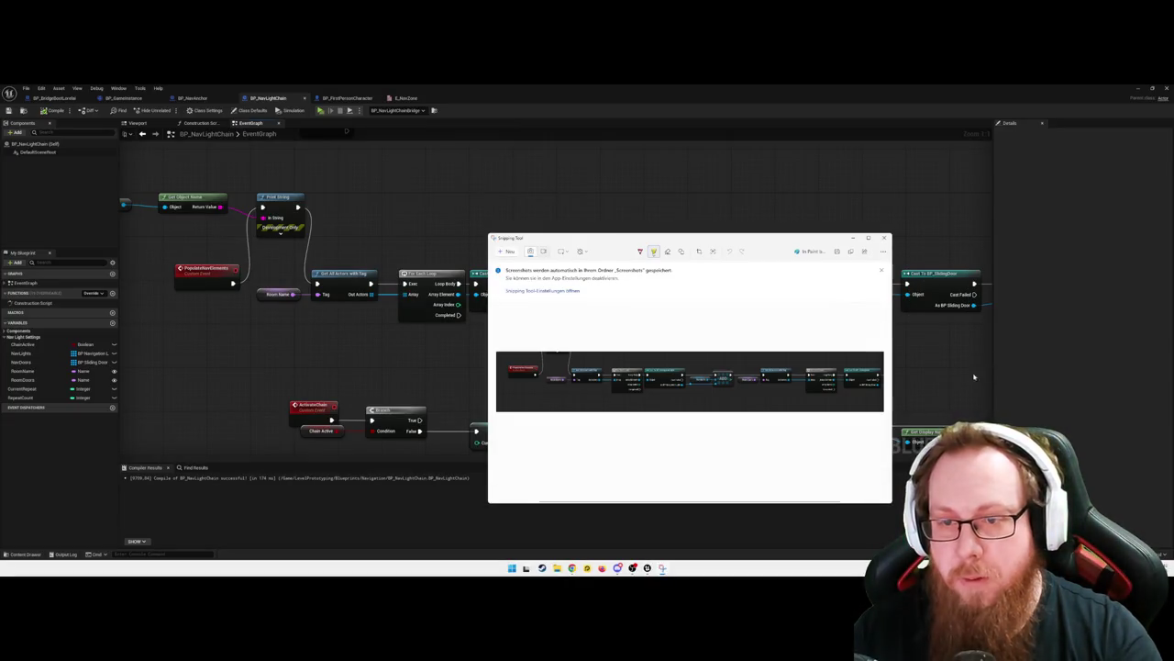
pyautogui.click(1057, 374)
# Capture the later BP_NavLightChain nodes that cast to BP_GameInstance
pyautogui.moveTo(915, 370)
pyautogui.mouseDown()
pyautogui.moveTo(609, 361)
pyautogui.moveTo(713, 367)
pyautogui.moveTo(652, 370)
pyautogui.mouseUp()
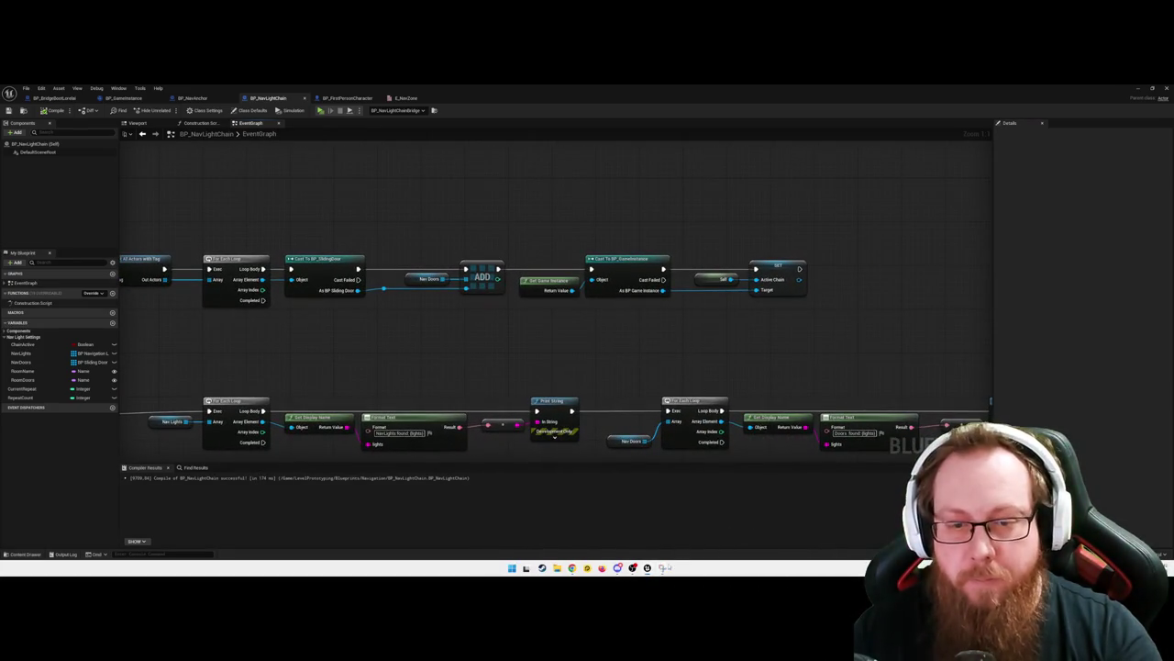
pyautogui.click(664, 567)
pyautogui.click(509, 252)
pyautogui.moveTo(391, 236)
pyautogui.mouseDown()
pyautogui.moveTo(795, 338)
pyautogui.moveTo(834, 335)
pyautogui.mouseUp()
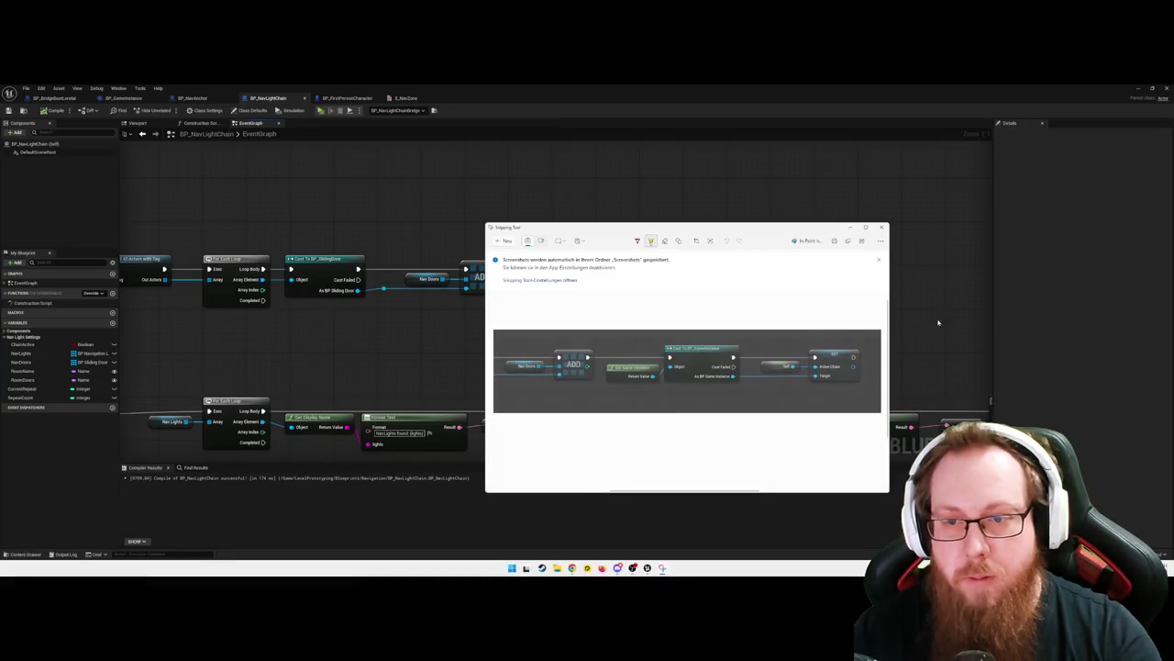
pyautogui.click(939, 325)
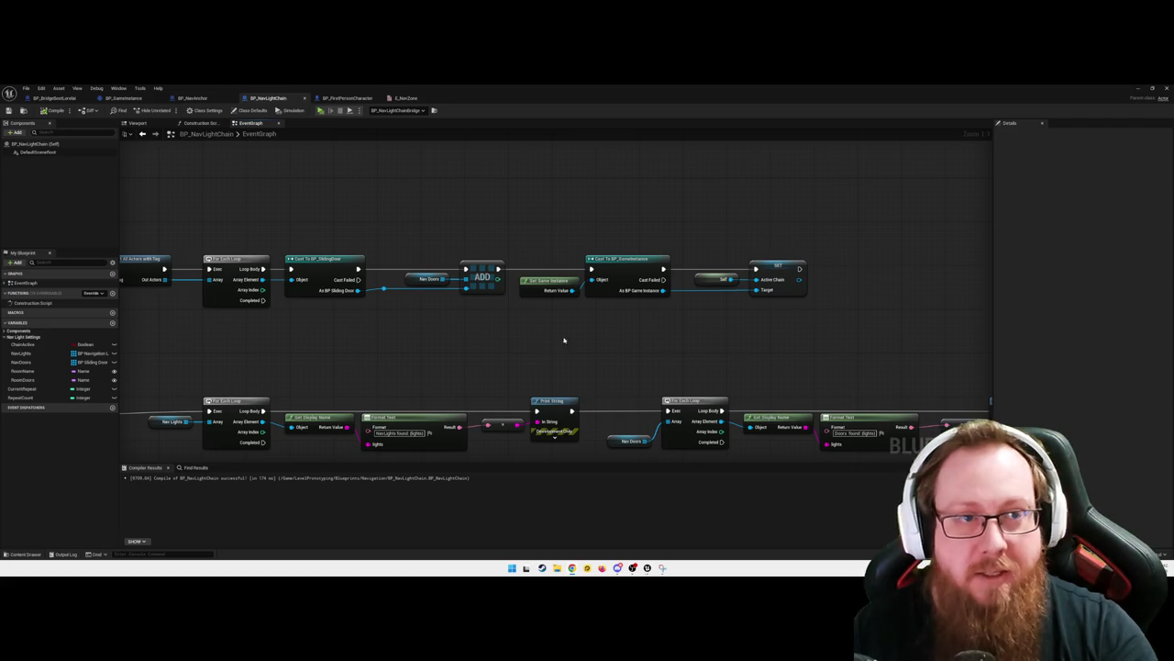
# Switch to BP_NavAnchor's event graph
pyautogui.moveTo(564, 340); pyautogui.dragTo(677, 330)
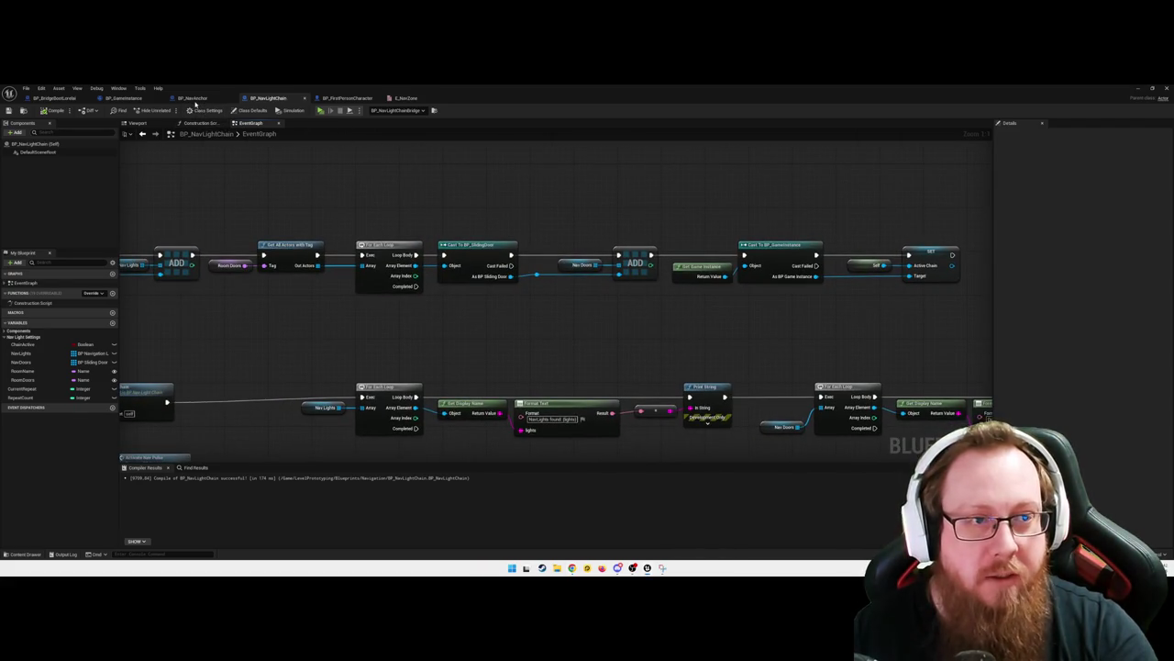
pyautogui.click(195, 99)
pyautogui.scroll(3, 566, 323)
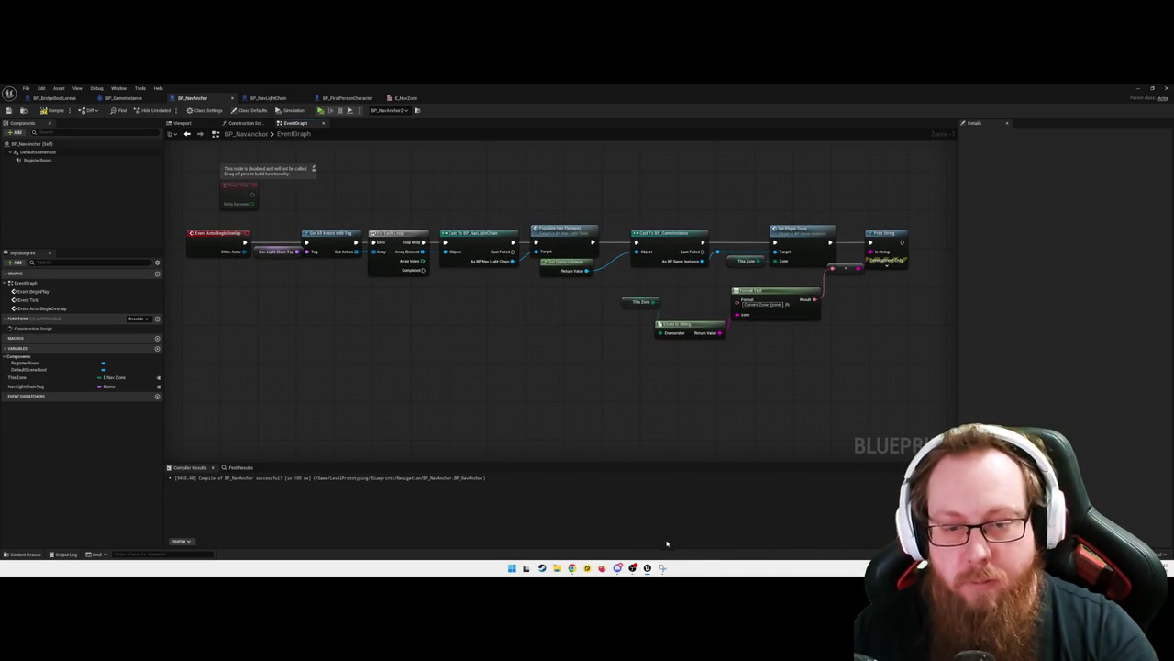
# Snip BP_NavAnchor's overlap graph, then switch to BP_GameInstance's SetNavTarget function
pyautogui.click(662, 569)
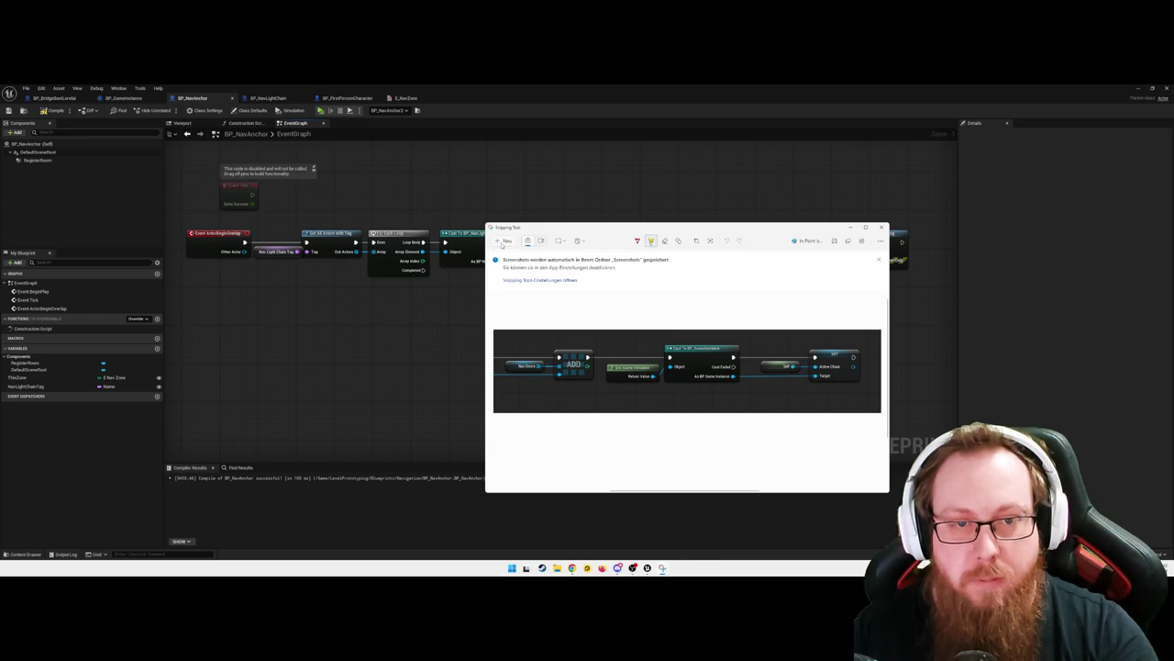
pyautogui.click(505, 240)
pyautogui.moveTo(184, 209)
pyautogui.mouseDown()
pyautogui.moveTo(830, 316)
pyautogui.moveTo(917, 372)
pyautogui.mouseUp()
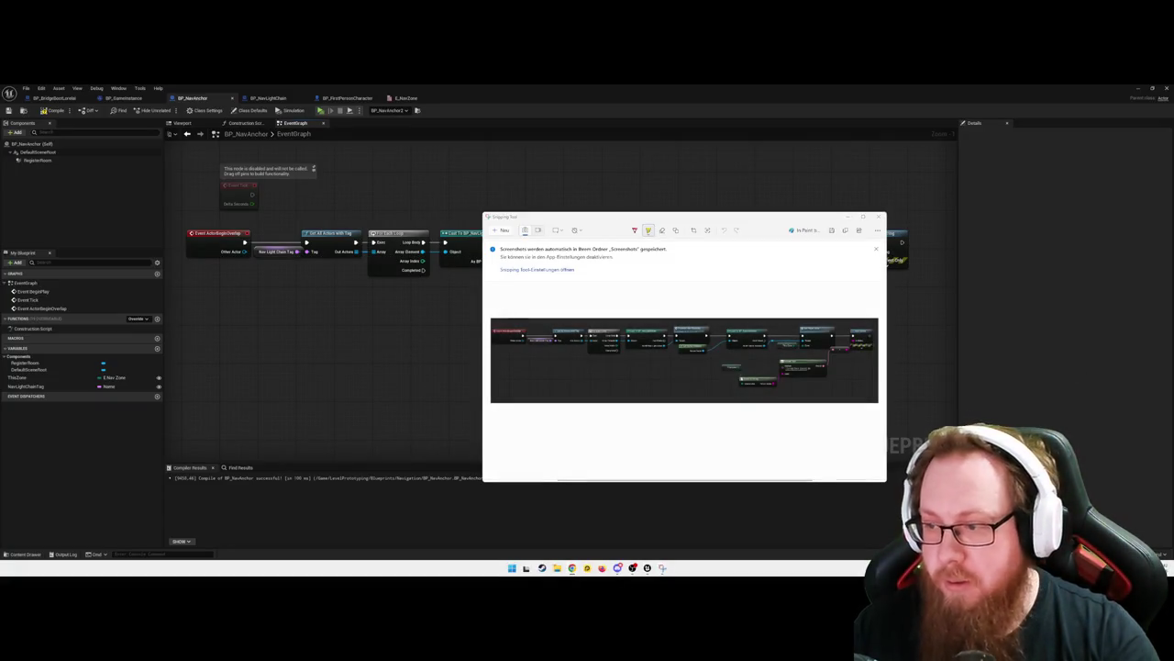
pyautogui.click(991, 336)
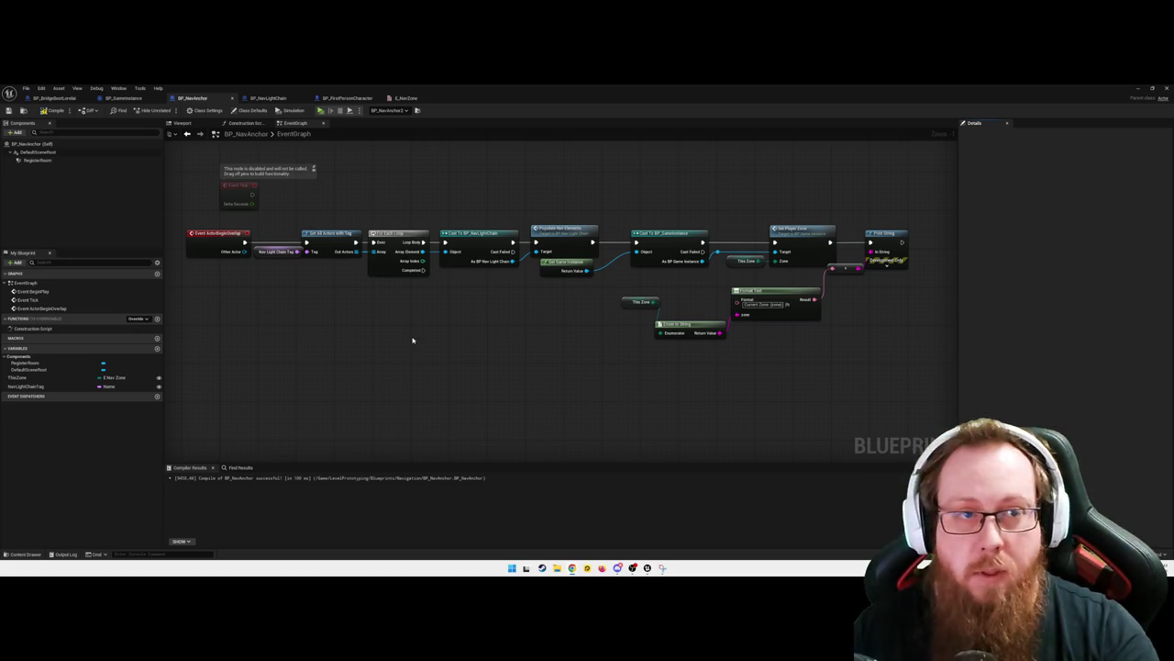
pyautogui.click(125, 99)
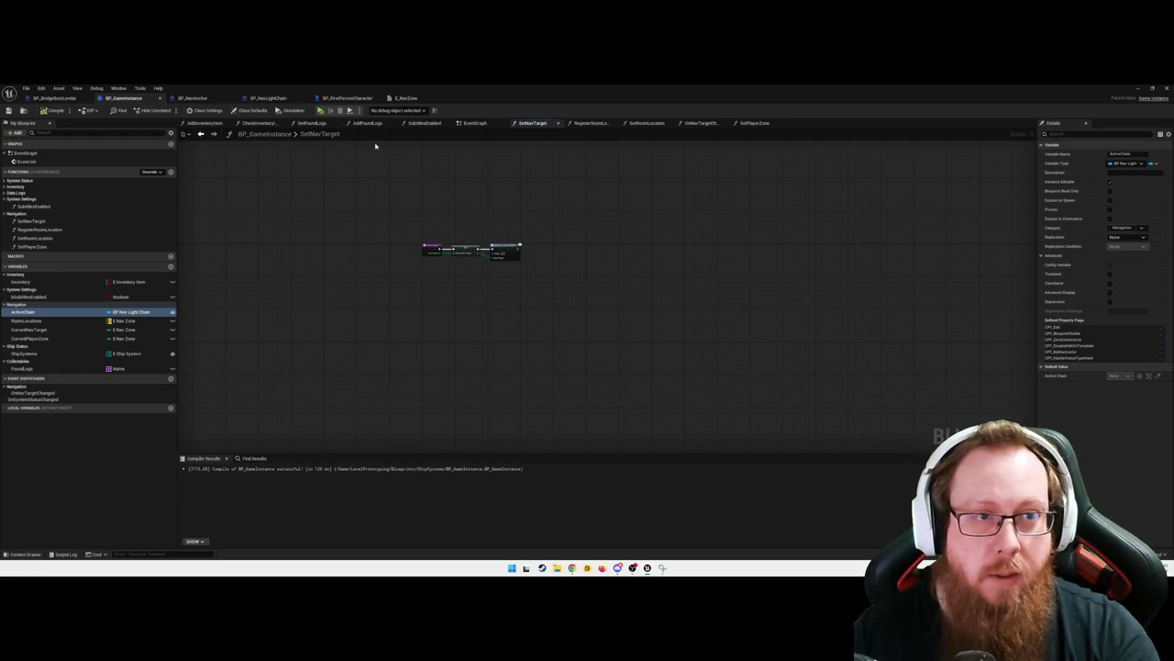
# Center BP_GameInstance's Event Init comment in the EventGraph, then go to BP_FirstPersonCharacter
pyautogui.click(473, 123)
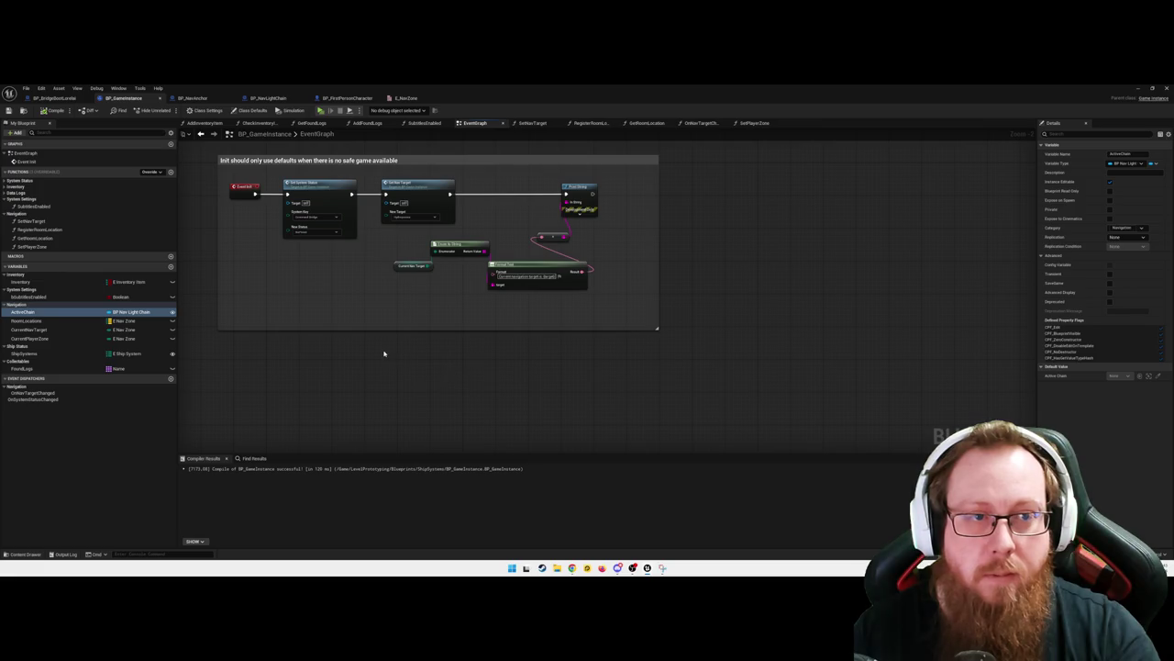
pyautogui.moveTo(423, 349)
pyautogui.mouseDown()
pyautogui.moveTo(495, 391)
pyautogui.moveTo(509, 412)
pyautogui.mouseUp()
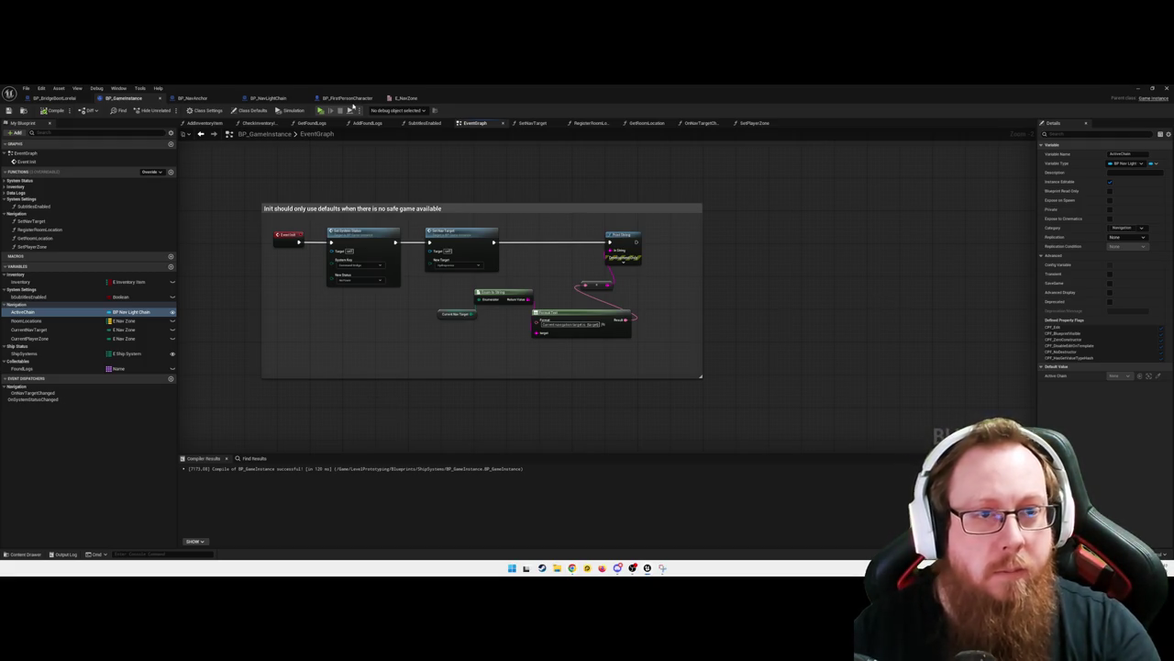
pyautogui.click(349, 98)
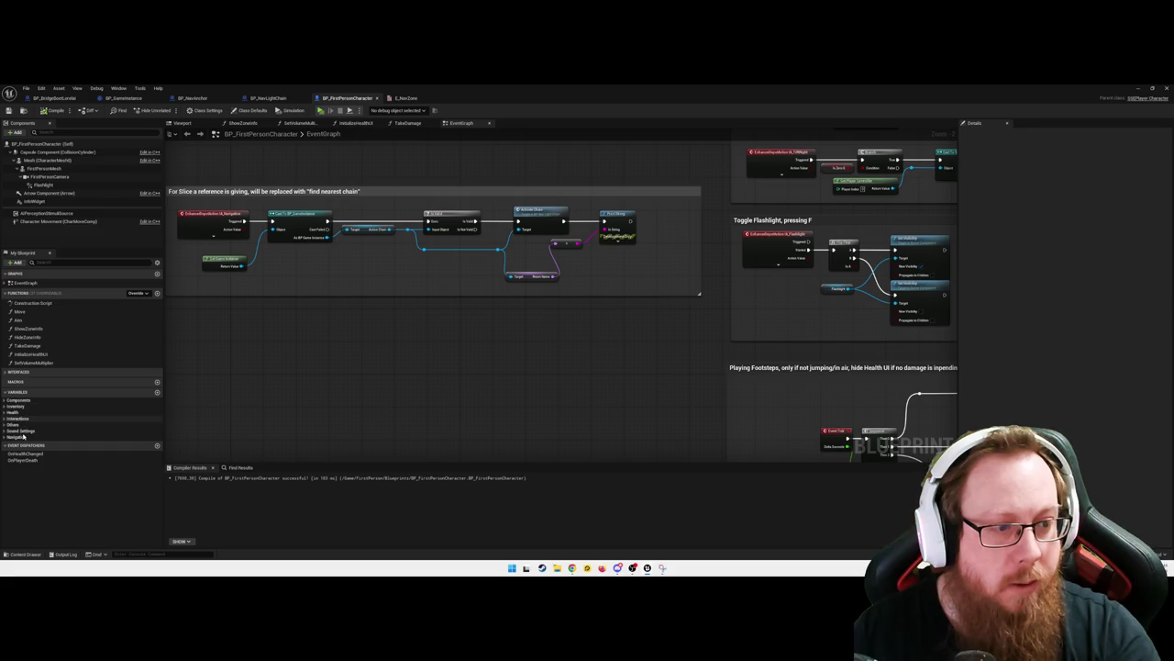
# Expand the Navigation variables to reveal ActiveChain and snip the commented navigation graph
pyautogui.click(6, 437)
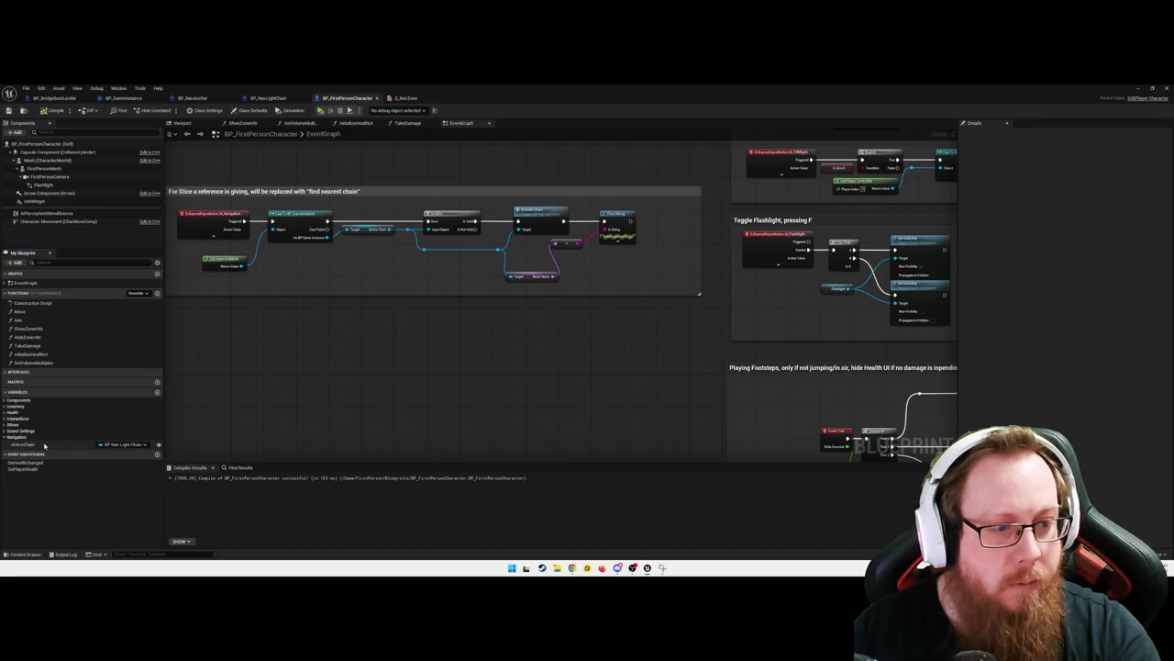
pyautogui.moveTo(372, 380); pyautogui.dragTo(418, 374)
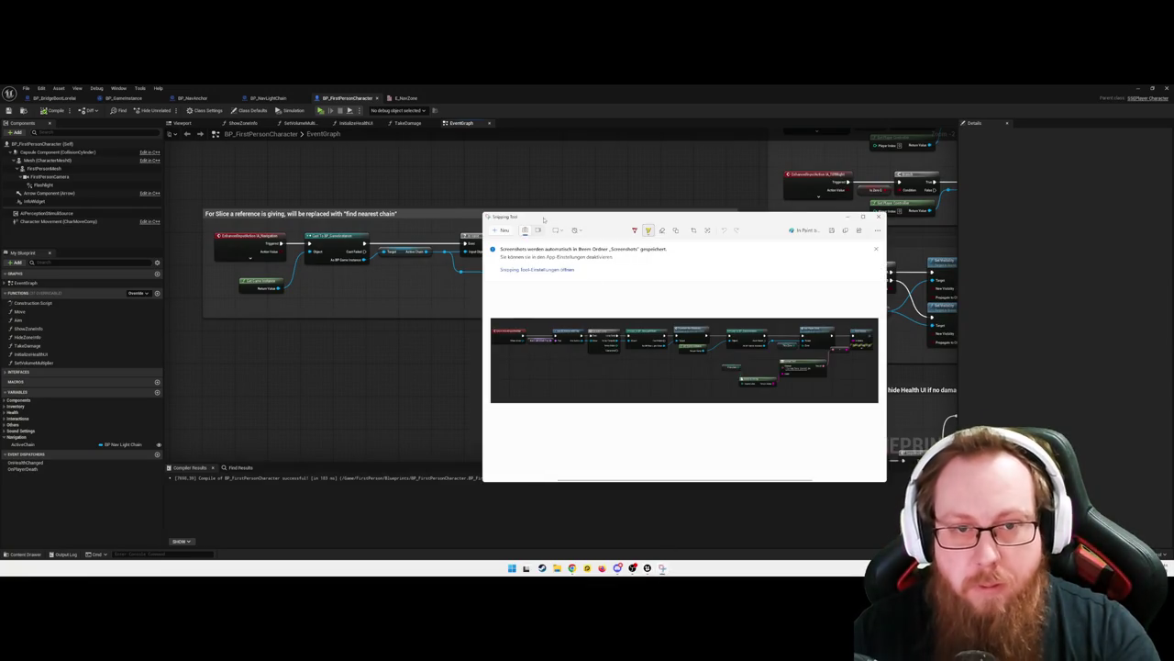
pyautogui.click(503, 234)
pyautogui.moveTo(189, 189)
pyautogui.mouseDown()
pyautogui.moveTo(374, 253)
pyautogui.moveTo(752, 350)
pyautogui.mouseUp()
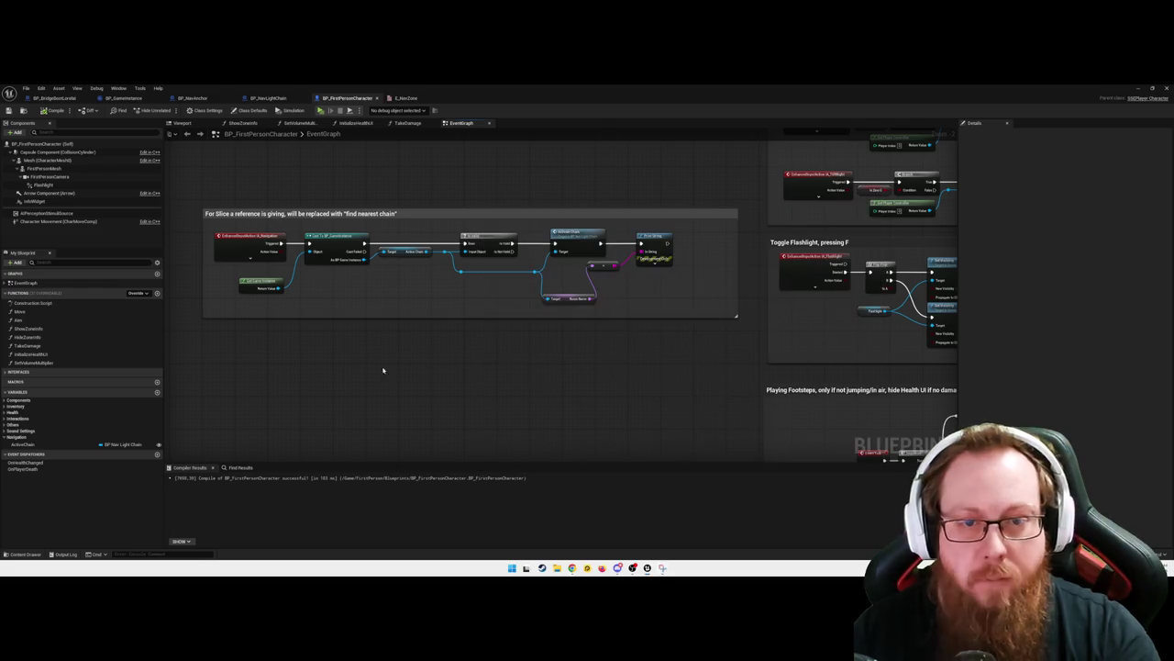
pyautogui.click(383, 370)
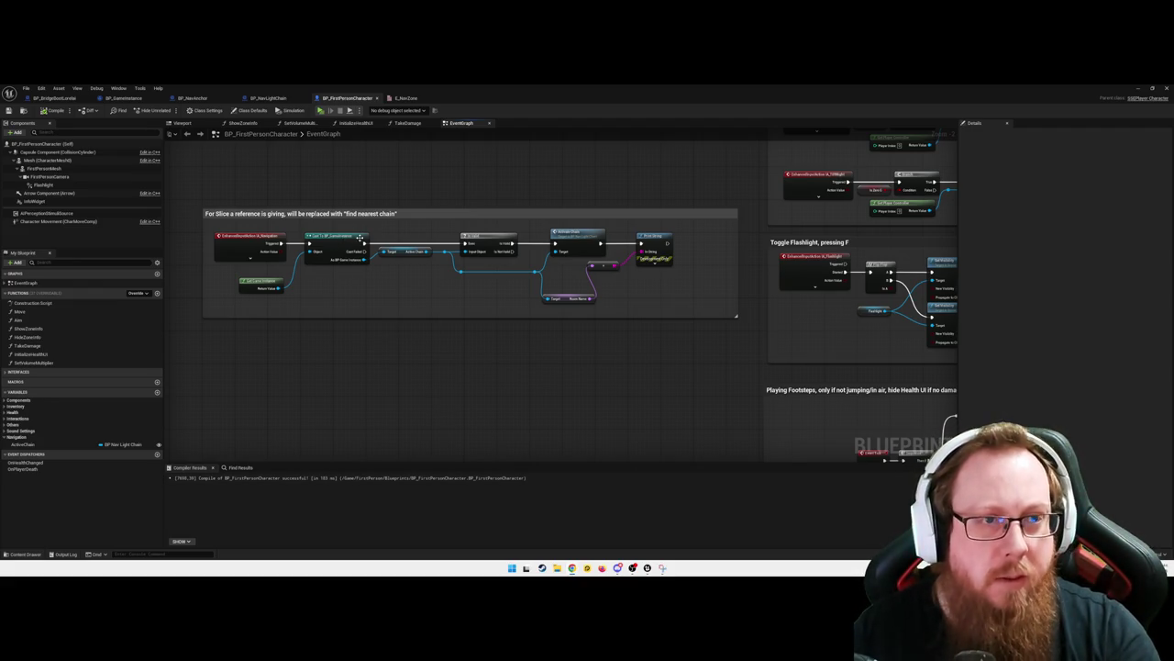
# Confirm BP_GameInstance's ActiveChain variable name unchanged, then return to BP_NavLightChain's graph
pyautogui.click(124, 97)
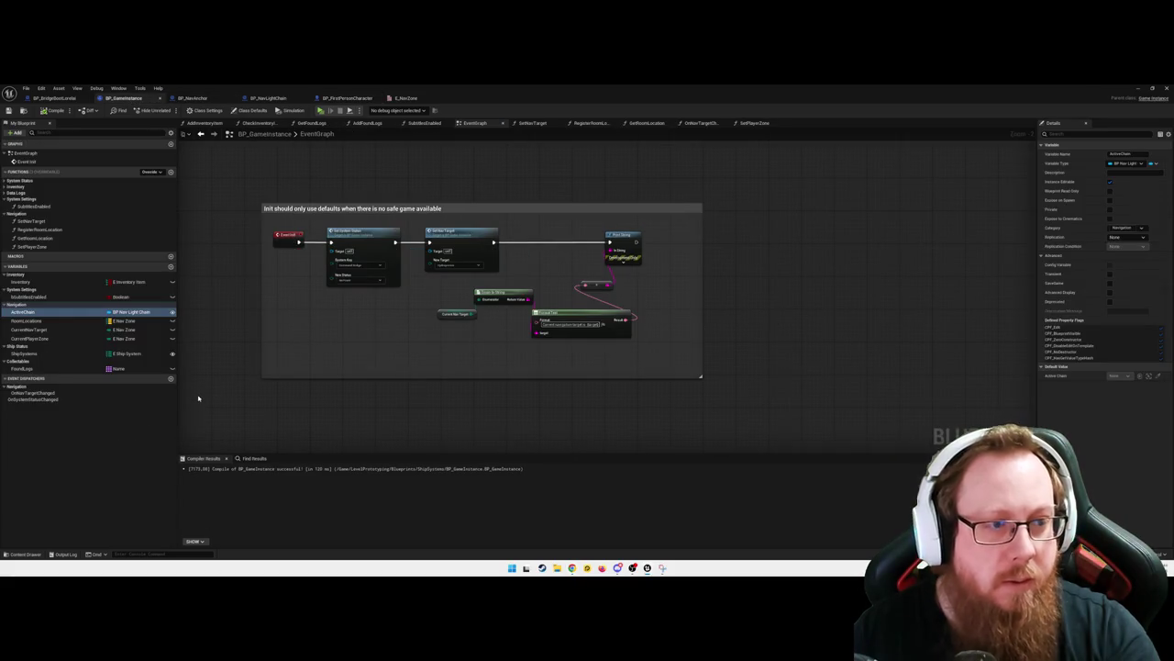
pyautogui.click(24, 312)
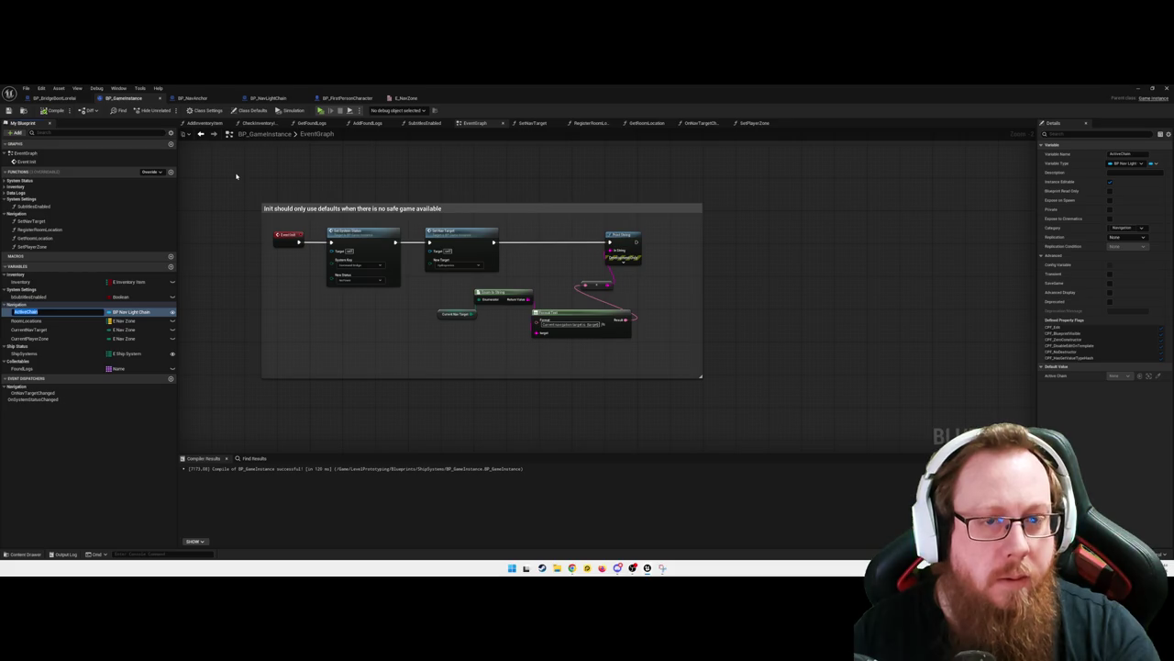
pyautogui.click(226, 268)
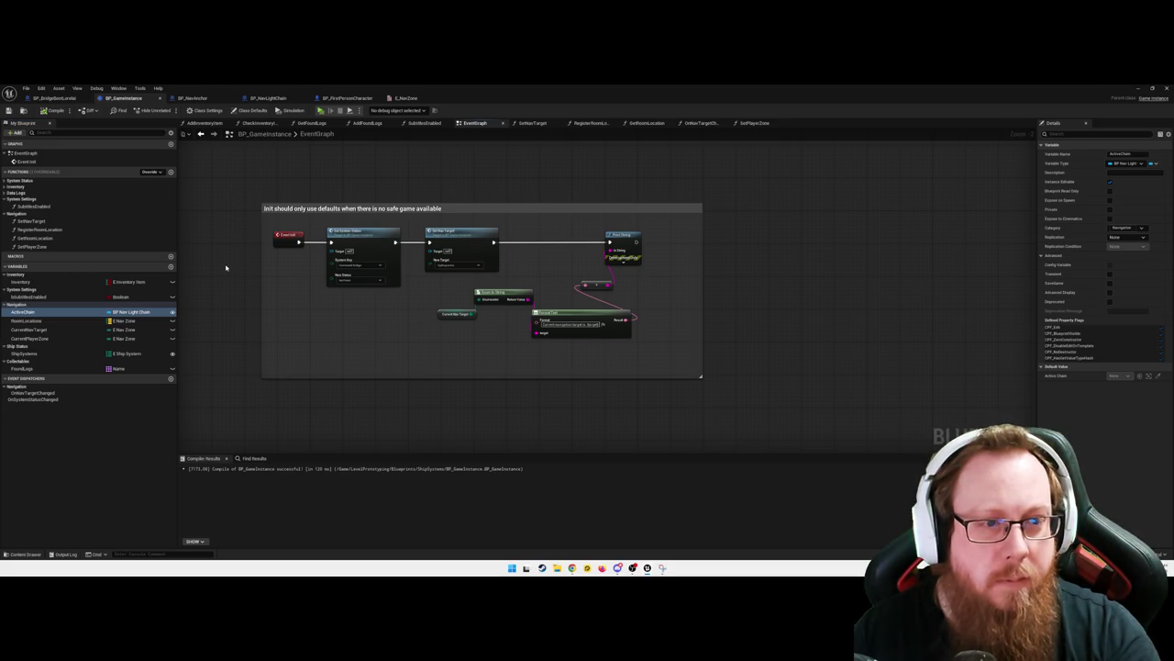
pyautogui.click(68, 313)
pyautogui.click(1089, 402)
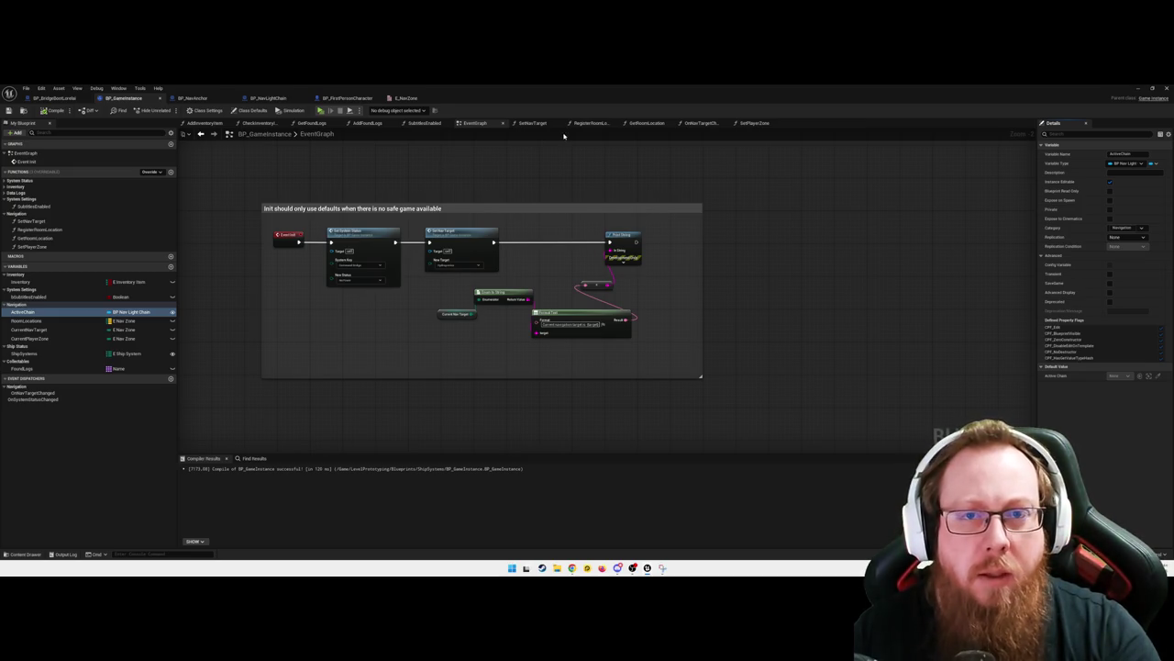
pyautogui.click(268, 97)
pyautogui.moveTo(785, 315)
pyautogui.mouseDown()
pyautogui.moveTo(690, 308)
pyautogui.moveTo(739, 312)
pyautogui.mouseUp()
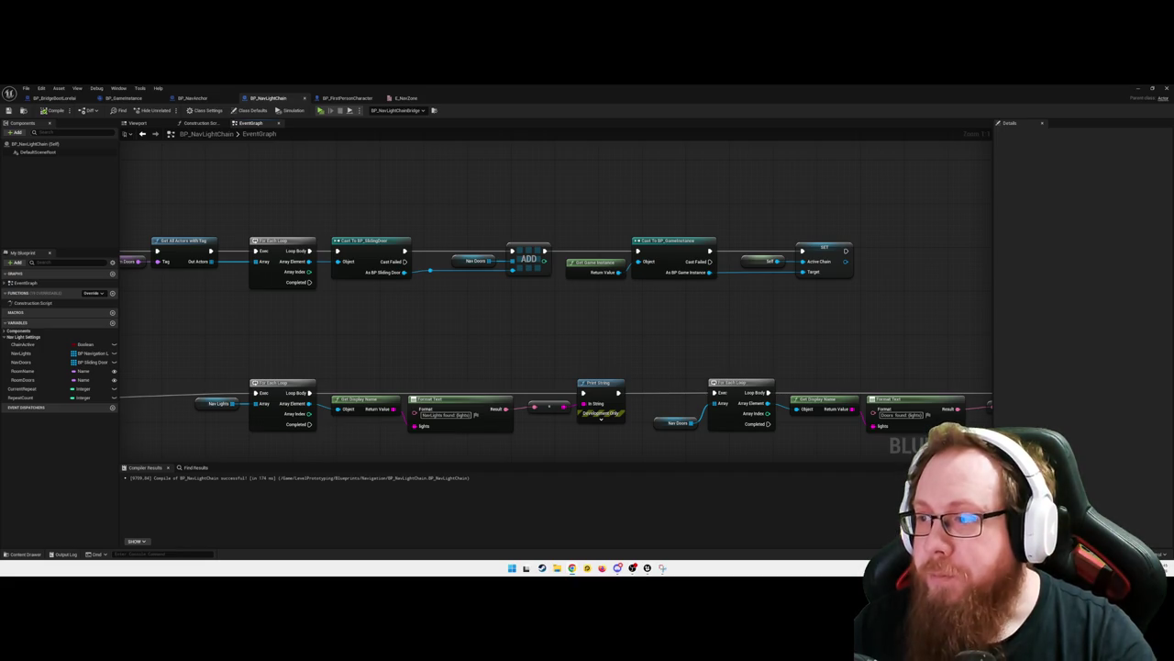
# Delete the Set Active Chain, Self and Cast To BP_GameInstance nodes, then compile
pyautogui.moveTo(539, 336); pyautogui.dragTo(533, 335)
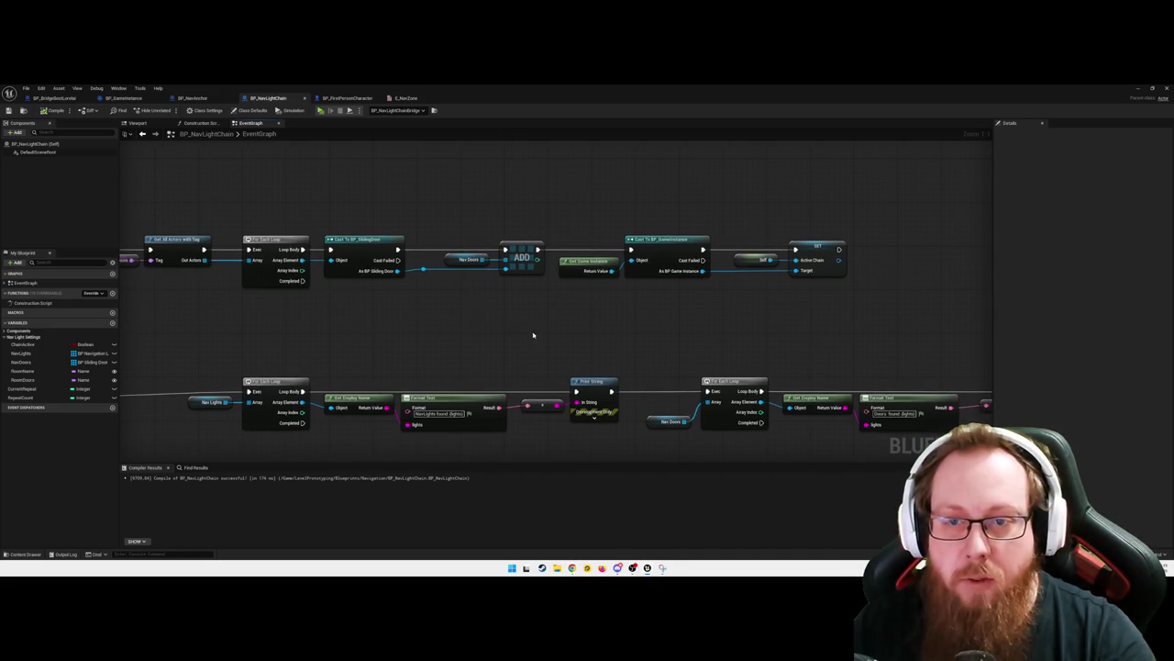
pyautogui.moveTo(734, 210); pyautogui.dragTo(839, 327)
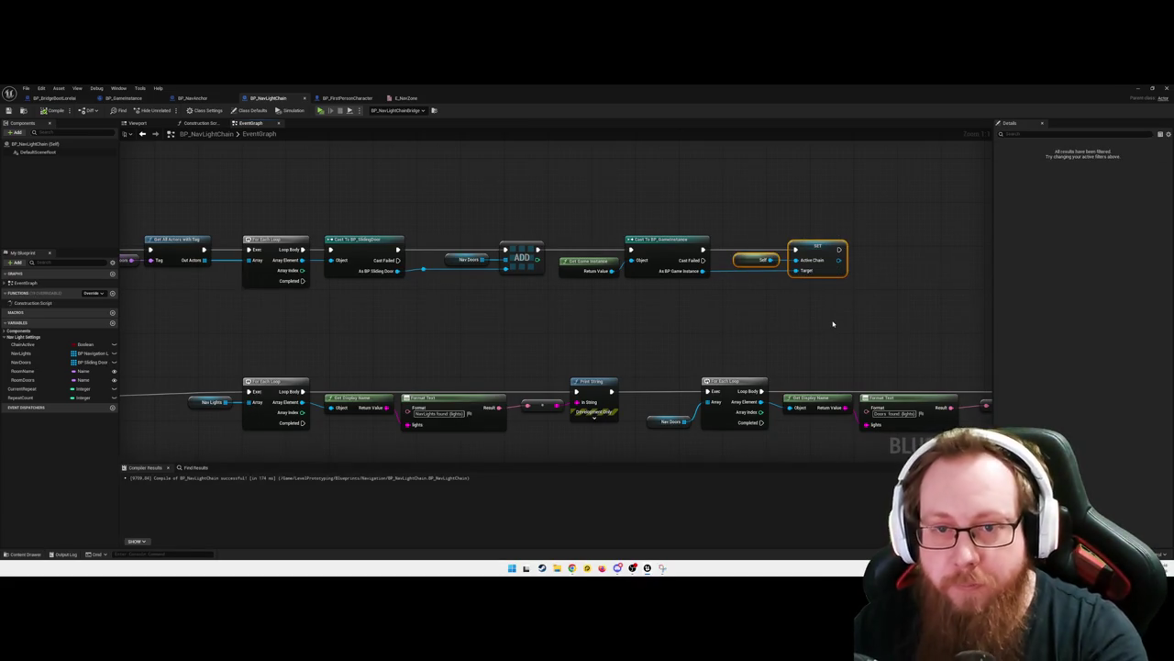
pyautogui.press('Delete')
pyautogui.moveTo(569, 210); pyautogui.dragTo(699, 297)
pyautogui.press('Delete')
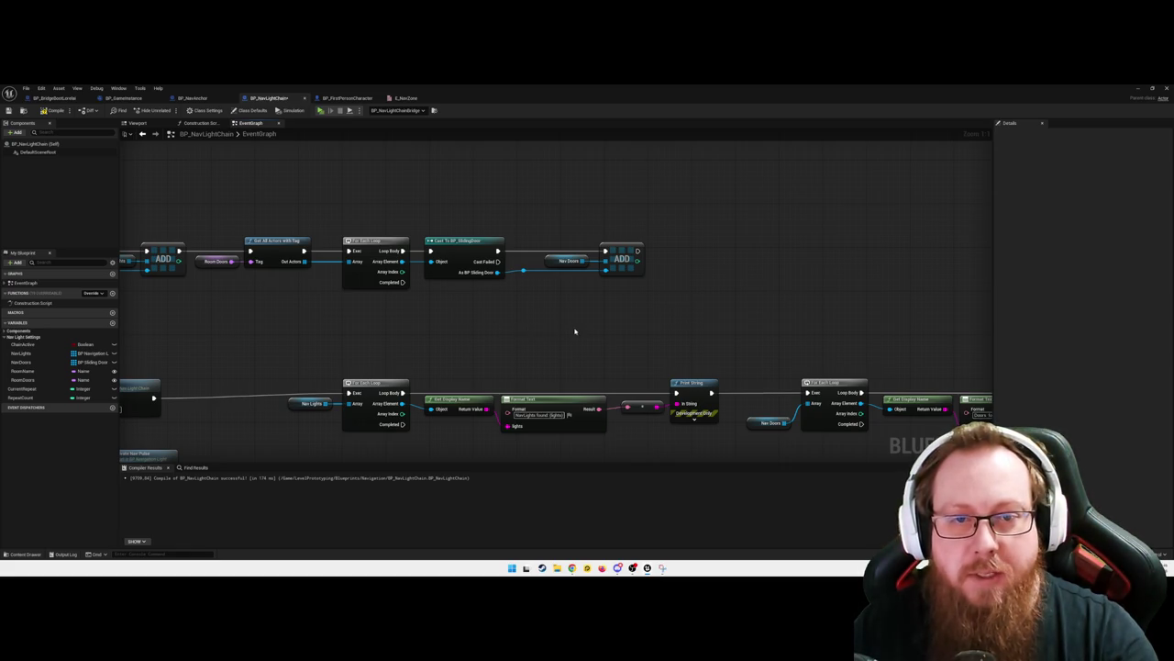
pyautogui.moveTo(398, 324); pyautogui.dragTo(658, 320)
pyautogui.click(57, 110)
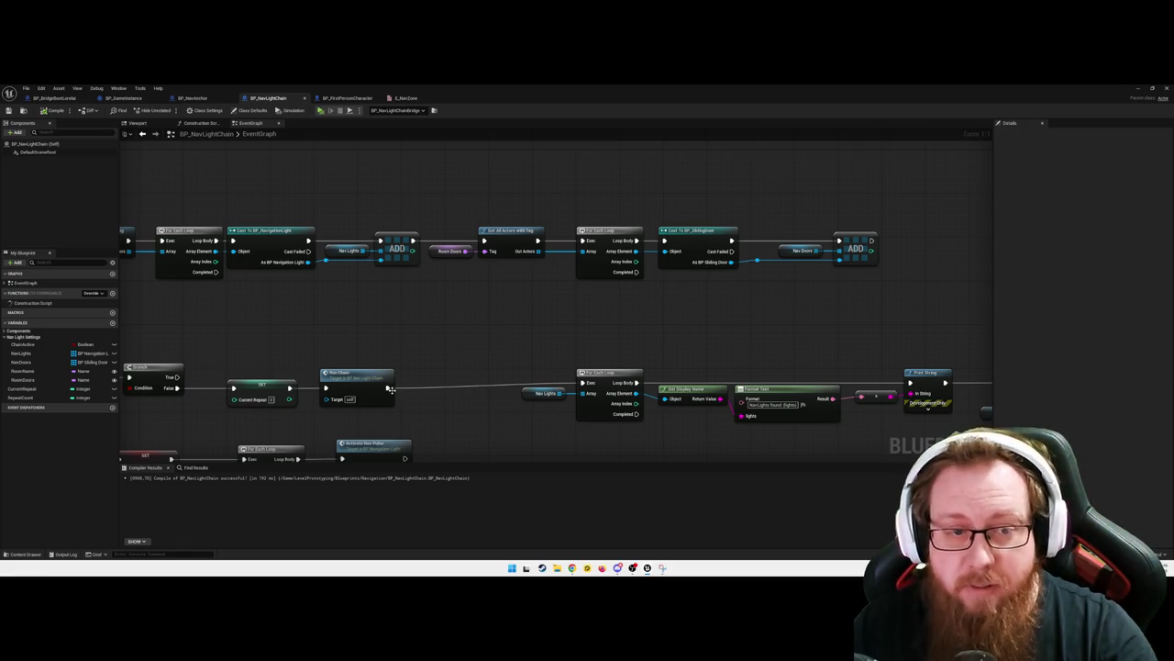
# Straighten the Run Chain exec connection
pyautogui.rightClick(389, 391)
pyautogui.moveTo(435, 428)
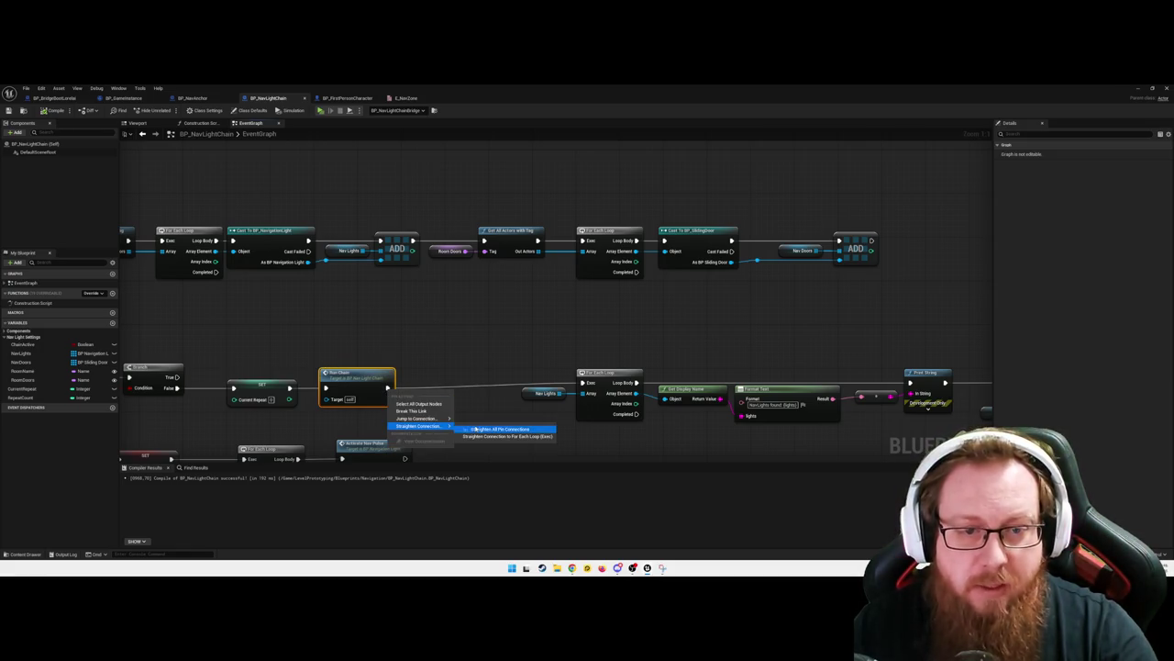
pyautogui.click(500, 428)
pyautogui.moveTo(811, 368)
pyautogui.mouseDown()
pyautogui.moveTo(802, 352)
pyautogui.moveTo(578, 307)
pyautogui.moveTo(598, 317)
pyautogui.mouseUp()
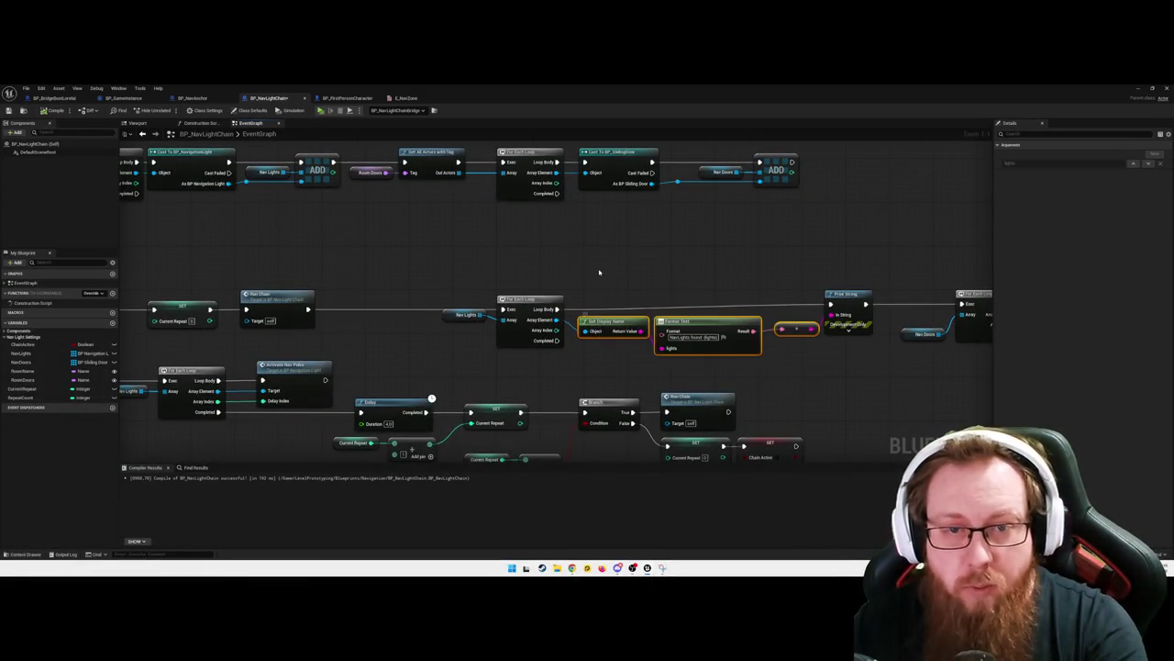
pyautogui.click(464, 319)
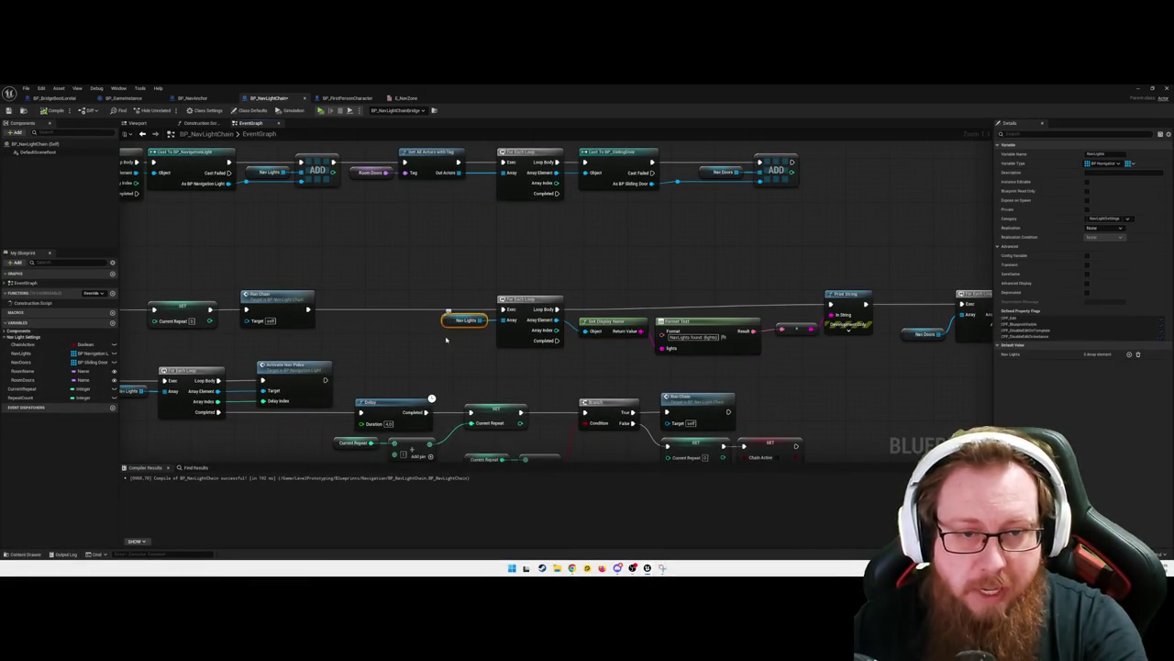
pyautogui.rightClick(514, 321)
pyautogui.click(526, 278)
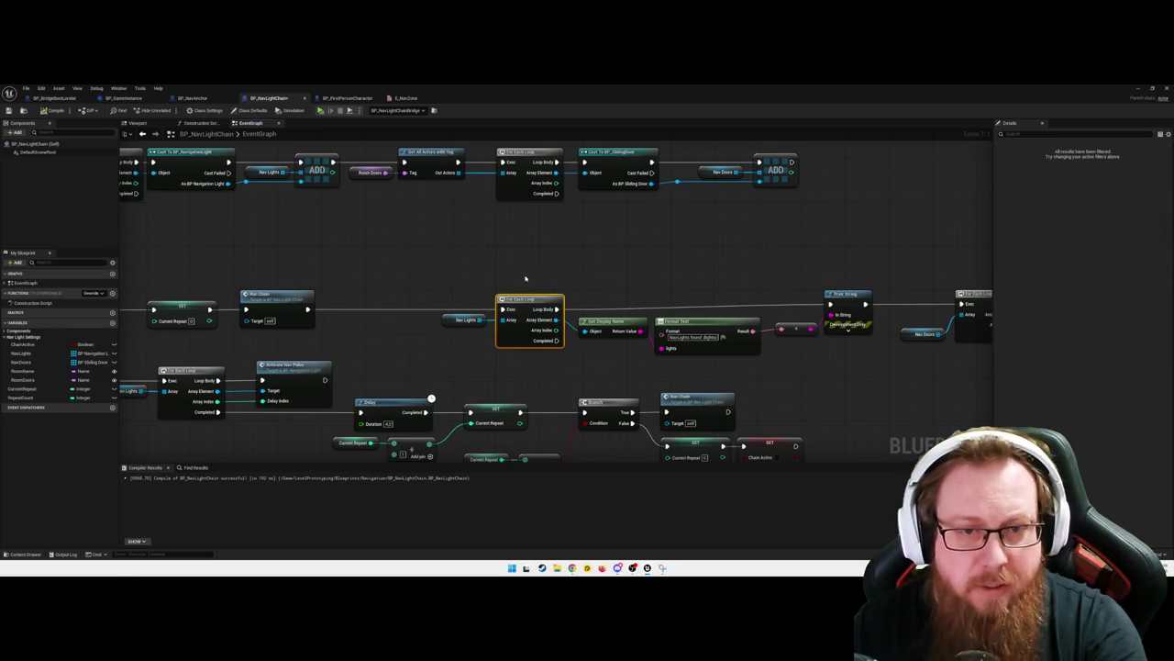
pyautogui.click(526, 278)
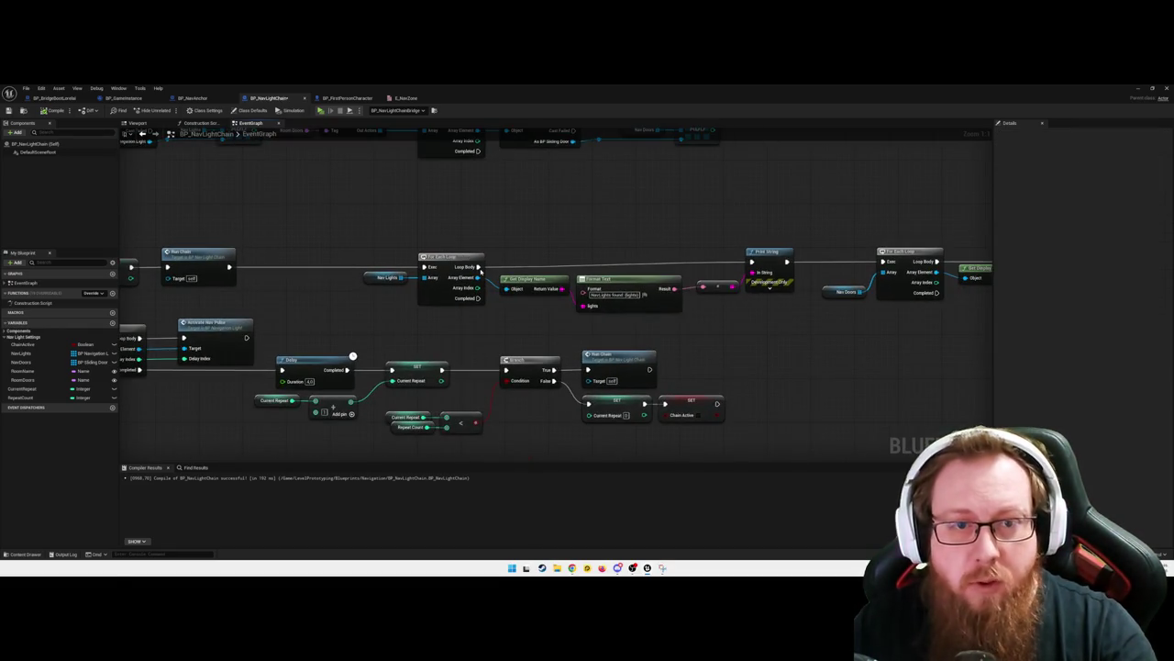
# Straighten the wire between Print String and the Nav Lights For Each Loop
pyautogui.rightClick(479, 275)
pyautogui.moveTo(613, 234); pyautogui.dragTo(617, 241)
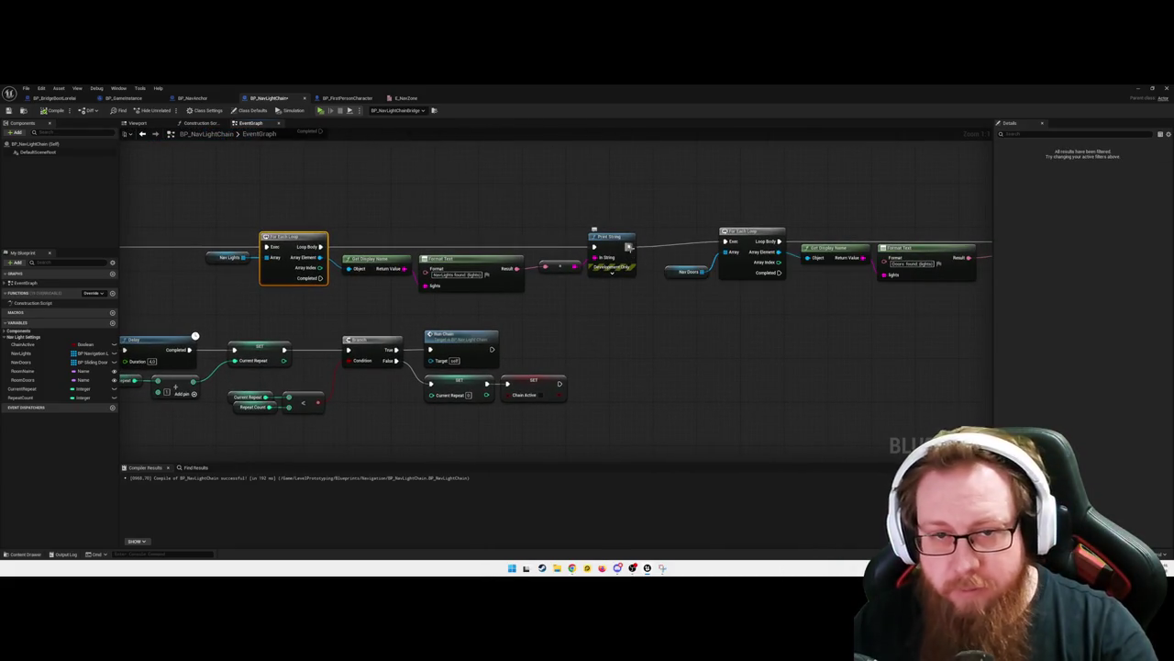
pyautogui.rightClick(630, 248)
pyautogui.moveTo(679, 277)
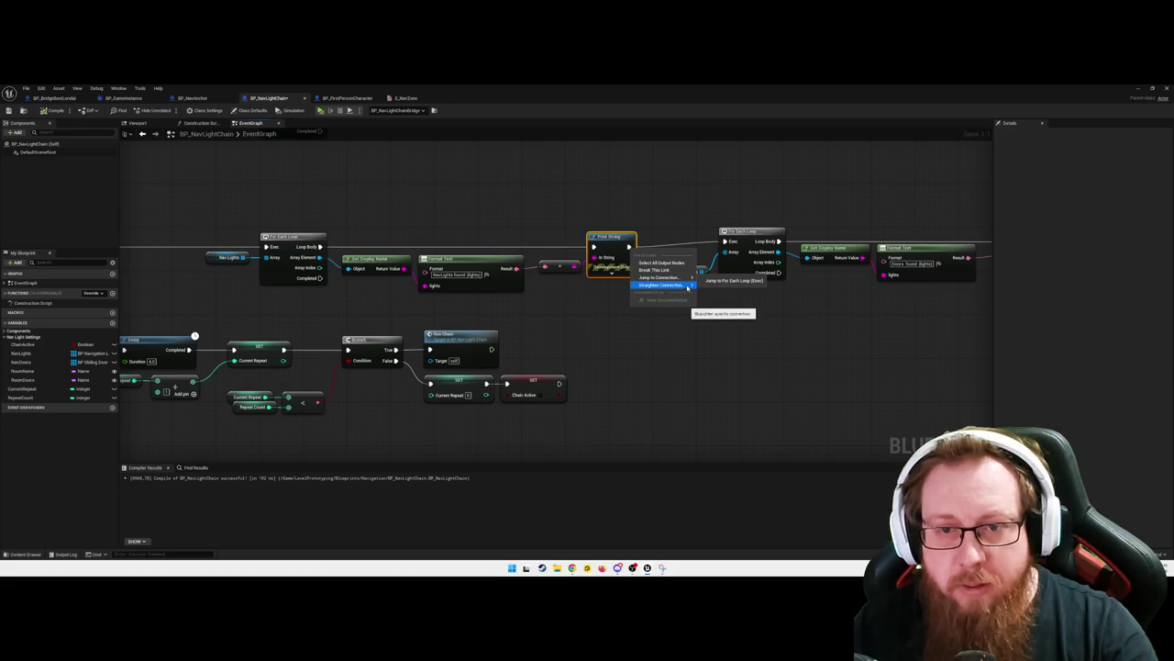
pyautogui.click(738, 308)
# Straighten the Nav Doors loop's Loop Body wire to Print String
pyautogui.moveTo(773, 327); pyautogui.dragTo(627, 320)
pyautogui.moveTo(879, 290)
pyautogui.mouseDown()
pyautogui.moveTo(688, 259)
pyautogui.moveTo(713, 304)
pyautogui.mouseUp()
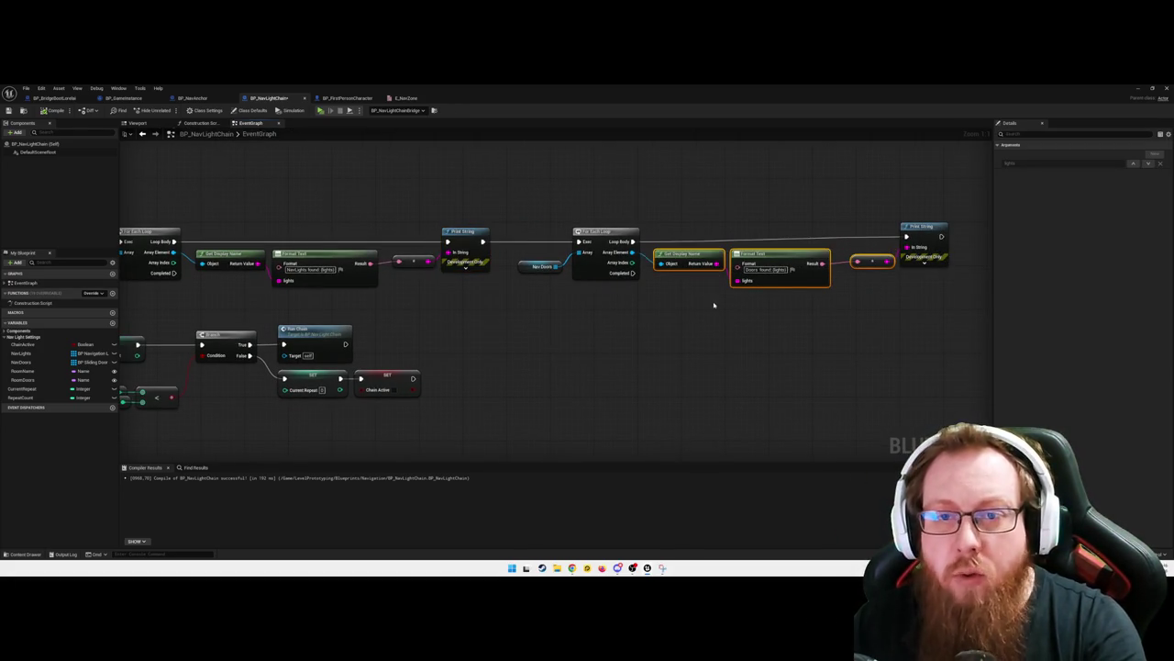
pyautogui.rightClick(633, 242)
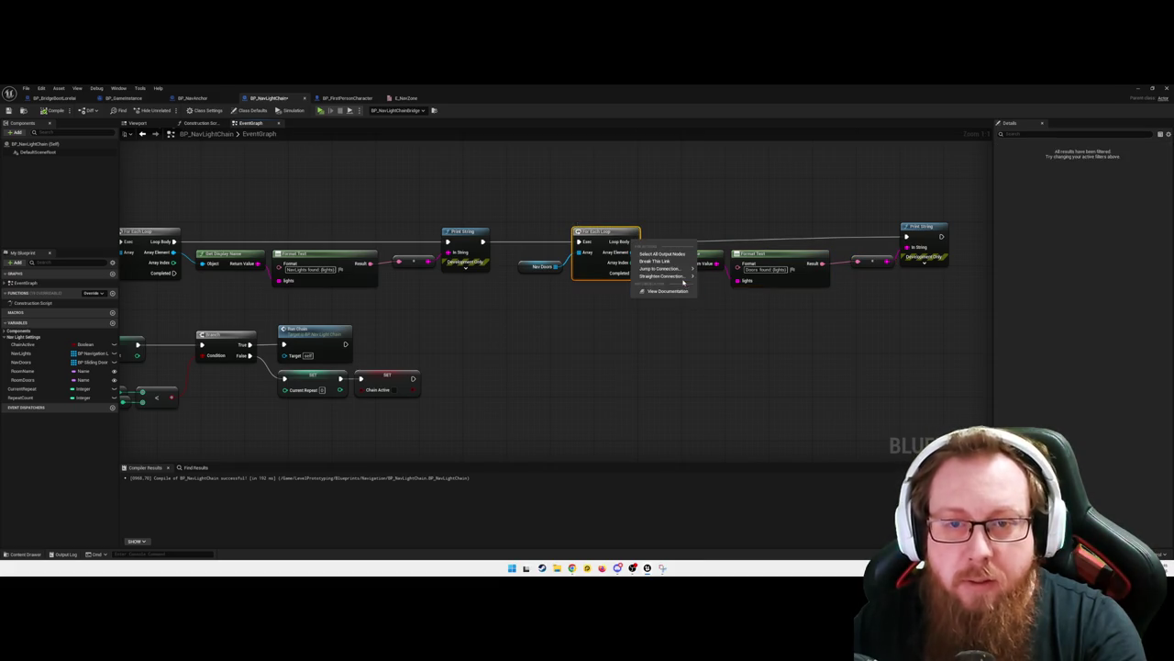
pyautogui.click(711, 280)
pyautogui.click(732, 349)
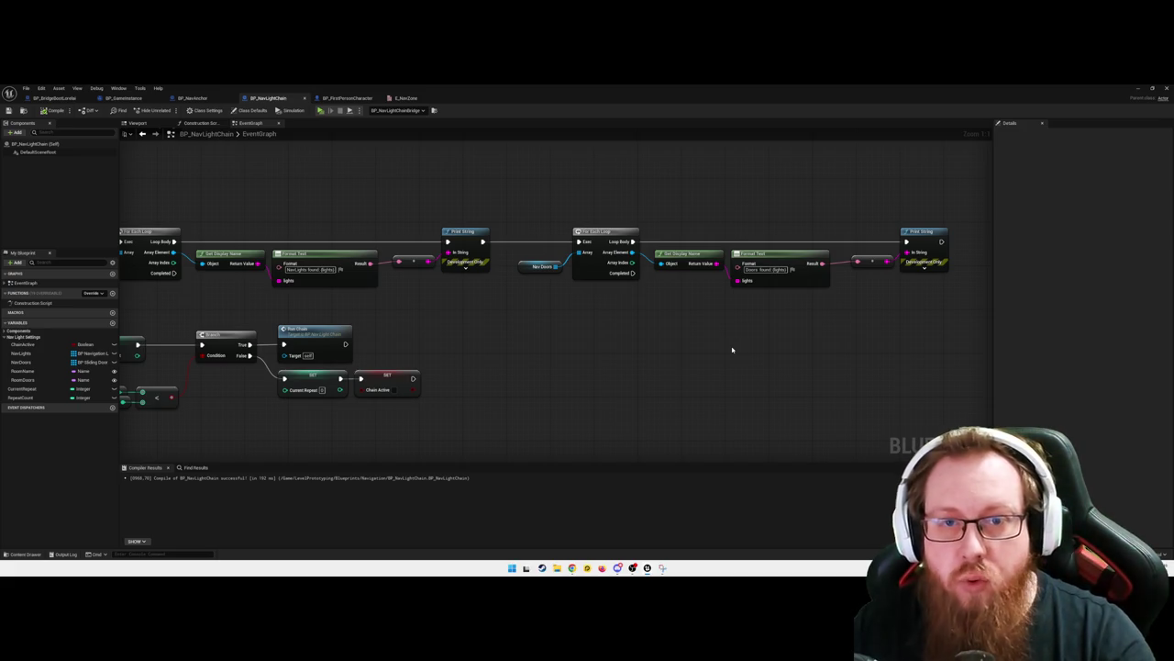
# Nudge the top row of print nodes three steps to the left
pyautogui.moveTo(583, 360); pyautogui.dragTo(700, 355)
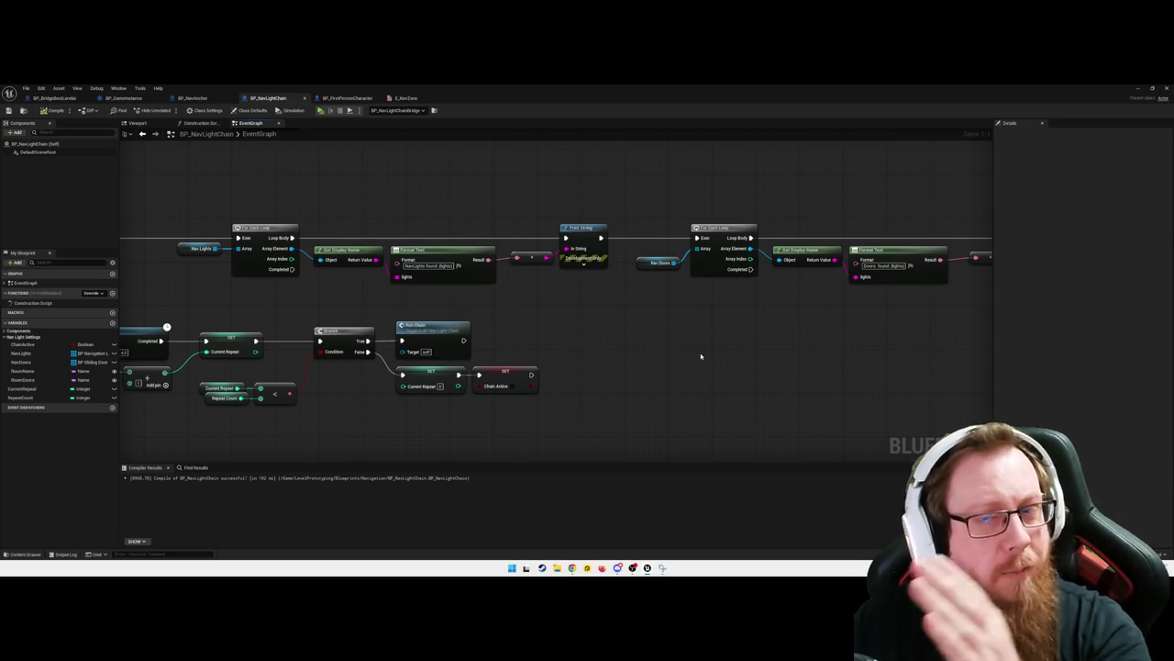
pyautogui.moveTo(640, 359)
pyautogui.mouseDown()
pyautogui.moveTo(682, 344)
pyautogui.moveTo(728, 354)
pyautogui.mouseUp()
pyautogui.moveTo(596, 341)
pyautogui.mouseDown()
pyautogui.moveTo(375, 333)
pyautogui.moveTo(542, 330)
pyautogui.moveTo(498, 289)
pyautogui.moveTo(492, 341)
pyautogui.moveTo(569, 223)
pyautogui.moveTo(516, 250)
pyautogui.moveTo(538, 272)
pyautogui.moveTo(376, 270)
pyautogui.mouseUp()
pyautogui.scroll(-1, 432, 280)
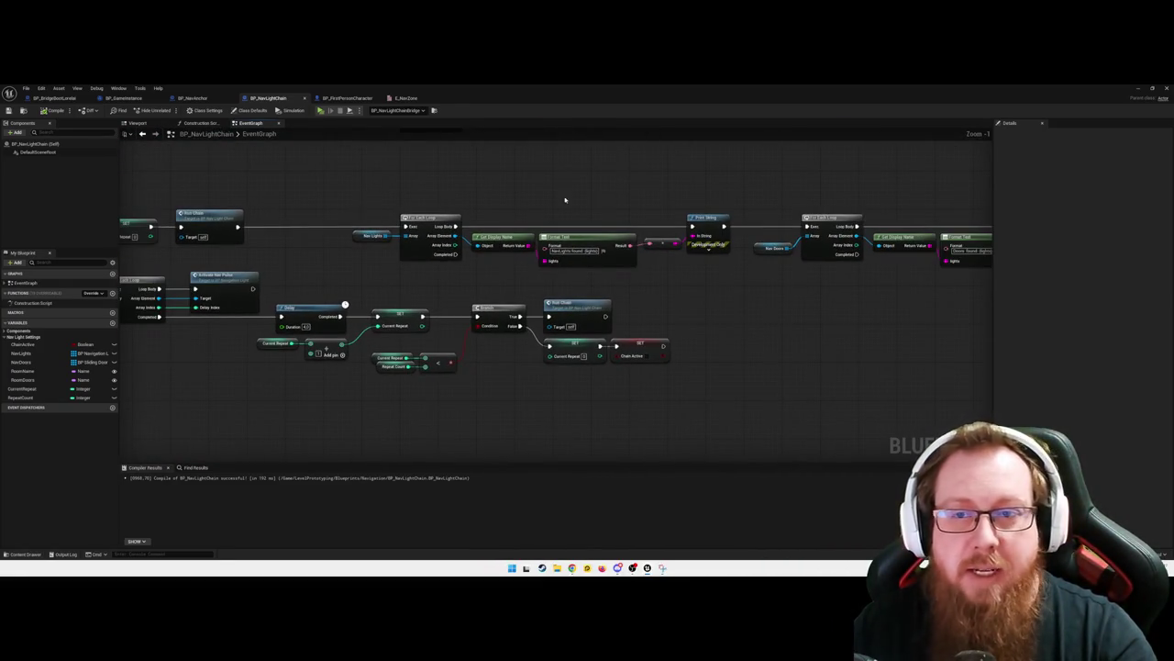
pyautogui.moveTo(566, 199); pyautogui.dragTo(458, 205)
pyautogui.moveTo(197, 220)
pyautogui.mouseDown()
pyautogui.moveTo(960, 307)
pyautogui.moveTo(931, 307)
pyautogui.mouseUp()
pyautogui.press('Left')
pyautogui.press('Left')
pyautogui.press('Left')
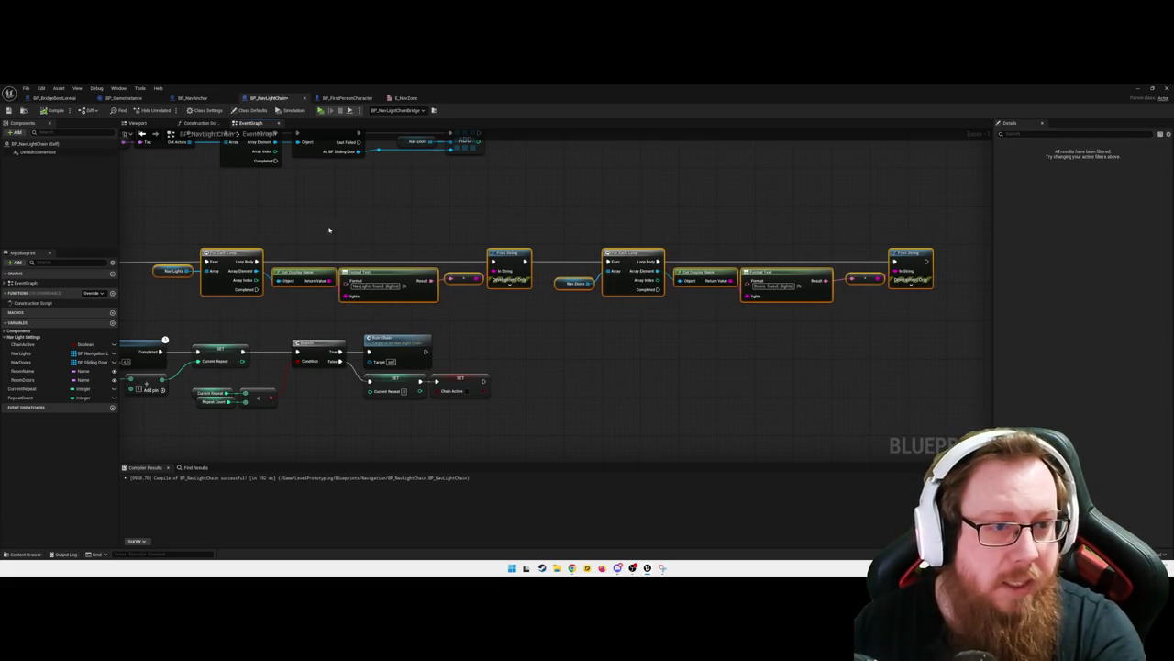
pyautogui.press('Left')
pyautogui.press('Left')
pyautogui.press('Left')
pyautogui.moveTo(266, 216); pyautogui.dragTo(493, 205)
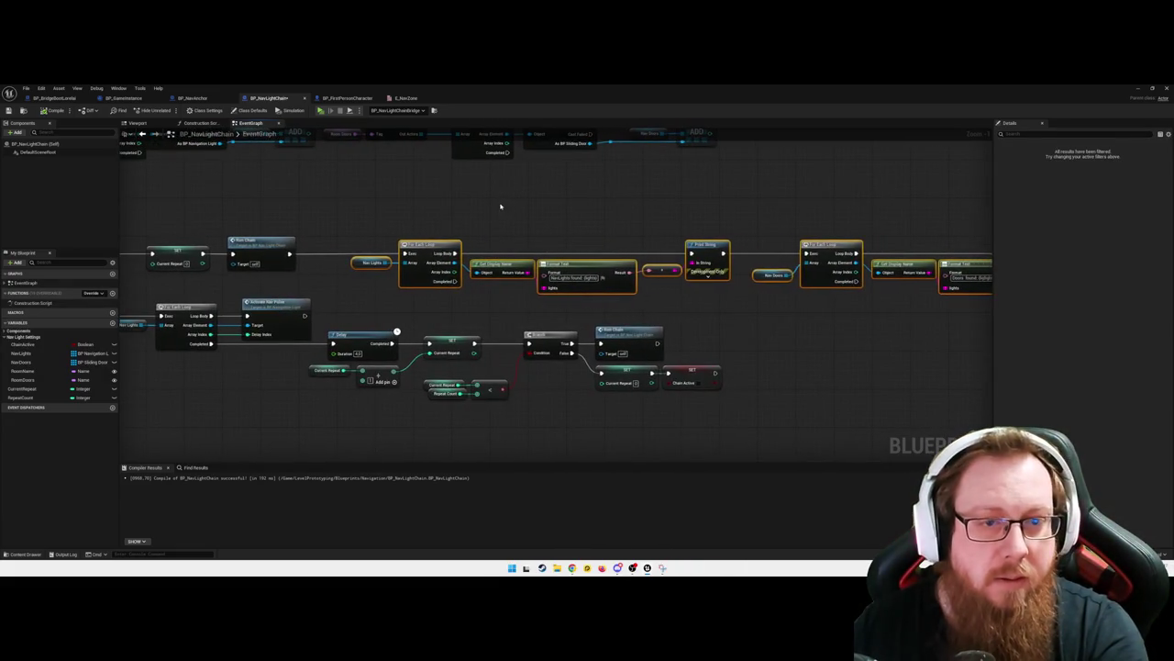
pyautogui.press('Left')
pyautogui.press('Left')
pyautogui.press('Left')
pyautogui.click(486, 207)
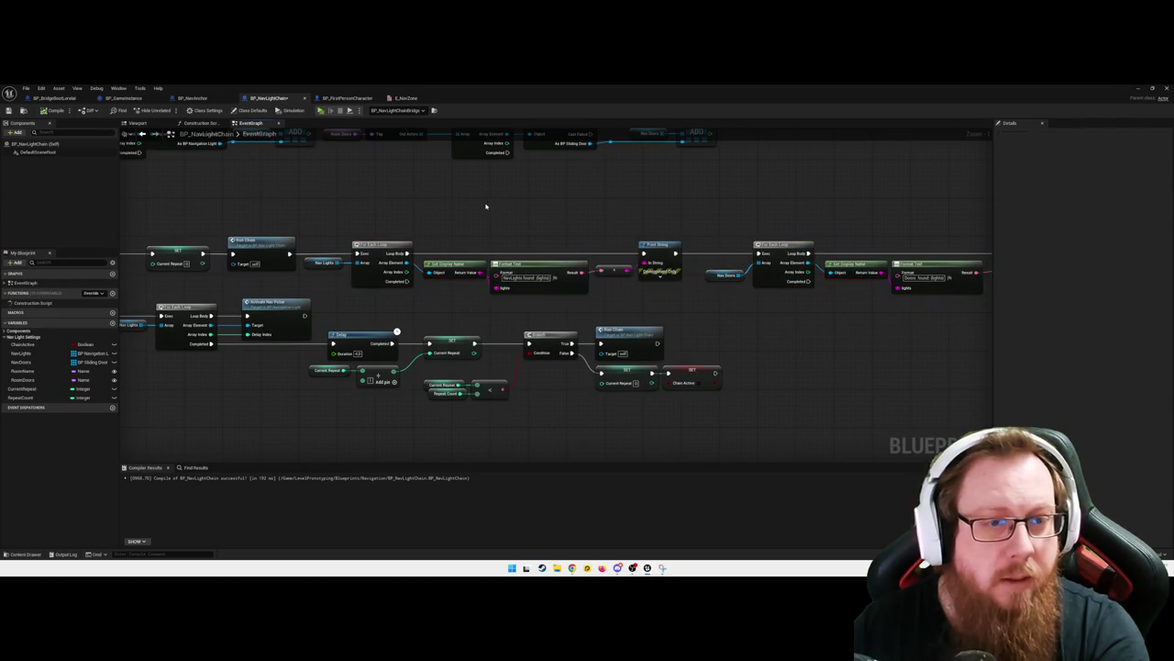
# Pan across the event nodes and chain ends to review the tidied graph
pyautogui.moveTo(446, 308); pyautogui.dragTo(698, 263)
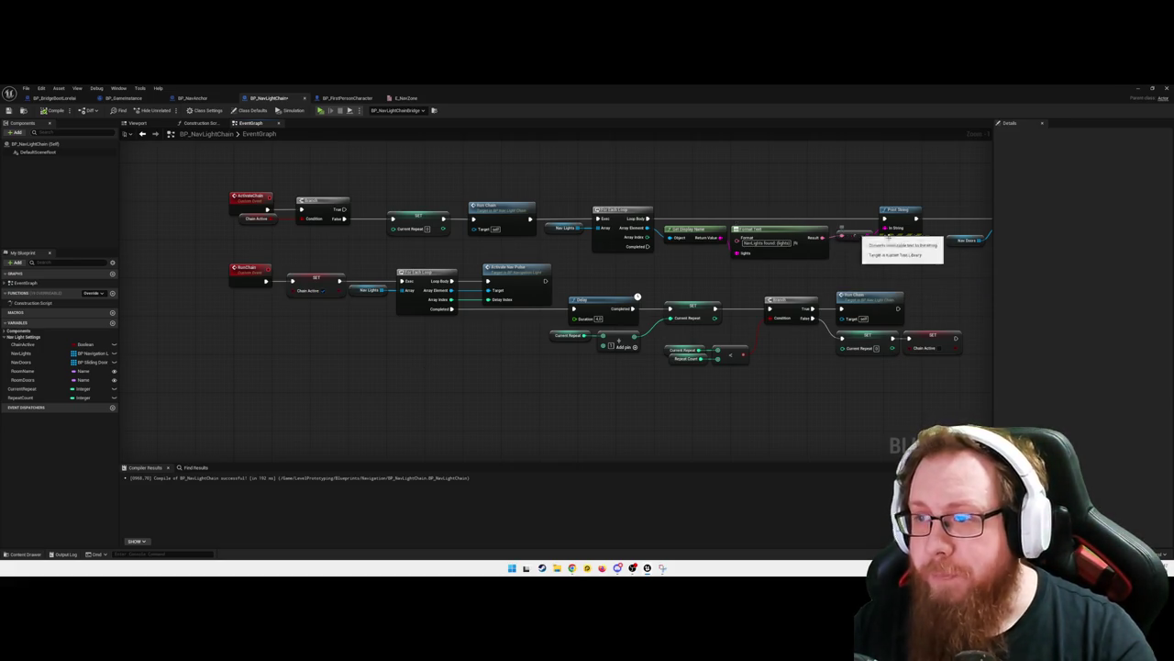
pyautogui.moveTo(900, 277)
pyautogui.mouseDown()
pyautogui.moveTo(752, 265)
pyautogui.moveTo(692, 291)
pyautogui.mouseUp()
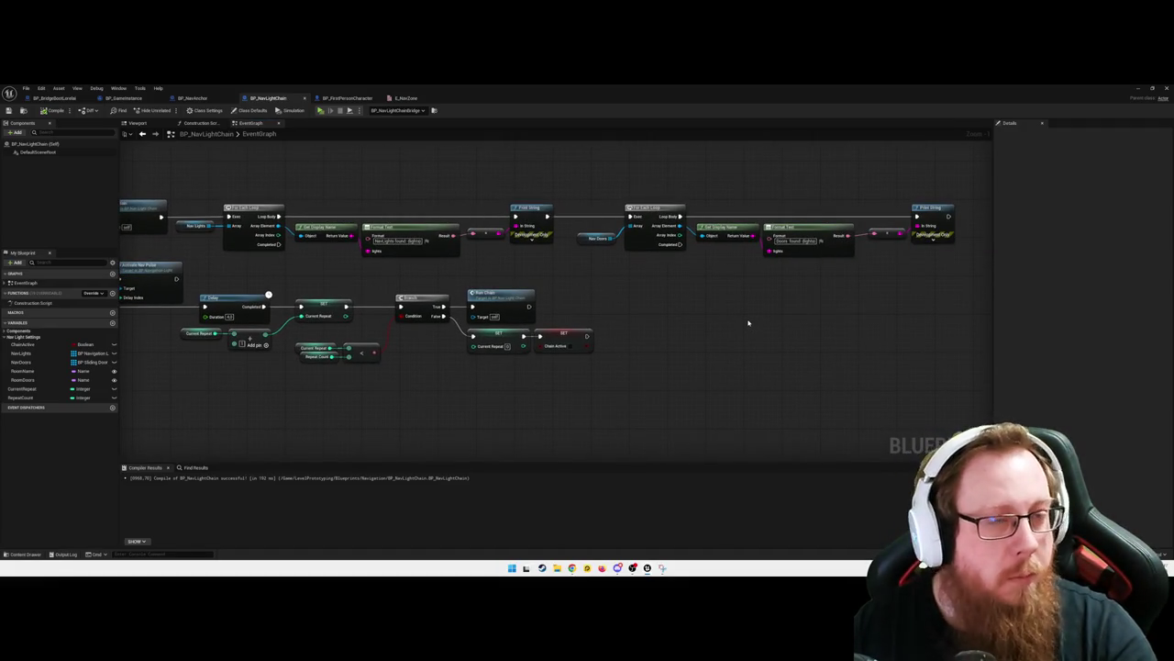
pyautogui.moveTo(766, 339); pyautogui.dragTo(739, 332)
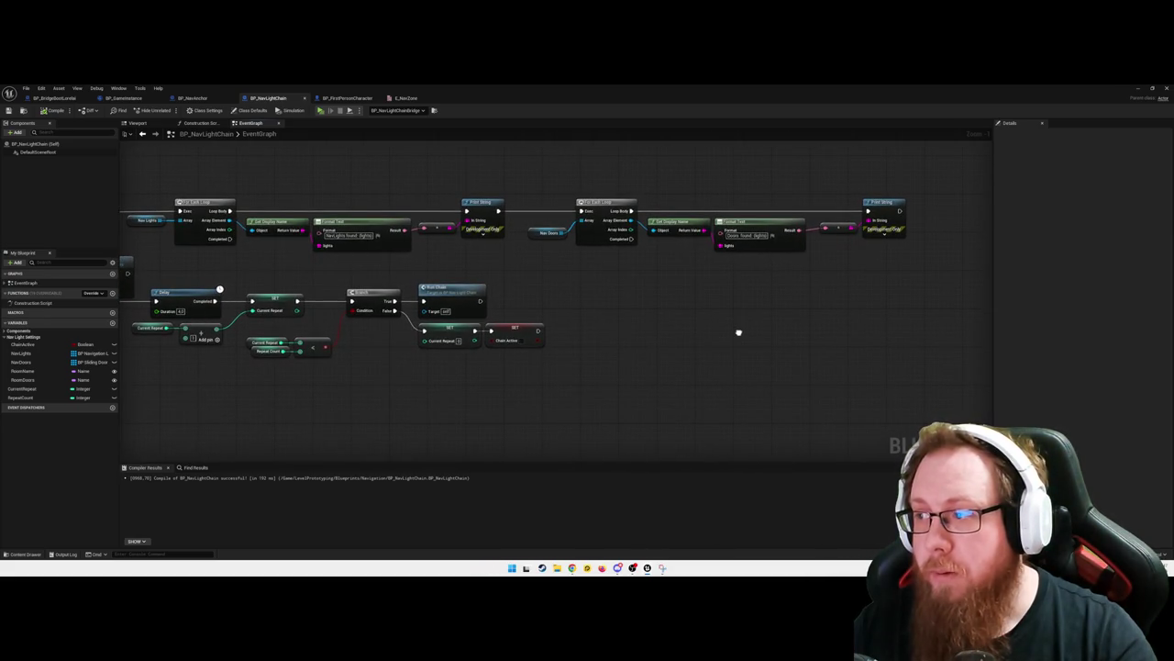
pyautogui.click(193, 97)
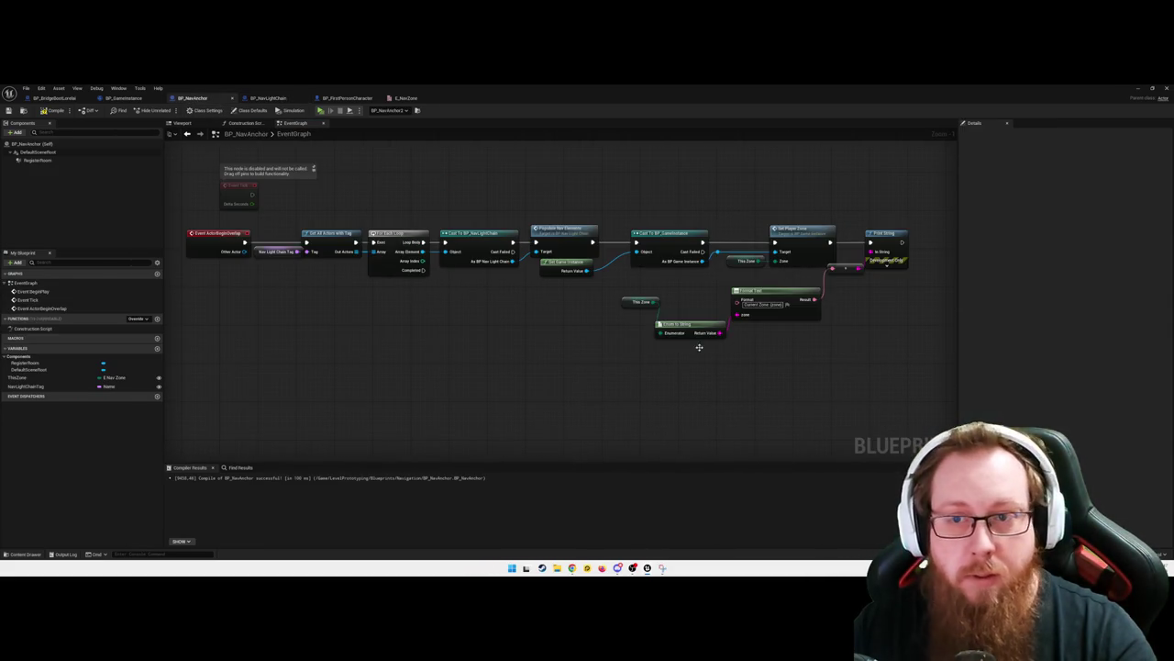
pyautogui.moveTo(696, 342); pyautogui.dragTo(476, 382)
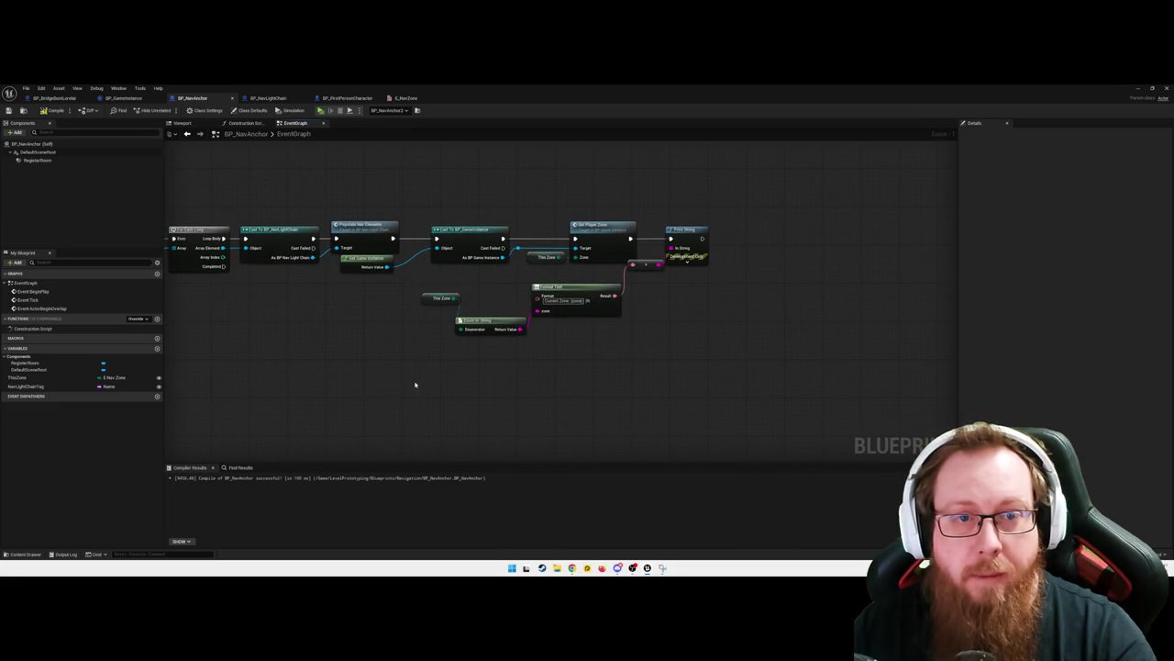
pyautogui.moveTo(333, 345); pyautogui.dragTo(478, 346)
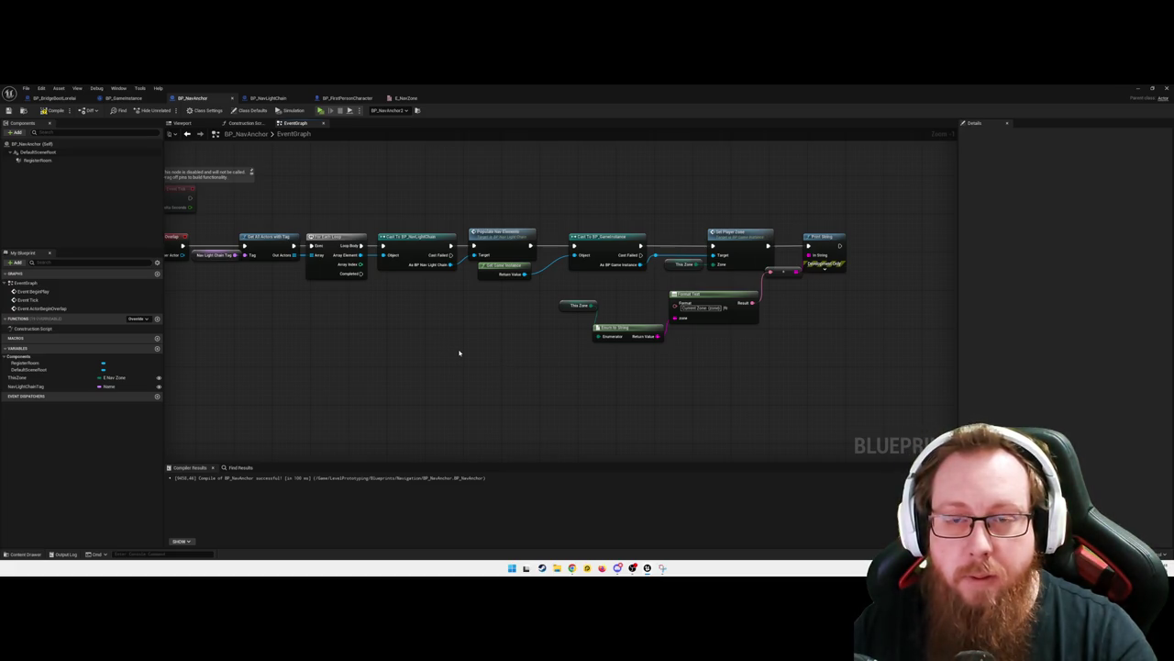
pyautogui.click(268, 97)
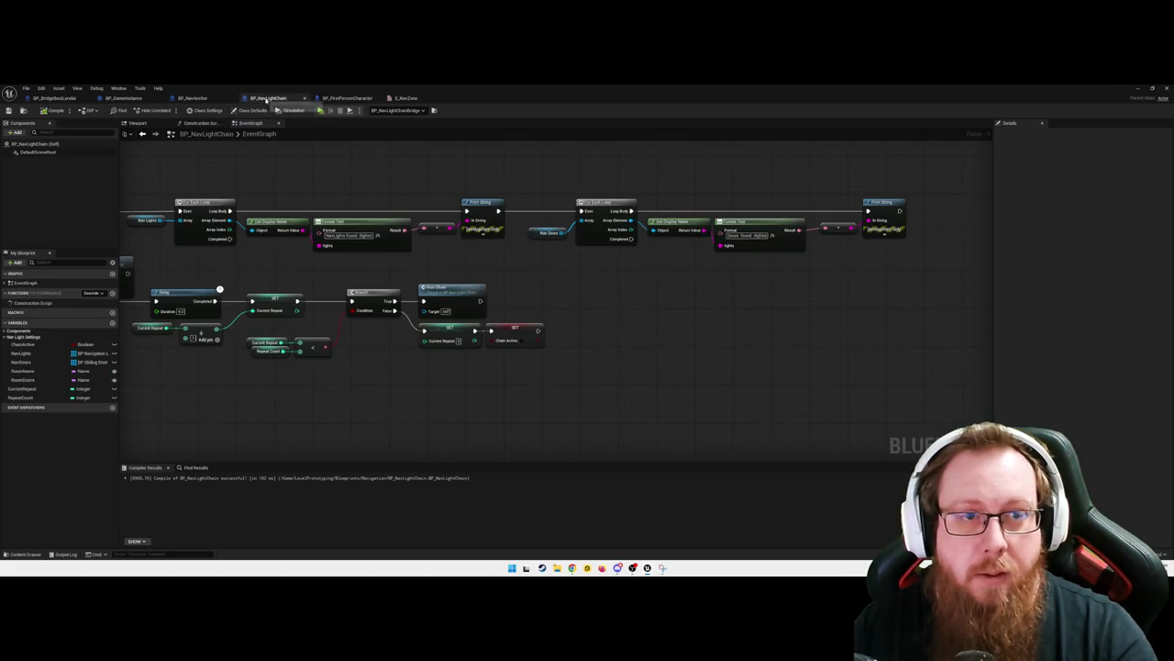
# Undo the last node nudge, frame both node rows, and box-select the Self and SET Active Chain nodes
pyautogui.moveTo(786, 340); pyautogui.dragTo(557, 341)
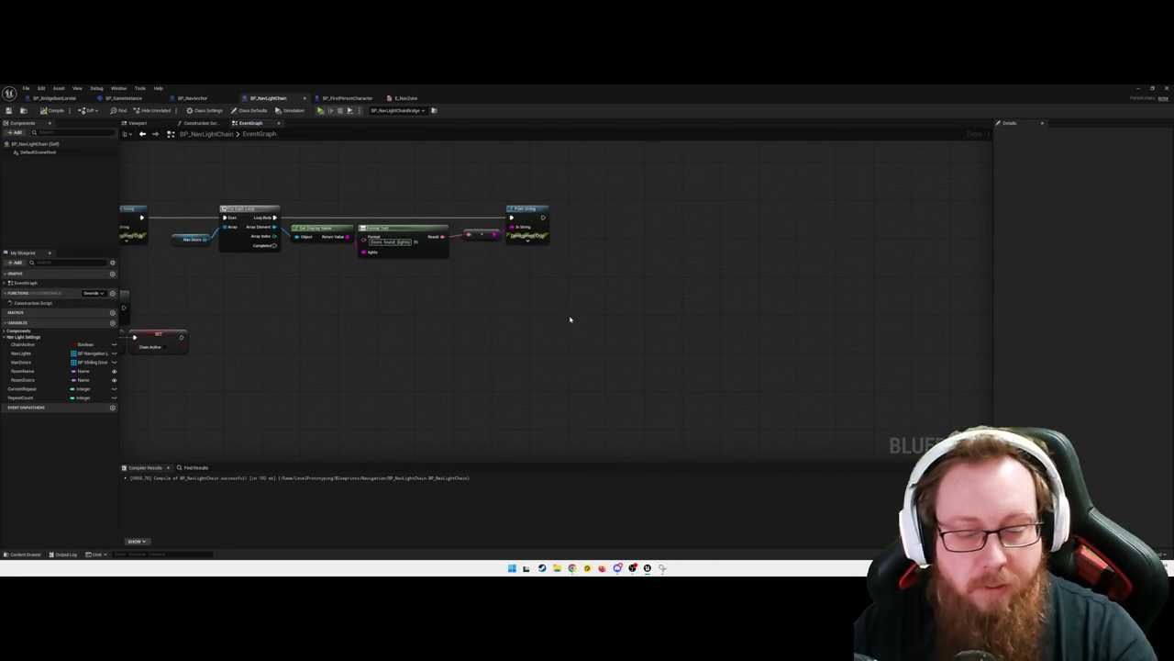
pyautogui.hotkey('ctrl', 'z')
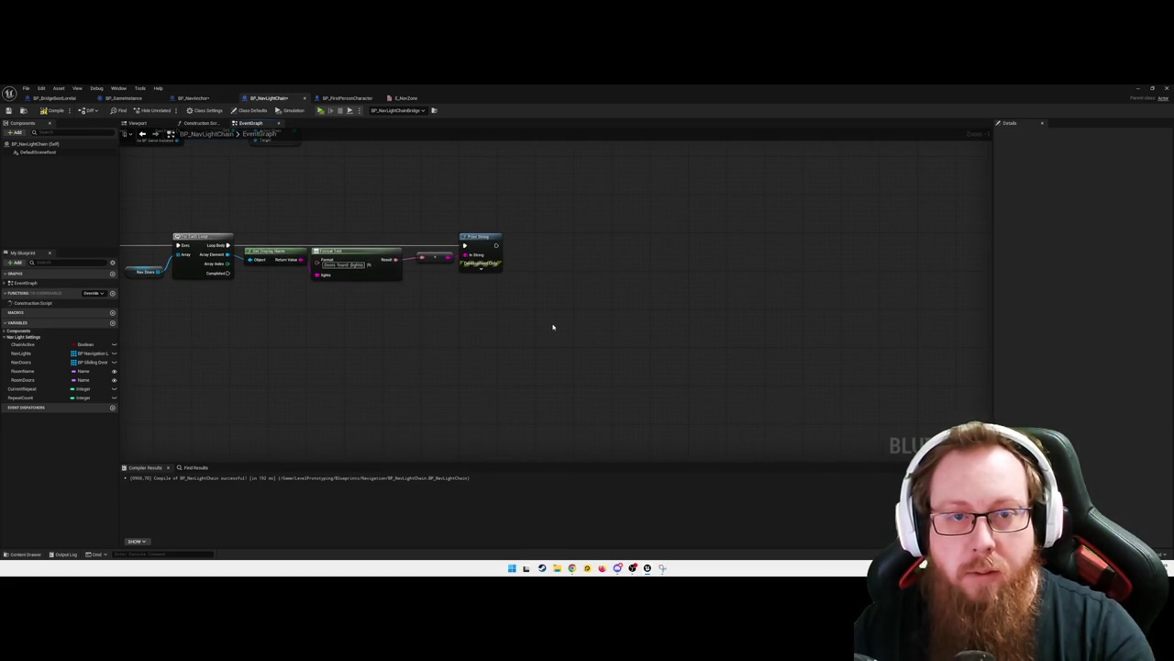
pyautogui.scroll(-5, 553, 327)
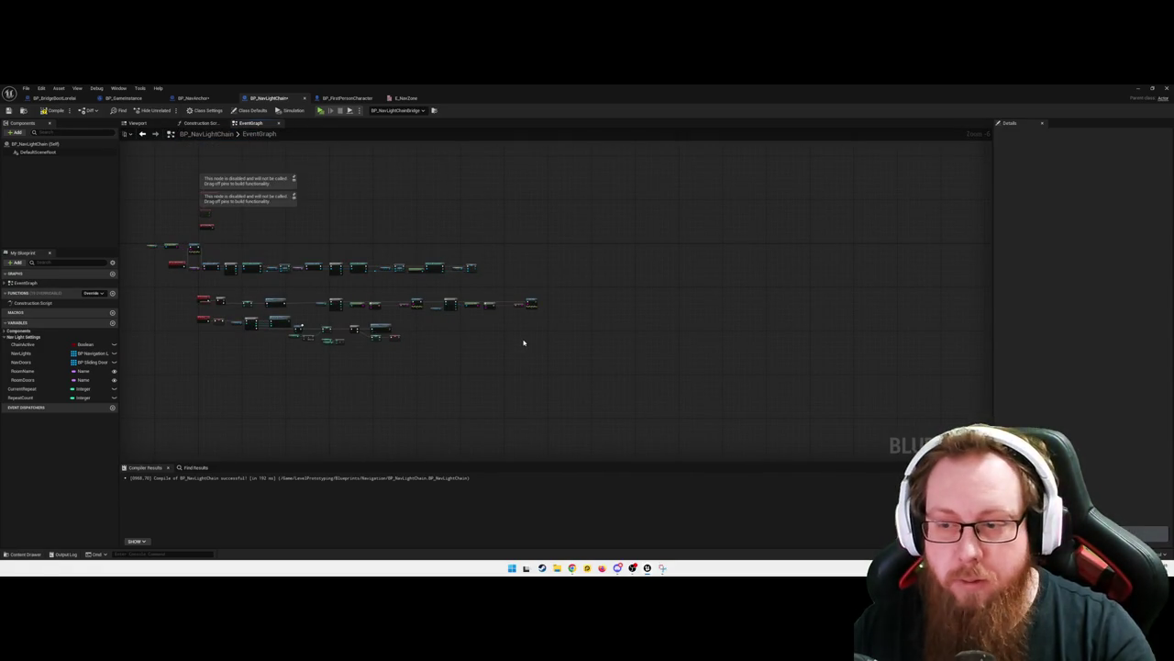
pyautogui.scroll(5, 524, 342)
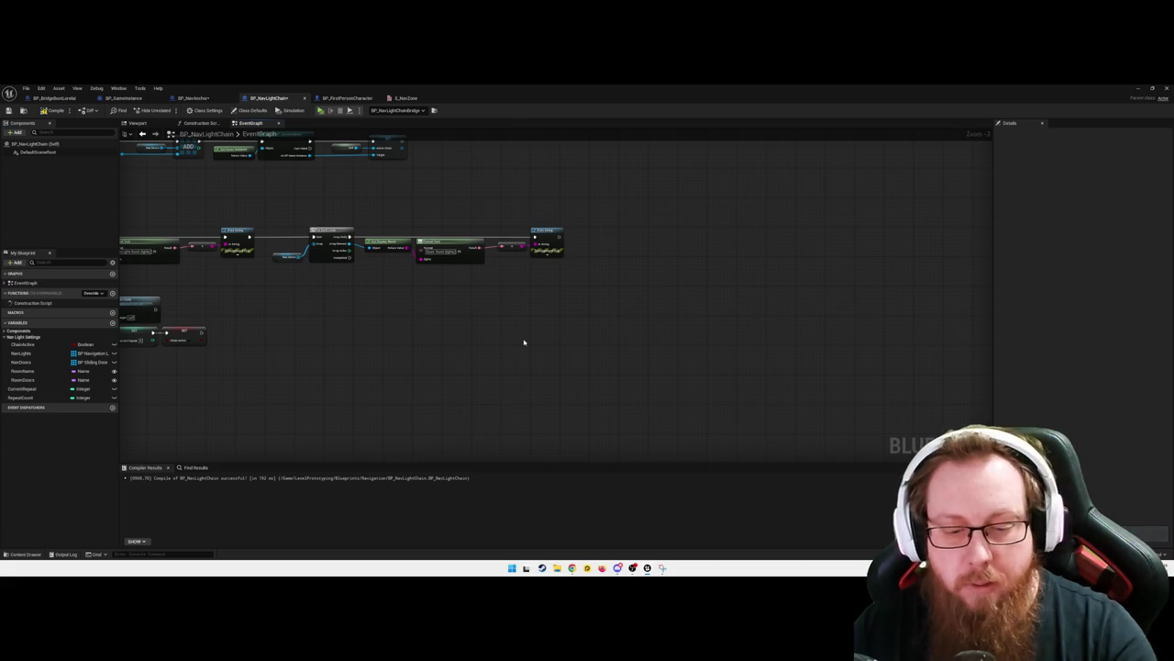
pyautogui.moveTo(522, 342)
pyautogui.mouseDown()
pyautogui.moveTo(590, 327)
pyautogui.moveTo(824, 348)
pyautogui.mouseUp()
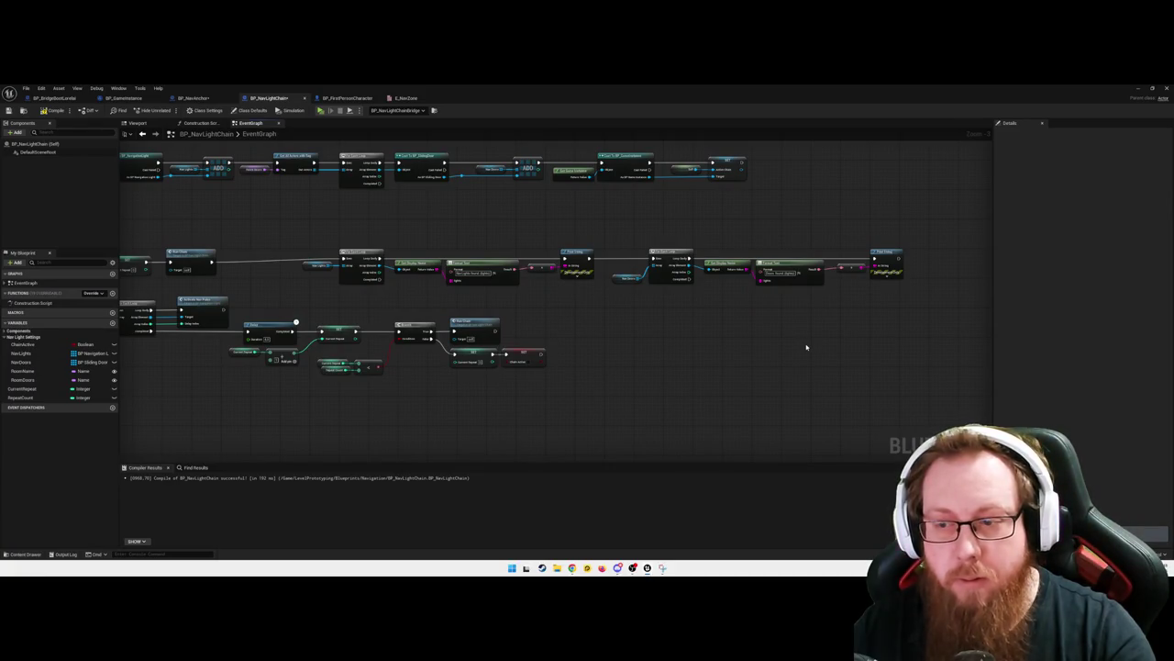
pyautogui.moveTo(691, 334); pyautogui.dragTo(631, 356)
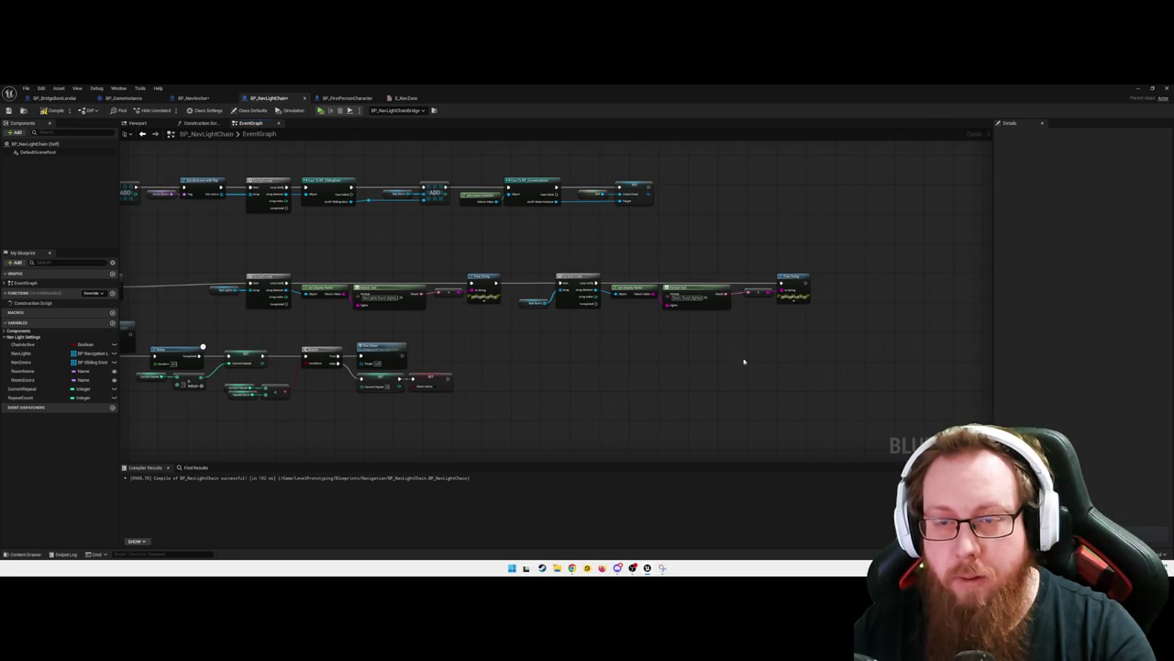
pyautogui.moveTo(744, 361); pyautogui.dragTo(632, 370)
pyautogui.moveTo(535, 230); pyautogui.dragTo(686, 270)
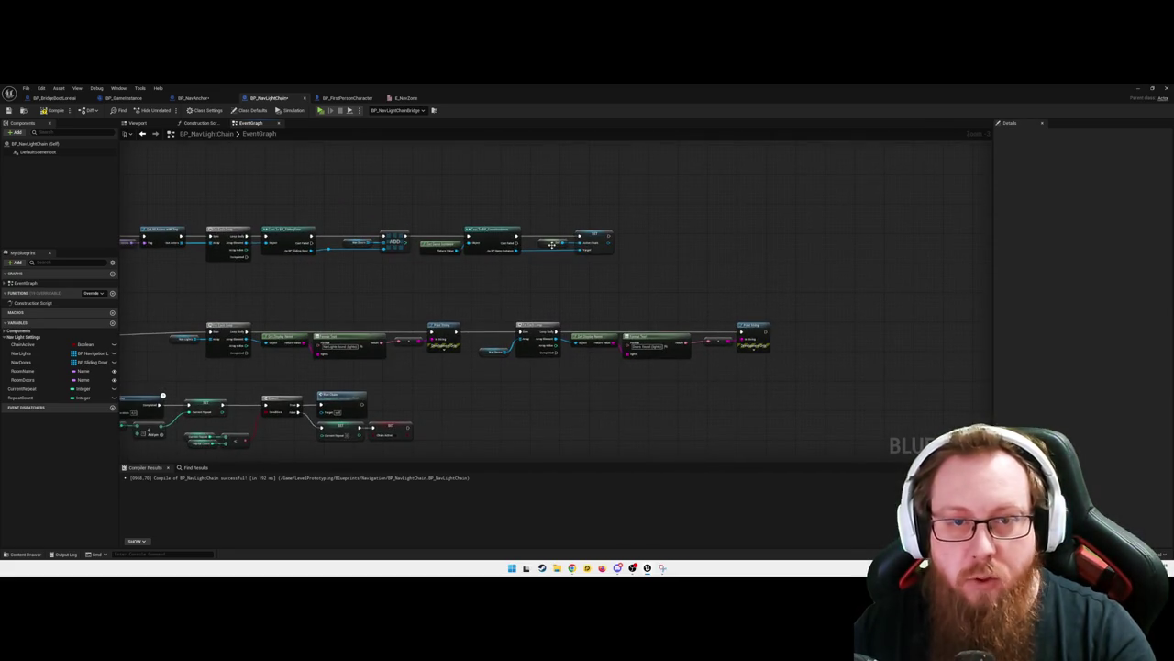
pyautogui.scroll(2, 553, 234)
pyautogui.moveTo(617, 305); pyautogui.dragTo(554, 183)
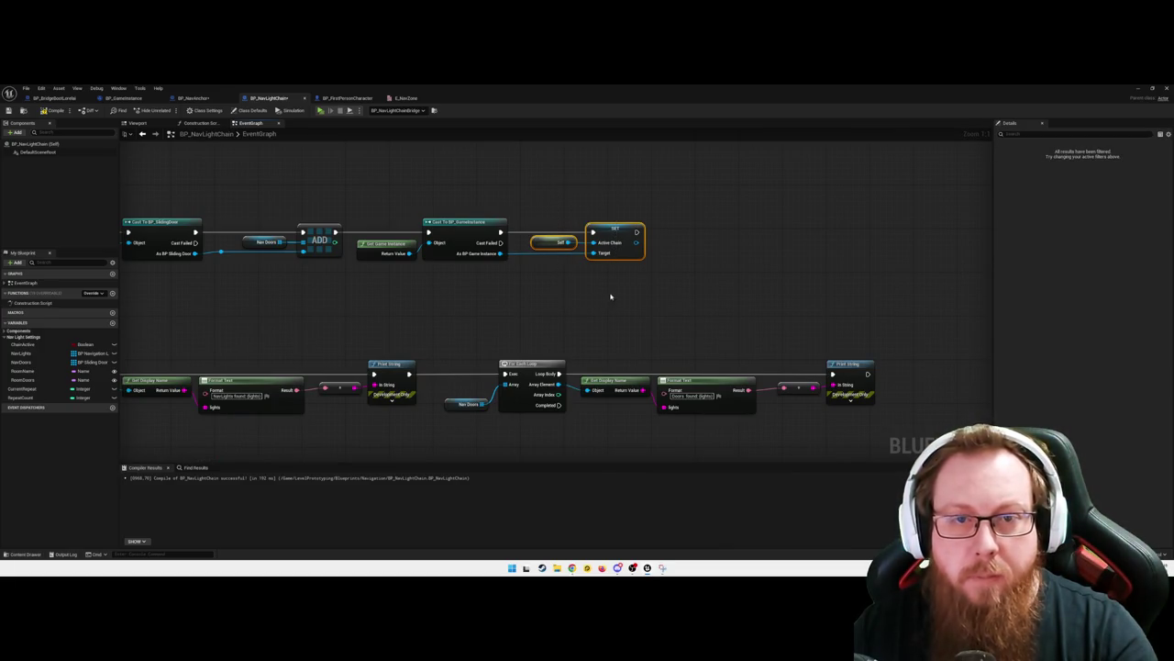
# Inspect the SET Active Chain node's variable, then select it together with Self for copying
pyautogui.click(594, 305)
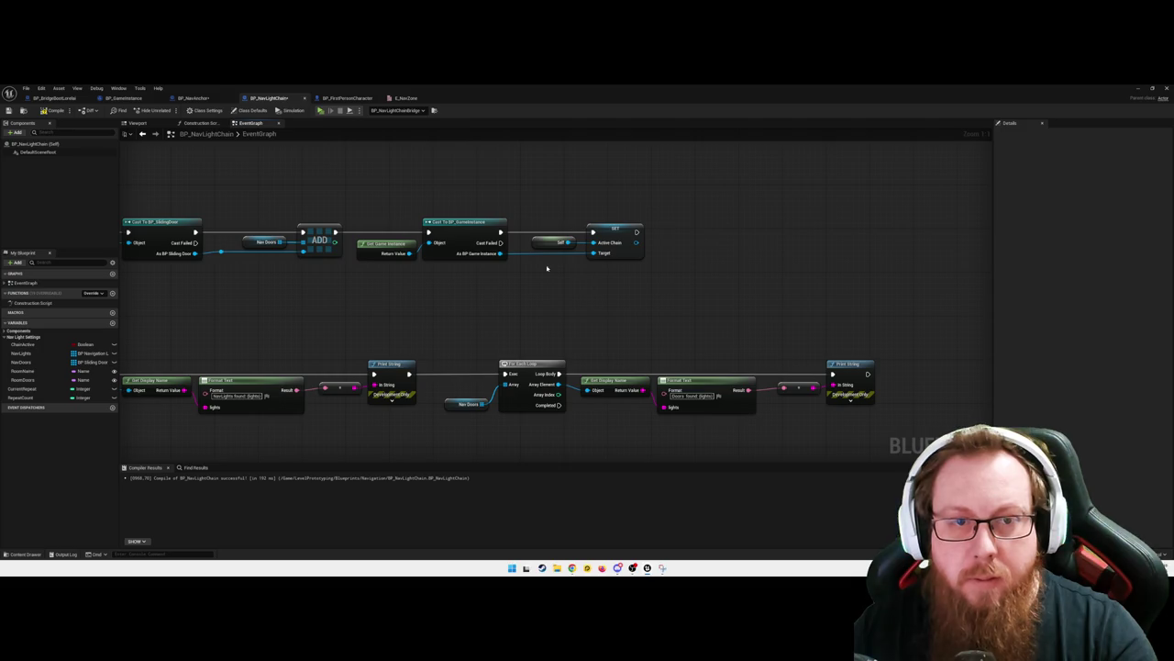
pyautogui.click(620, 232)
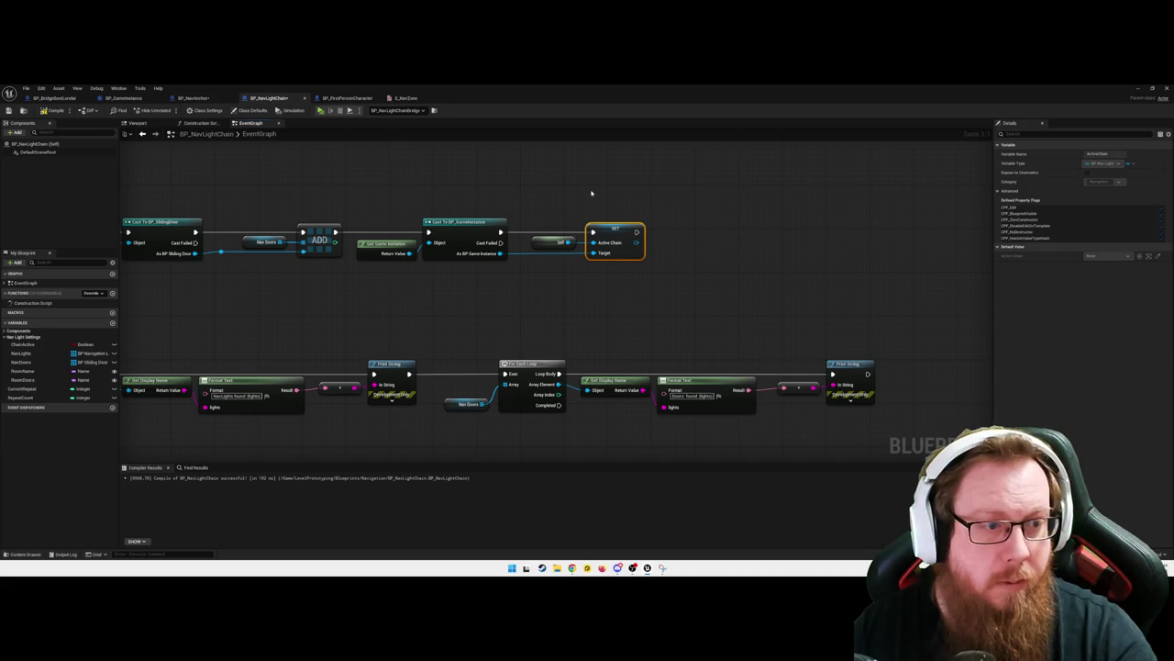
pyautogui.click(4, 331)
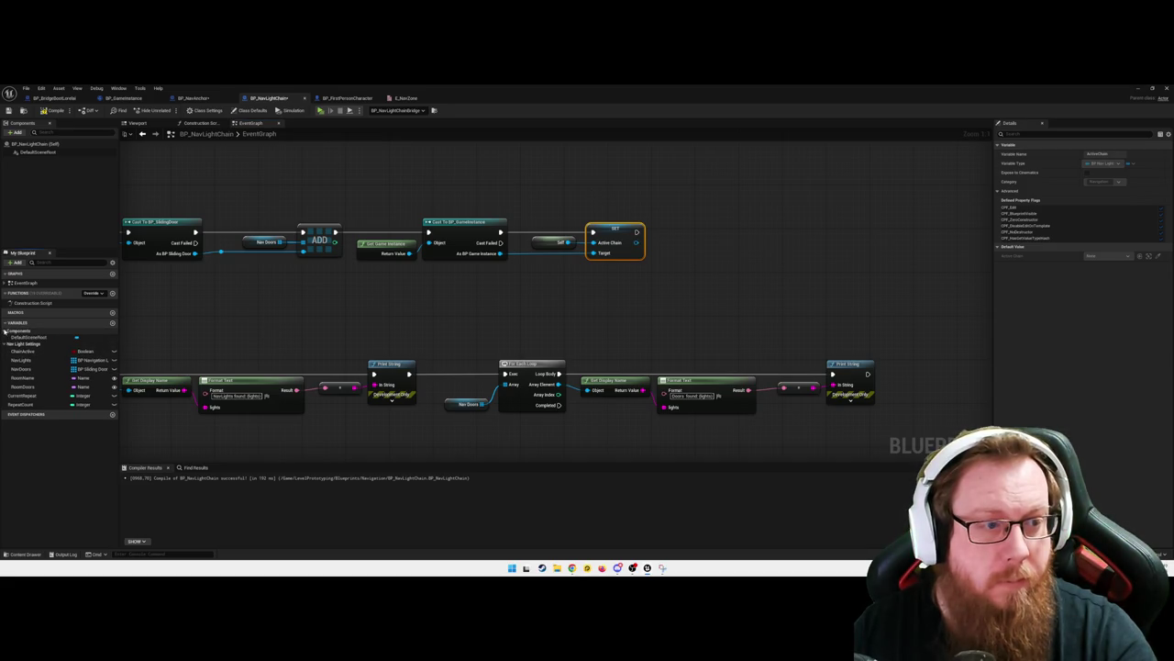
pyautogui.click(4, 331)
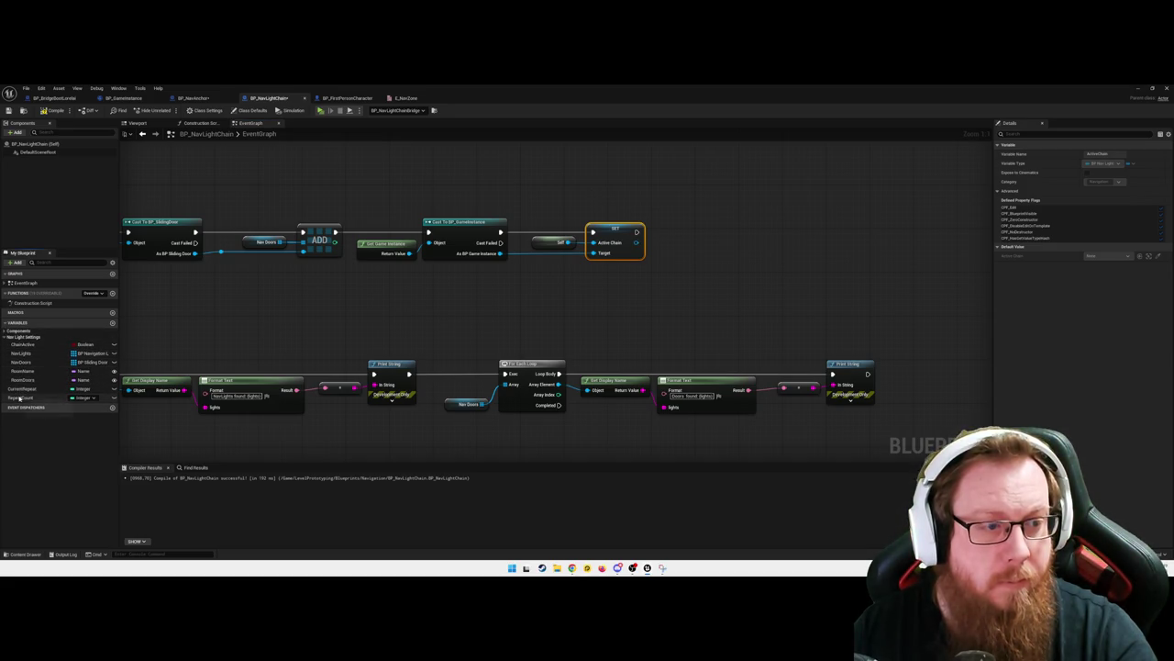
pyautogui.moveTo(639, 297); pyautogui.dragTo(558, 214)
pyautogui.click(192, 98)
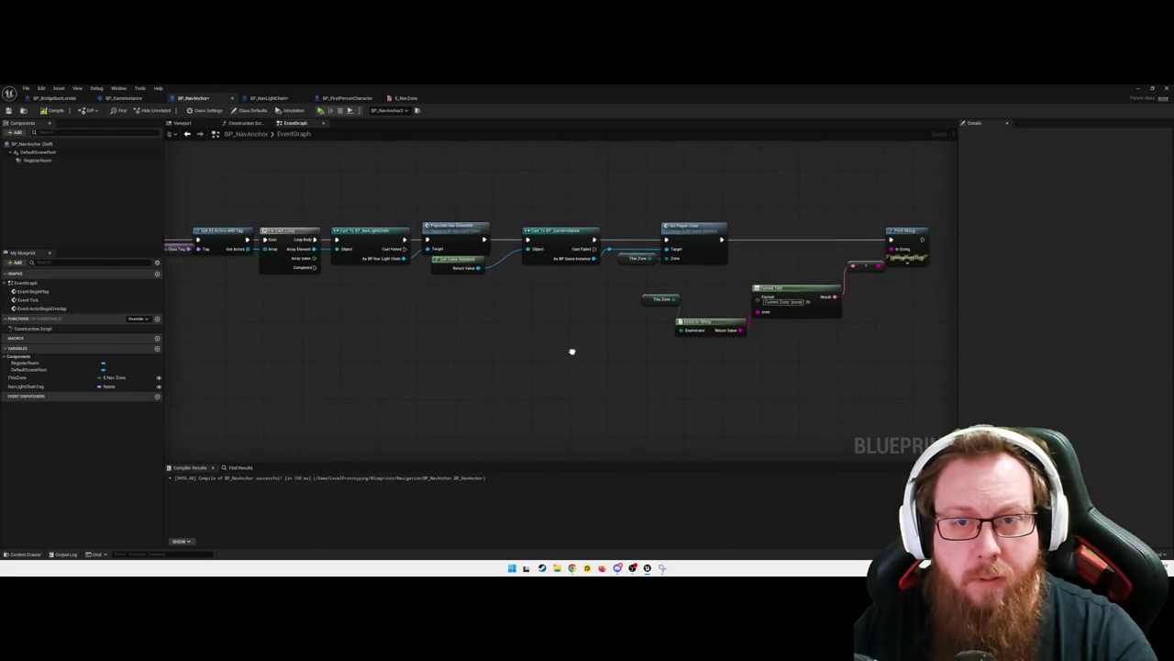
# Paste the Self and SET Active Chain nodes into BP_NavAnchor and shift them right above the row
pyautogui.hotkey('ctrl', 'v')
pyautogui.moveTo(435, 296); pyautogui.dragTo(430, 236)
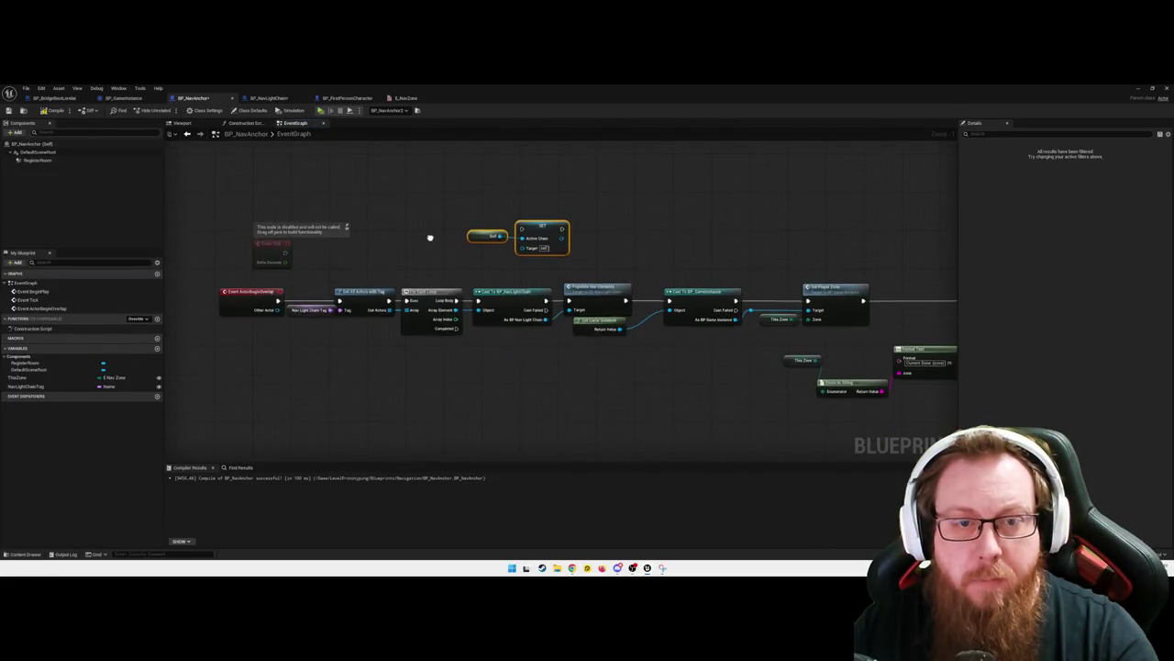
pyautogui.moveTo(538, 370)
pyautogui.mouseDown()
pyautogui.moveTo(502, 349)
pyautogui.moveTo(426, 346)
pyautogui.mouseUp()
pyautogui.moveTo(319, 183); pyautogui.dragTo(477, 233)
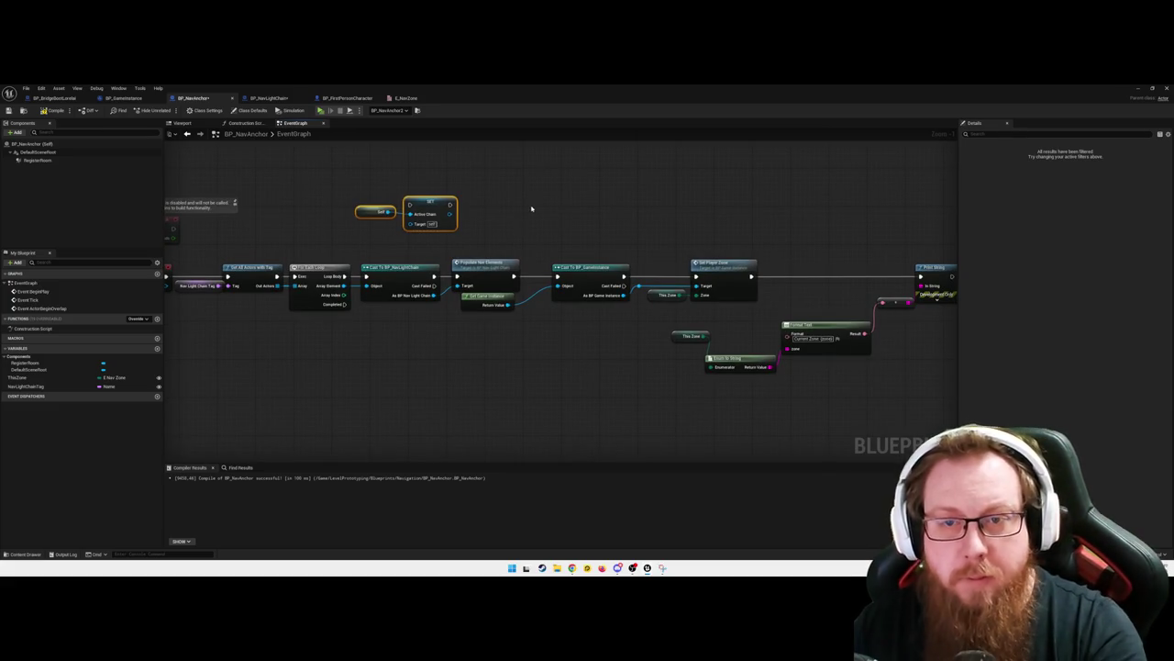
pyautogui.press('Right')
pyautogui.press('Right')
pyautogui.press('Right')
pyautogui.press('Right')
pyautogui.press('Right')
pyautogui.press('Right')
pyautogui.moveTo(783, 214); pyautogui.dragTo(668, 213)
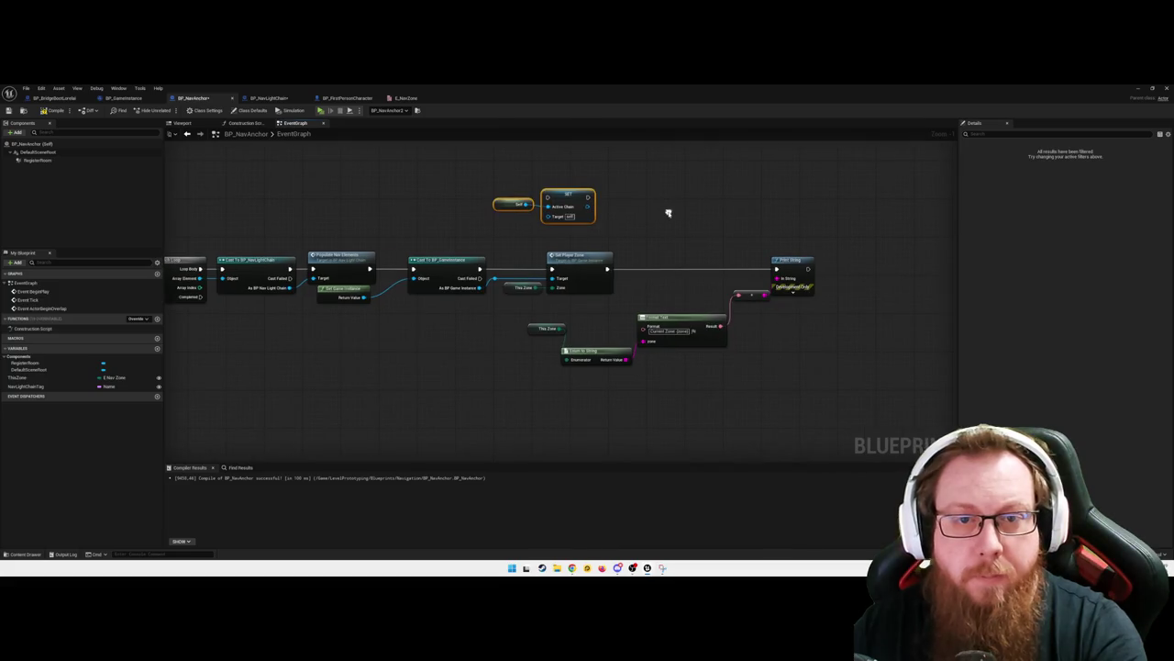
pyautogui.click(124, 97)
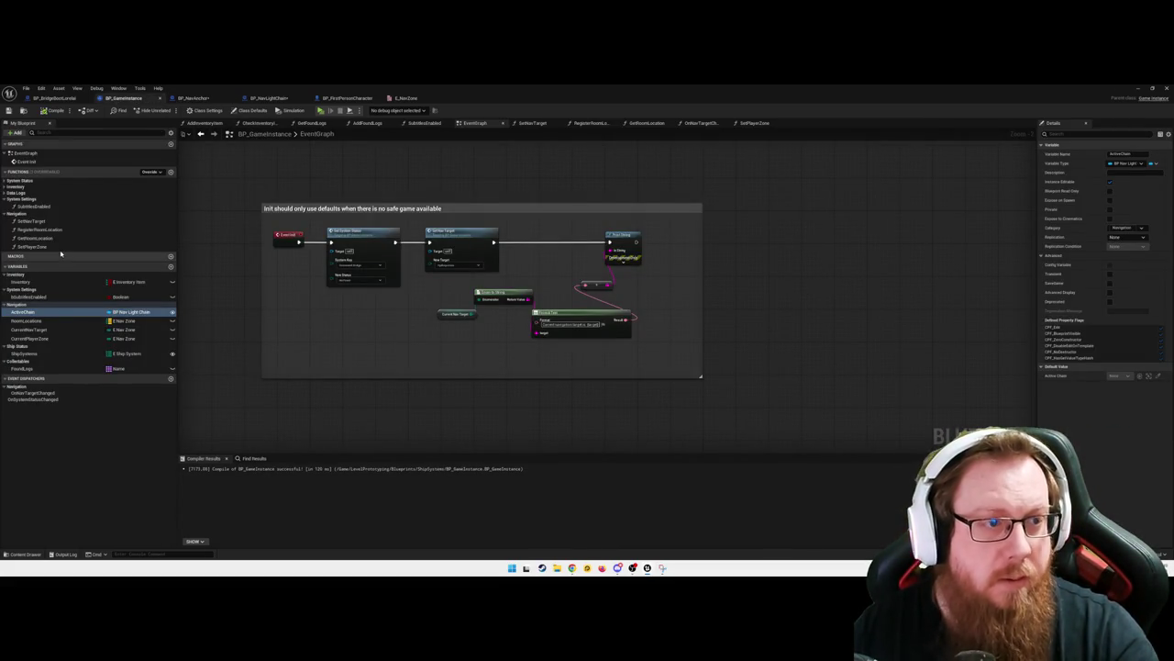
# Create a SetActiveChain function under Navigation containing a SET ActiveChain node
pyautogui.click(17, 199)
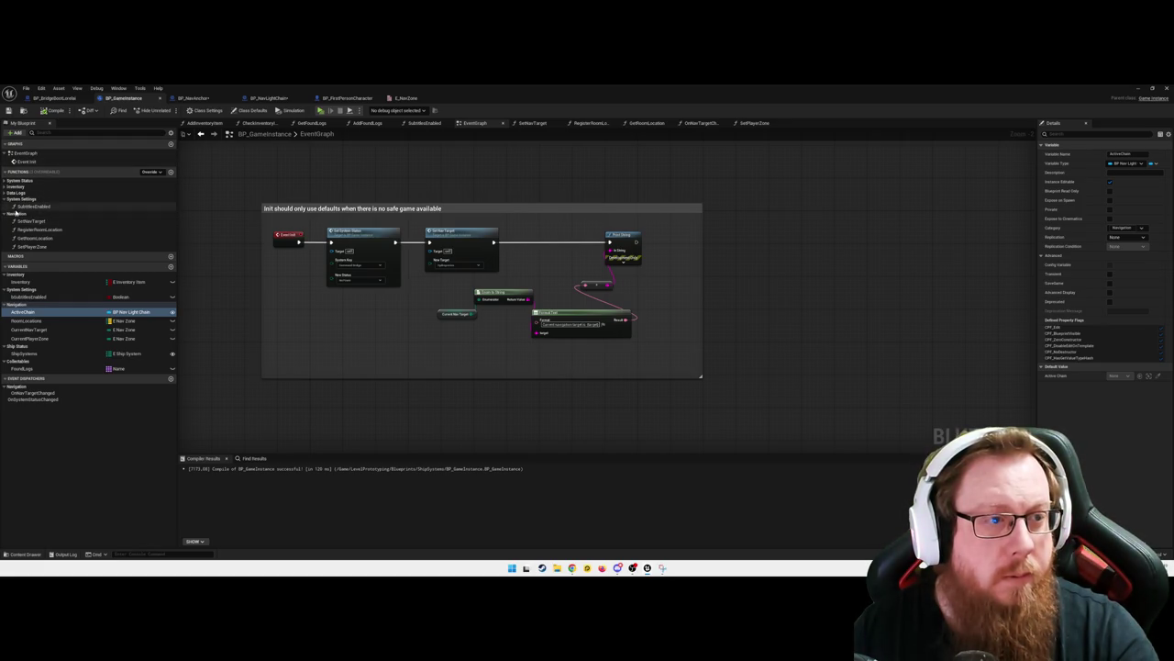
pyautogui.click(33, 214)
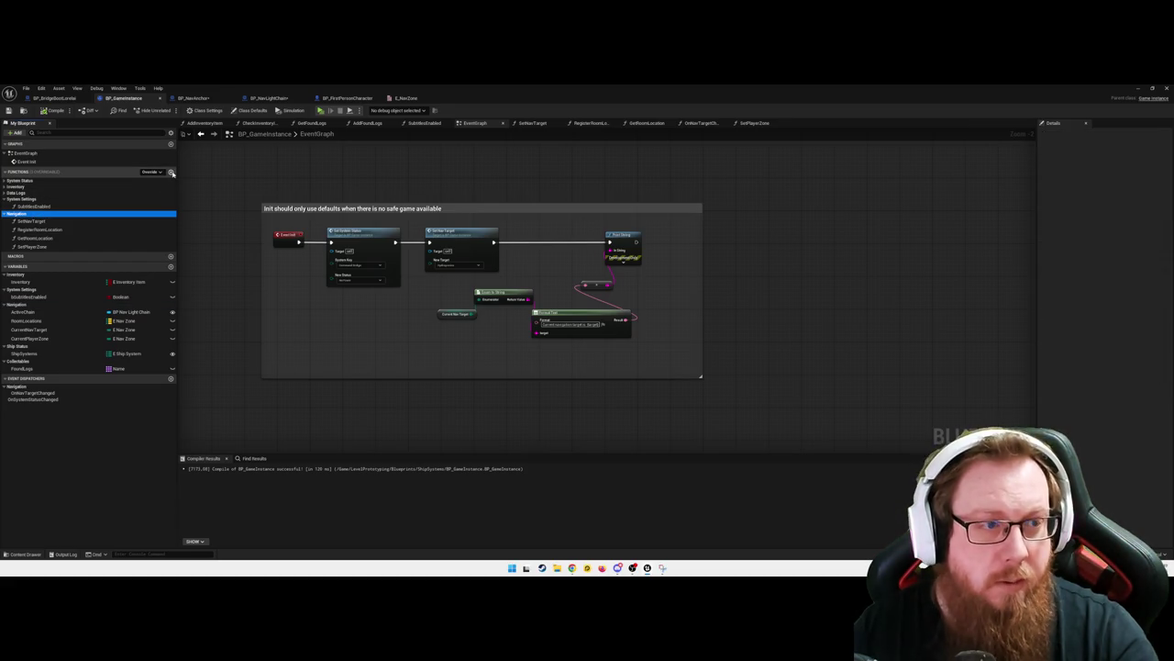
pyautogui.click(171, 173)
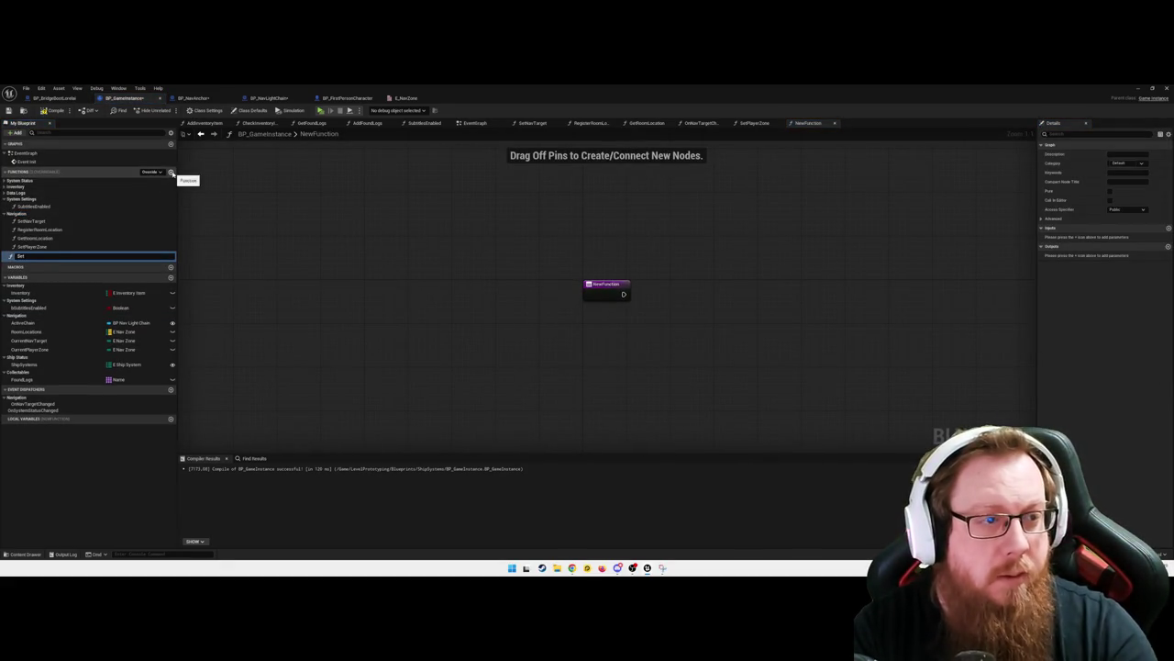
pyautogui.write('SetActiveChain')
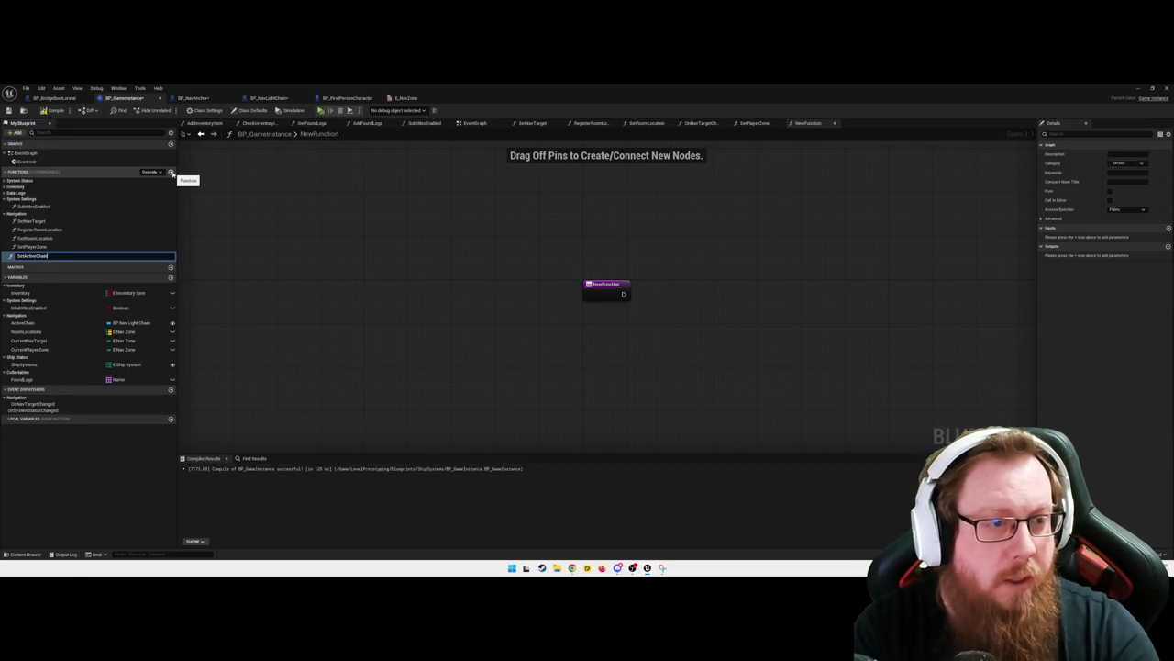
pyautogui.press('Return')
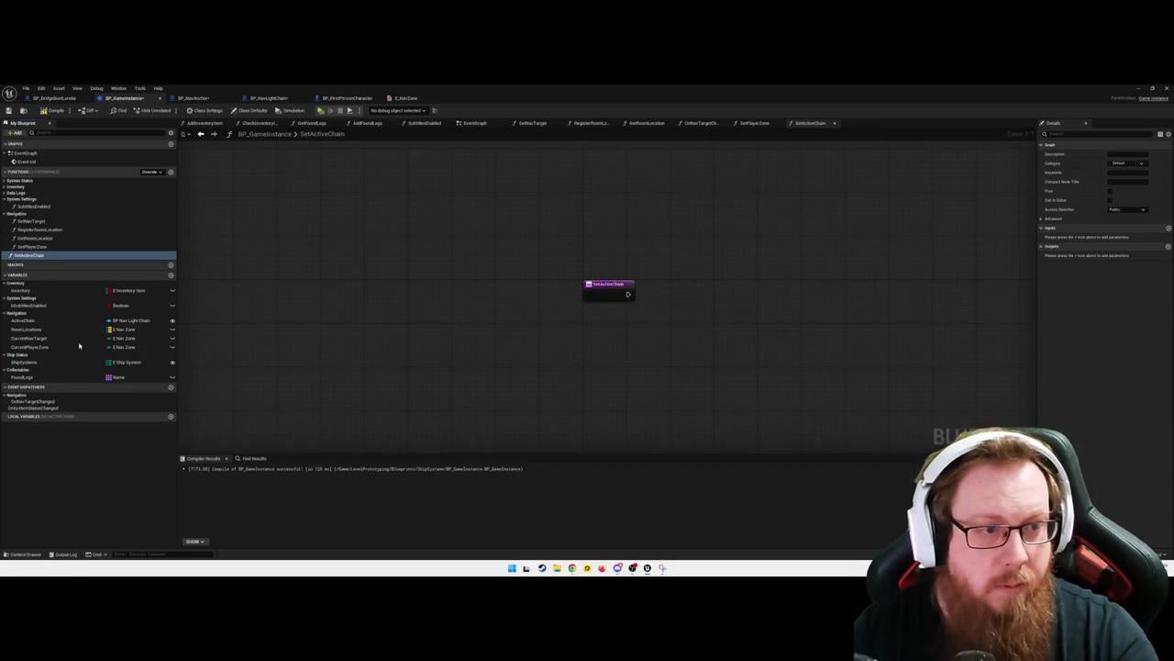
pyautogui.moveTo(28, 320); pyautogui.dragTo(723, 295)
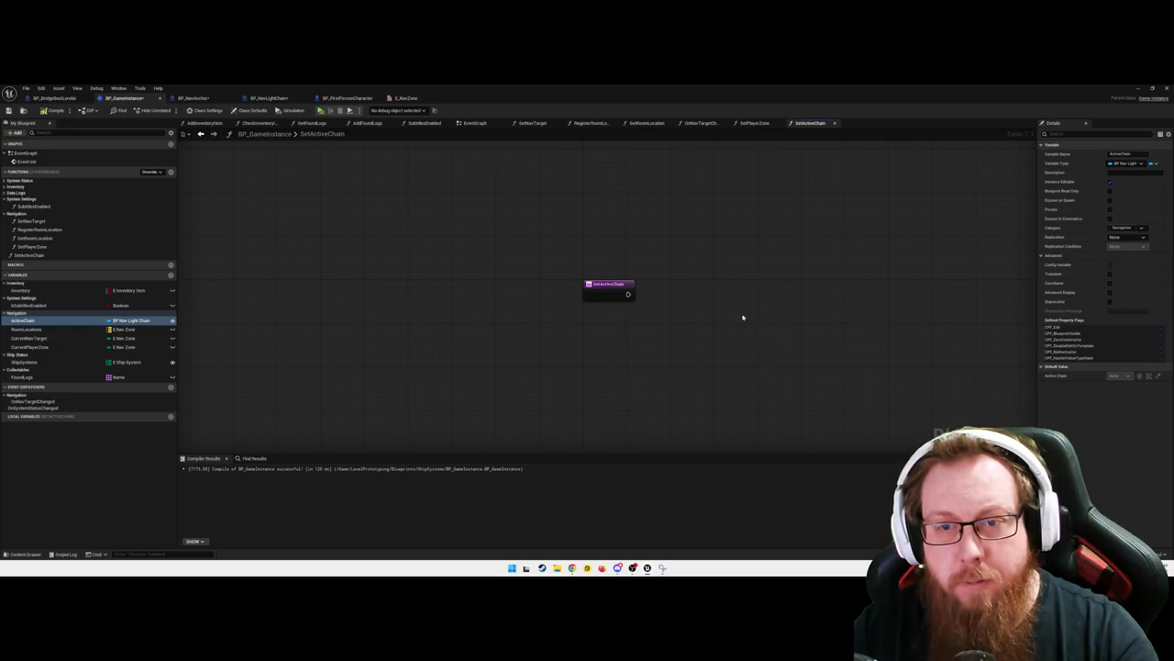
# Give SetActiveChain an ActiveChain input of type BP Nav Light Chain
pyautogui.click(610, 288)
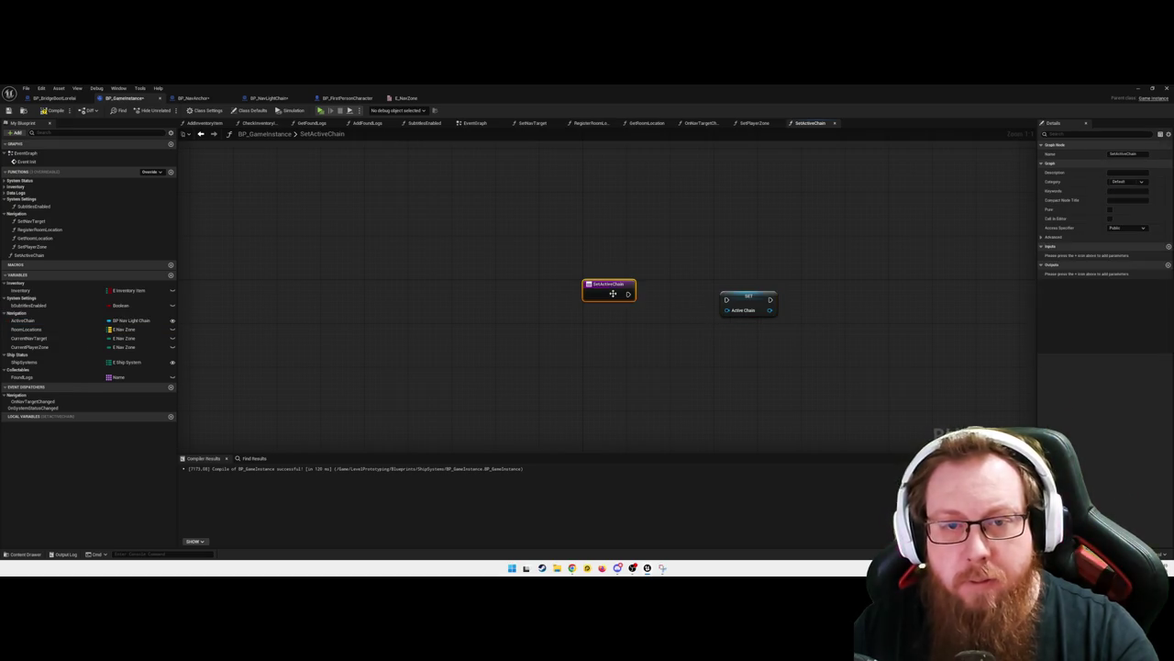
pyautogui.click(1168, 245)
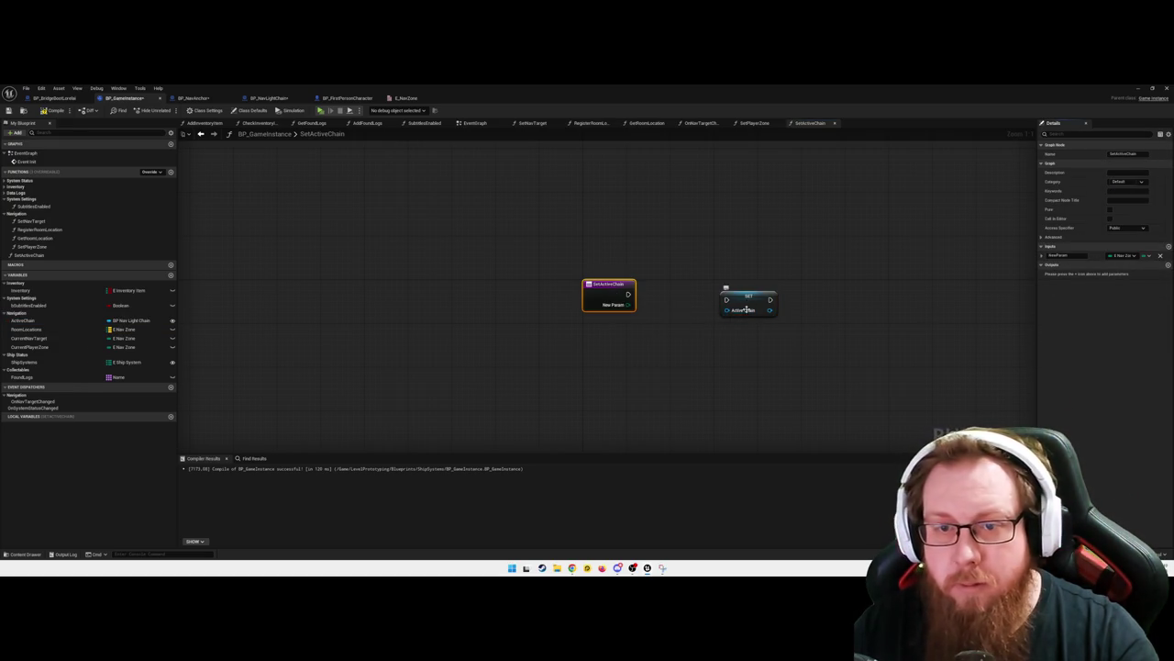
pyautogui.doubleClick(1065, 255)
pyautogui.write('ActiveChain')
pyautogui.press('Return')
pyautogui.click(1112, 256)
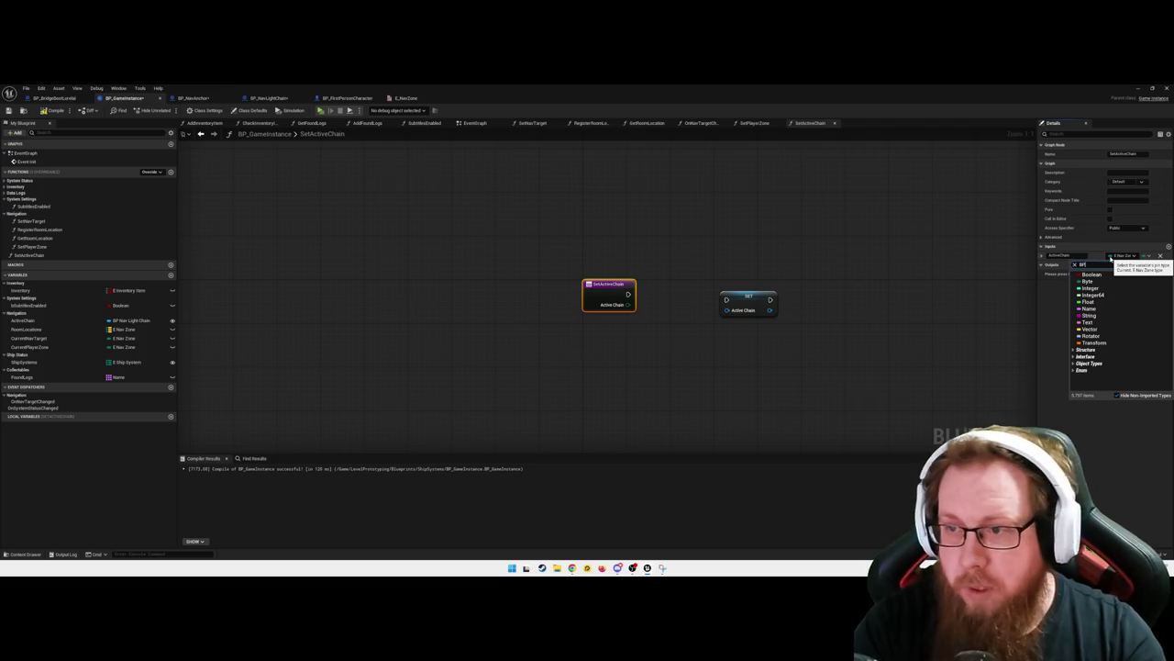
pyautogui.write('BP_nav')
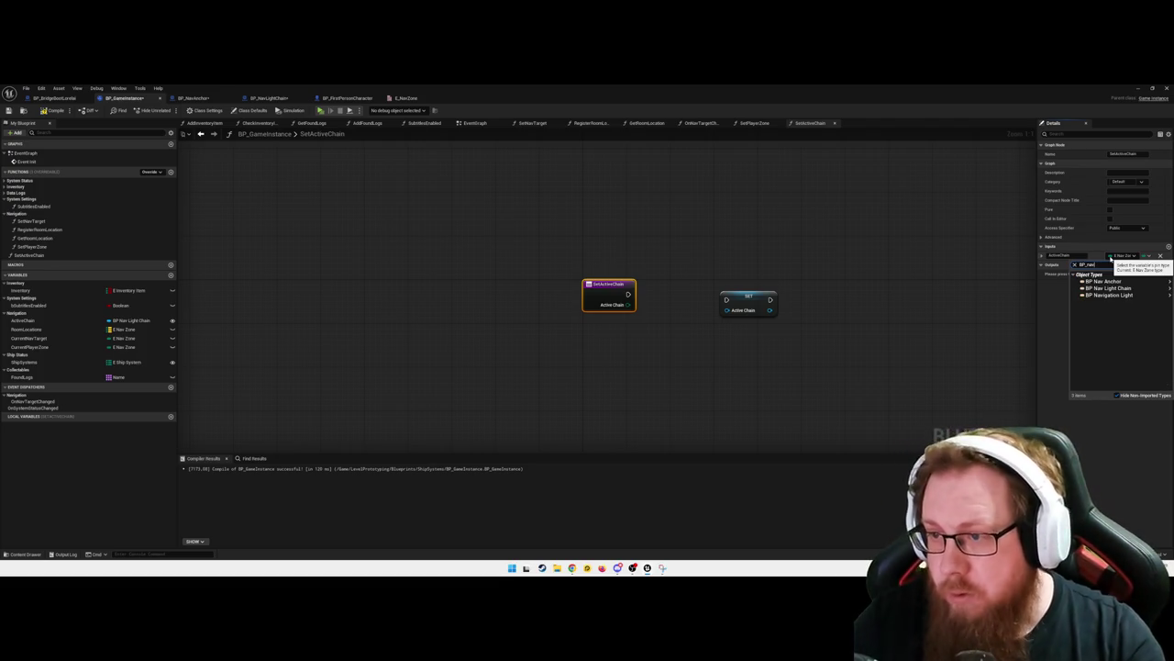
pyautogui.click(1111, 290)
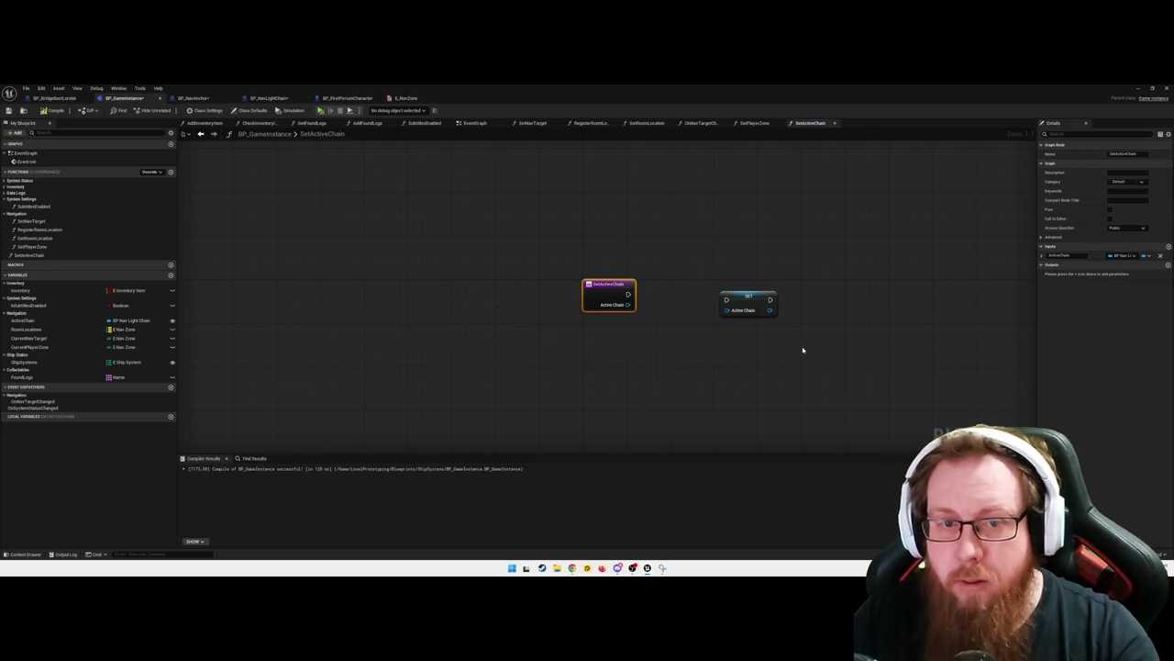
# Wire the entry node's exec and ActiveChain input into SET, and straighten the wires
pyautogui.moveTo(629, 292); pyautogui.dragTo(727, 299)
pyautogui.moveTo(627, 305)
pyautogui.mouseDown()
pyautogui.moveTo(745, 310)
pyautogui.moveTo(728, 310)
pyautogui.mouseUp()
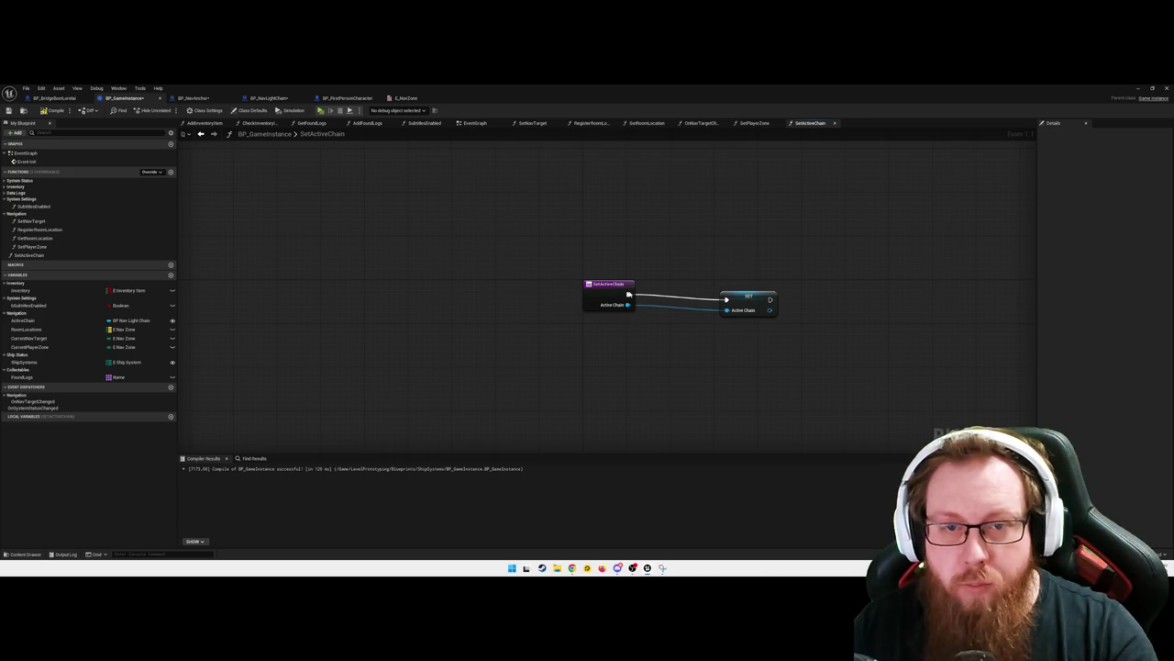
pyautogui.rightClick(629, 294)
pyautogui.click(731, 347)
pyautogui.moveTo(695, 262); pyautogui.dragTo(758, 320)
pyautogui.press('q')
pyautogui.press('q')
pyautogui.click(540, 304)
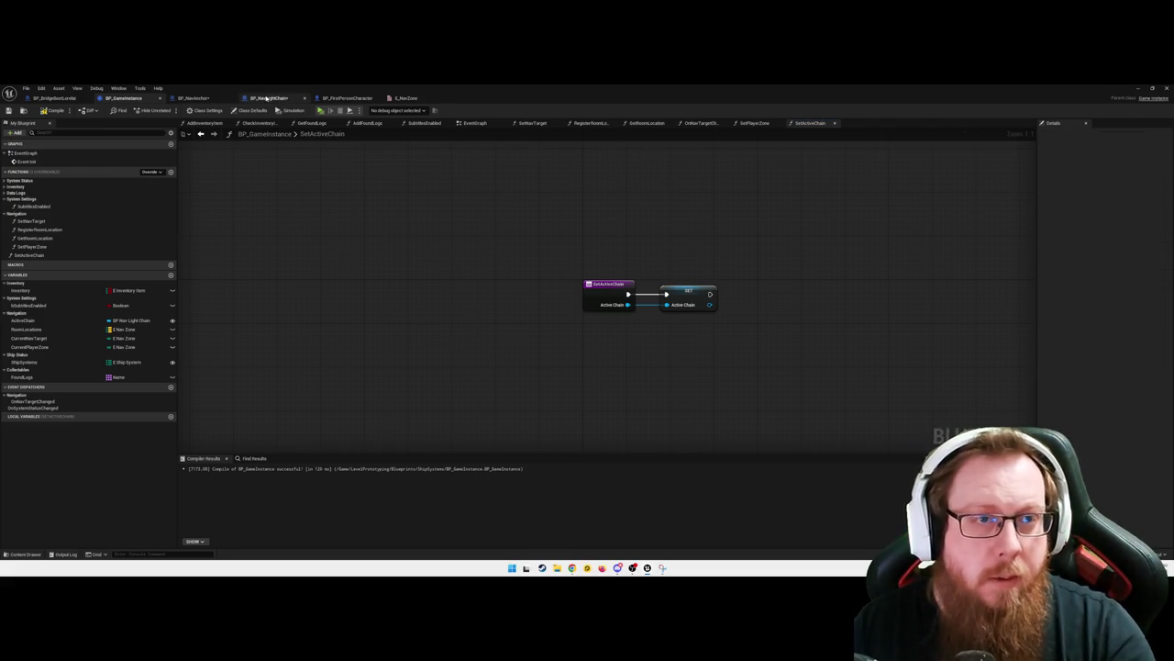
pyautogui.click(267, 97)
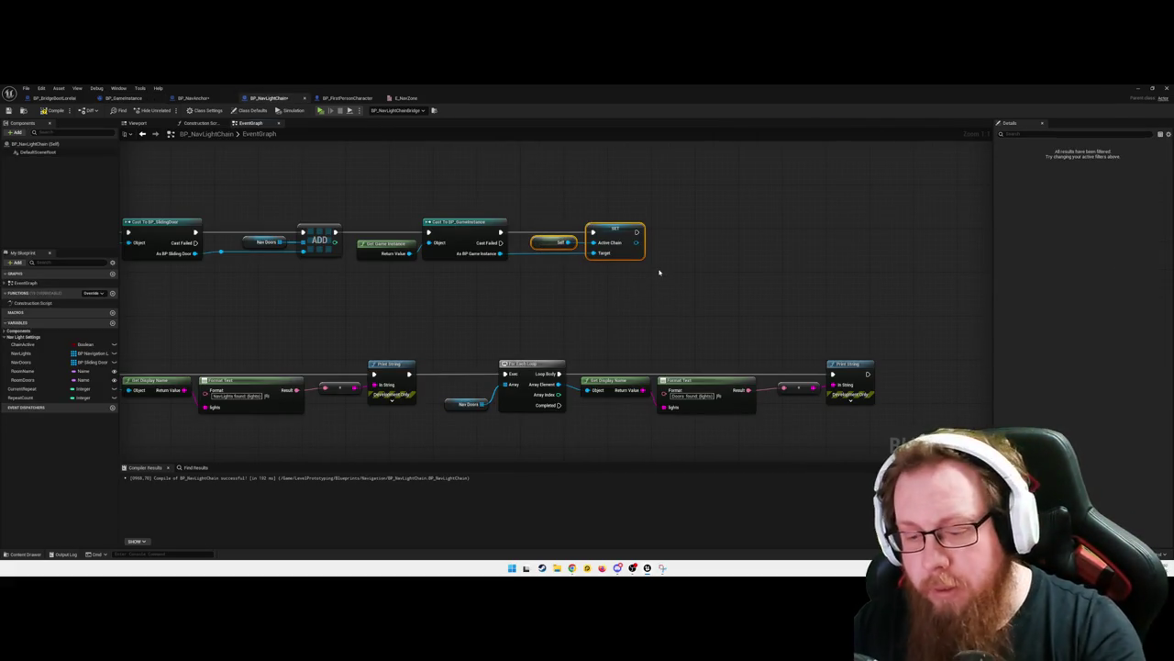
# Delete the pasted Self and SET nodes from BP_NavAnchor's graph
pyautogui.press('Delete')
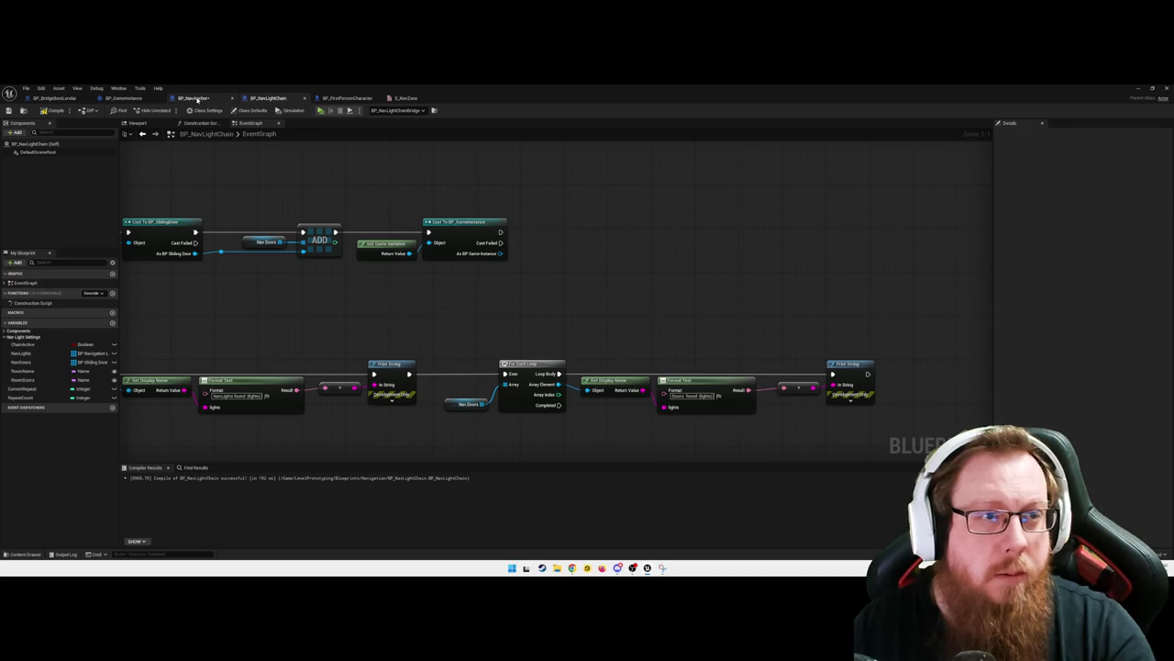
pyautogui.click(196, 99)
pyautogui.moveTo(487, 181); pyautogui.dragTo(635, 221)
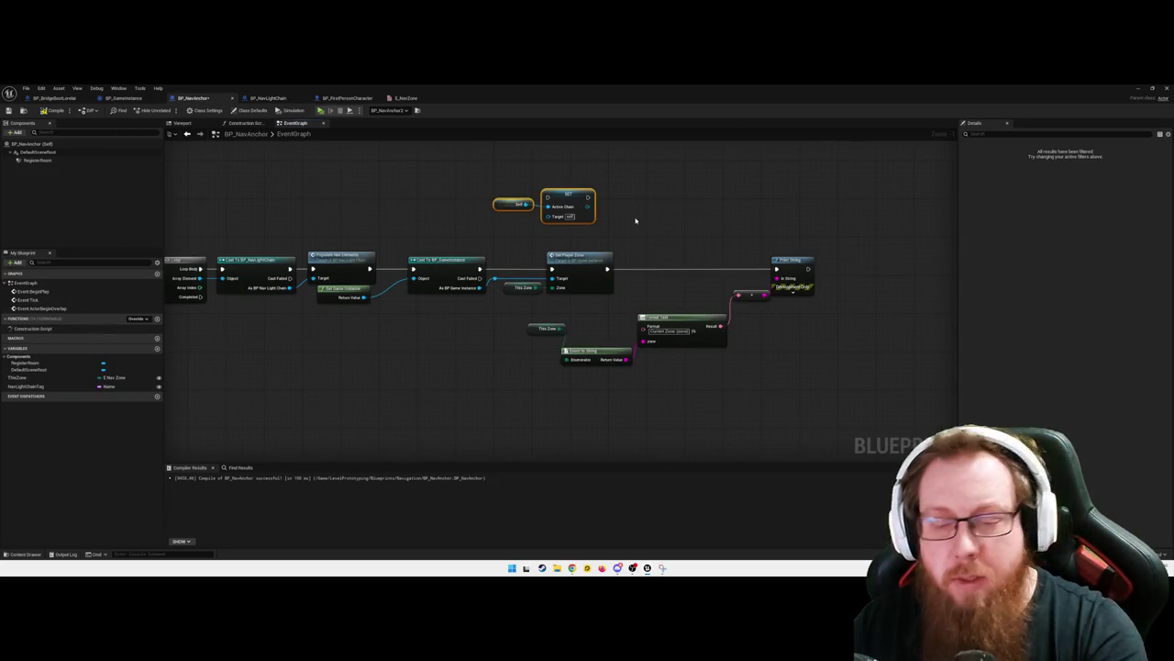
pyautogui.press('Delete')
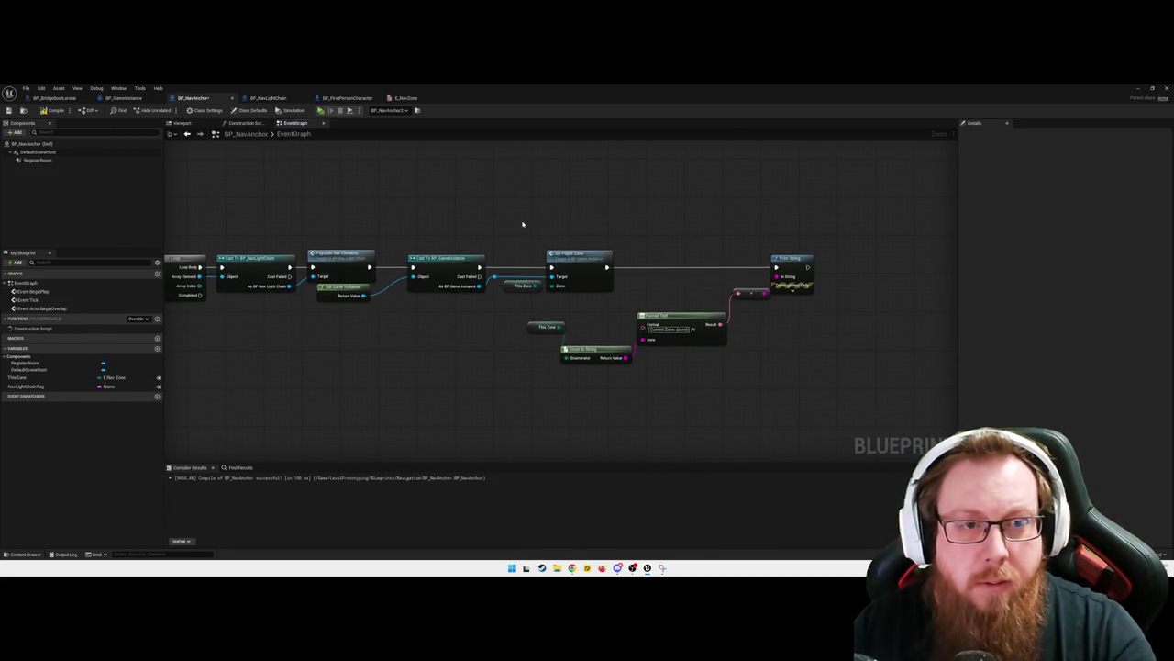
# Add a Set Active Chain node on the BP_GameInstance cast result and wire Nav Light Chain into it
pyautogui.moveTo(478, 286); pyautogui.dragTo(499, 217)
pyautogui.write('set nav')
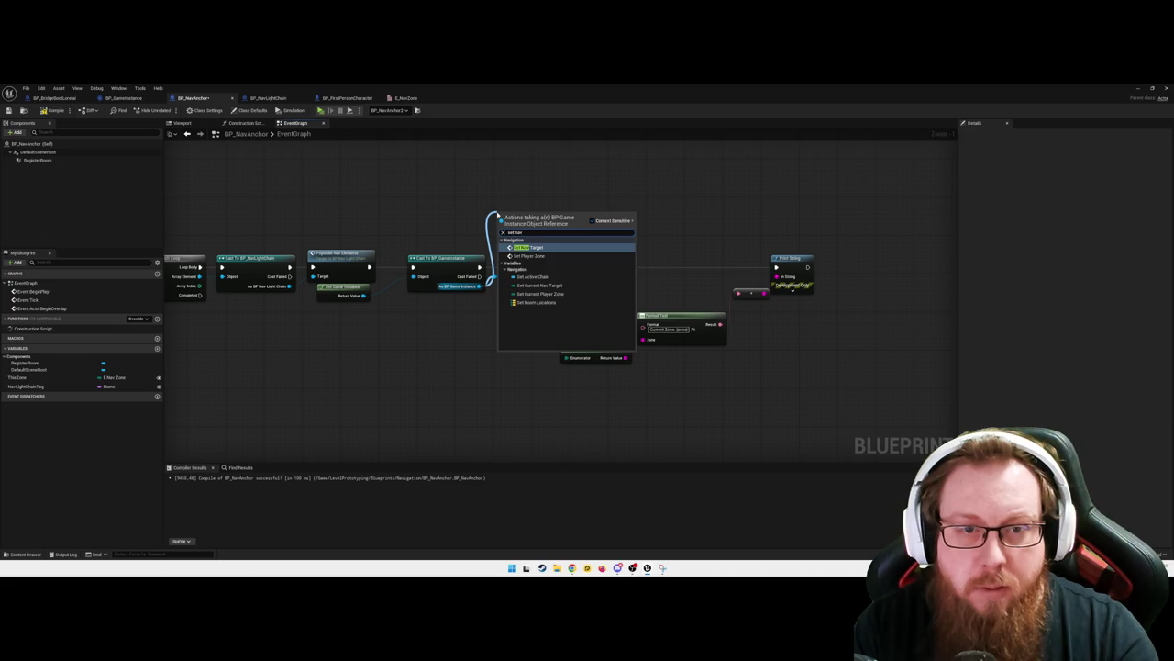
pyautogui.press('Down')
pyautogui.press('Down')
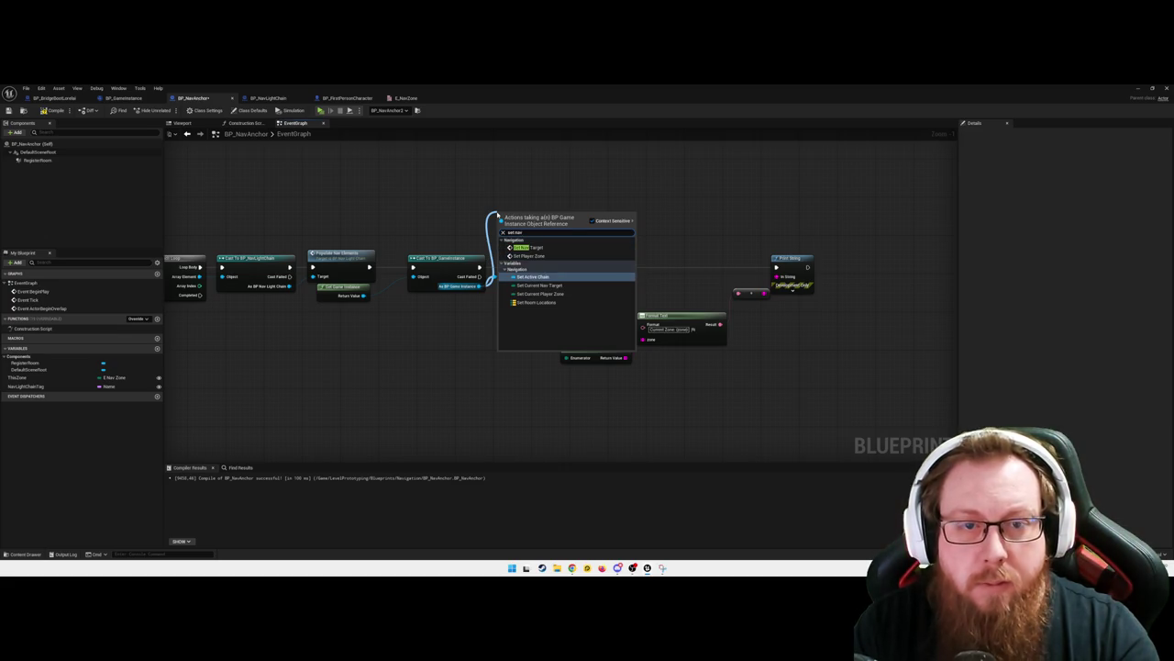
pyautogui.press('Return')
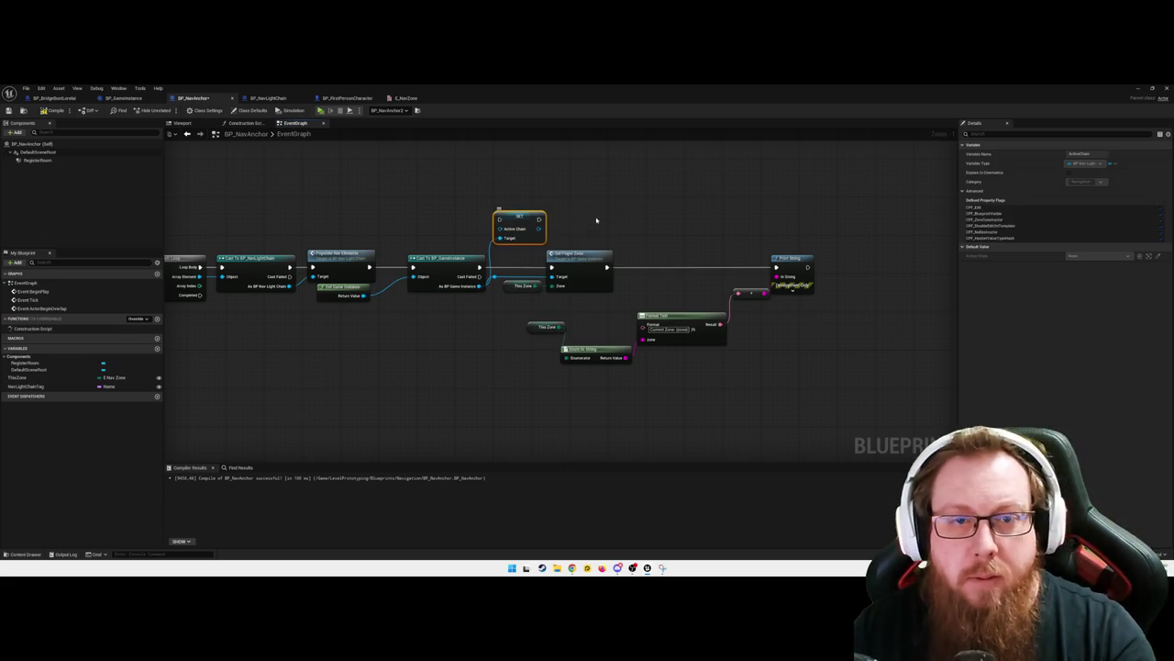
pyautogui.moveTo(514, 214); pyautogui.dragTo(574, 211)
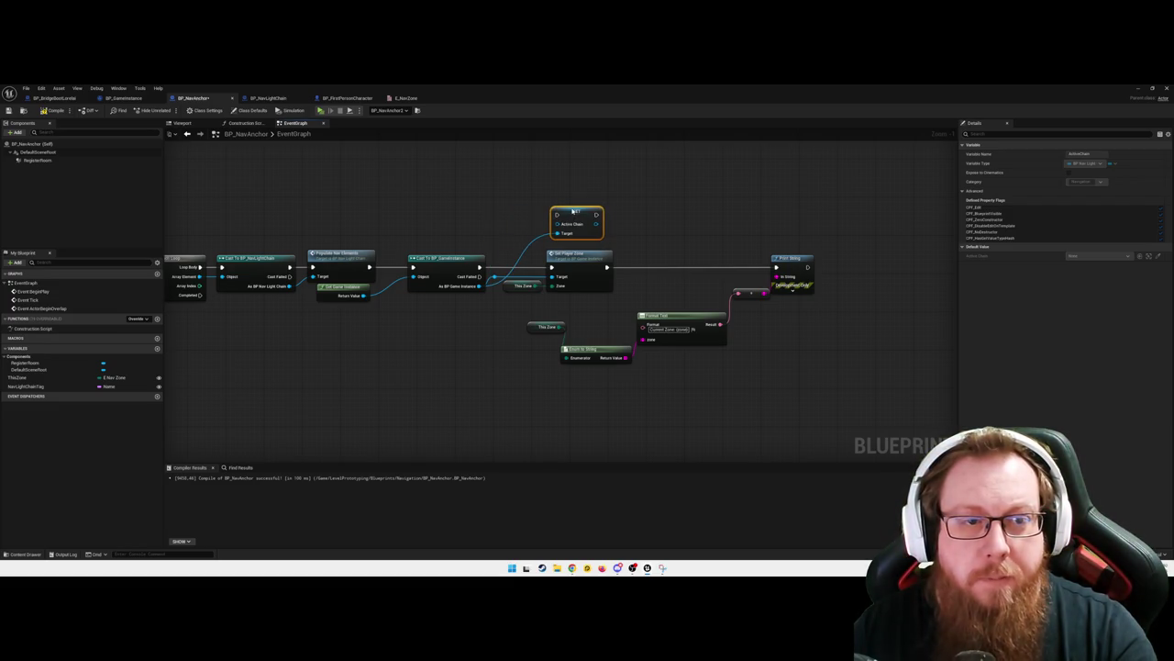
pyautogui.moveTo(482, 288)
pyautogui.mouseDown()
pyautogui.moveTo(546, 294)
pyautogui.moveTo(556, 229)
pyautogui.mouseUp()
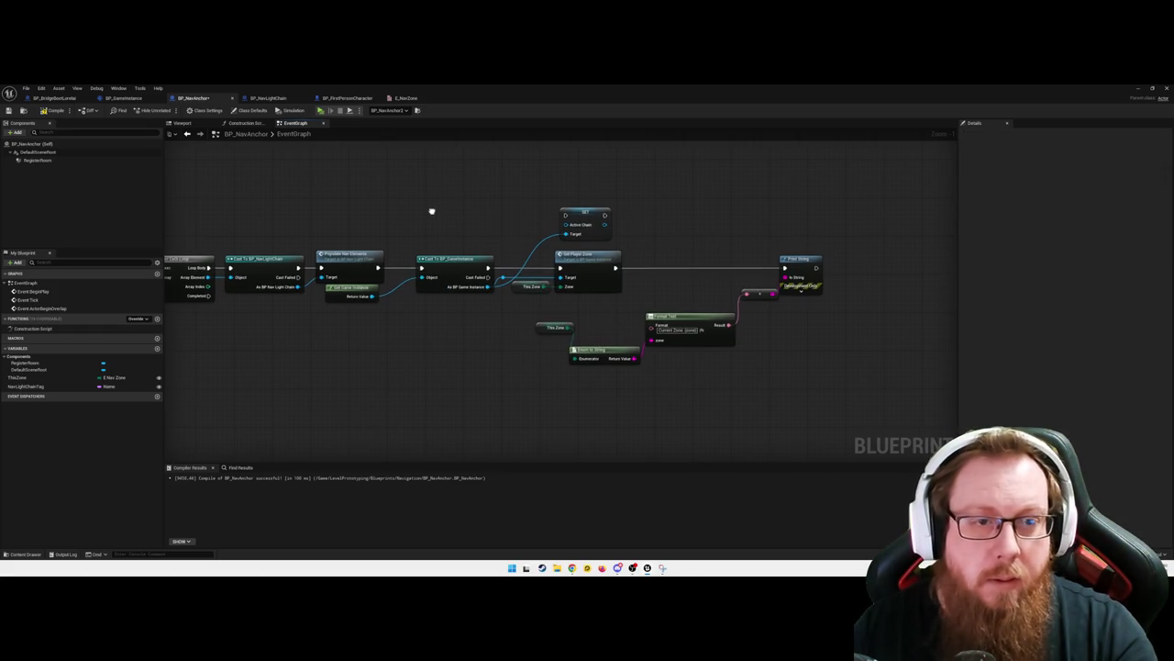
pyautogui.moveTo(296, 286); pyautogui.dragTo(569, 227)
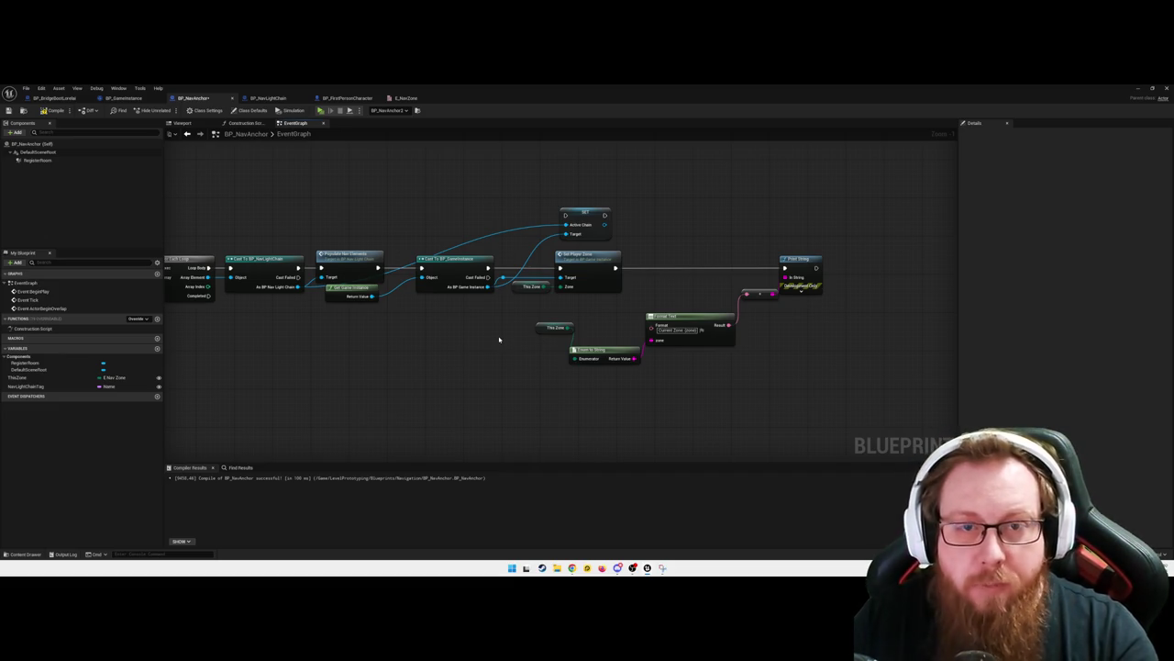
# Delete the SET Active Chain node and switch to BP_GameInstance's SetActiveChain function
pyautogui.click(604, 212)
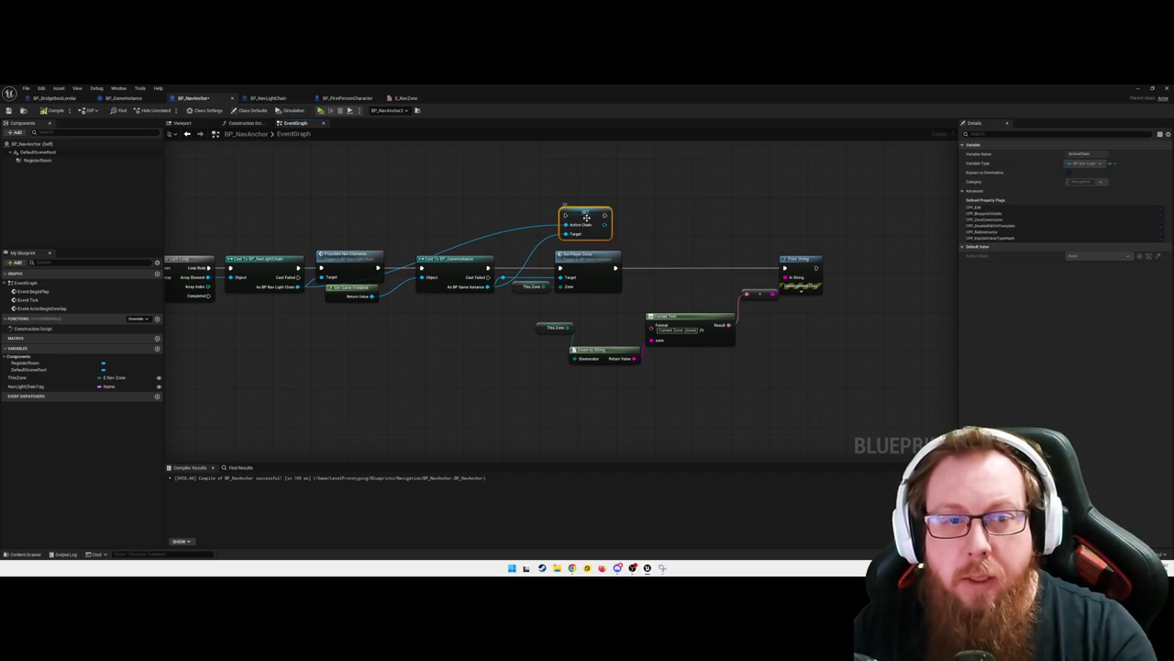
pyautogui.press('Delete')
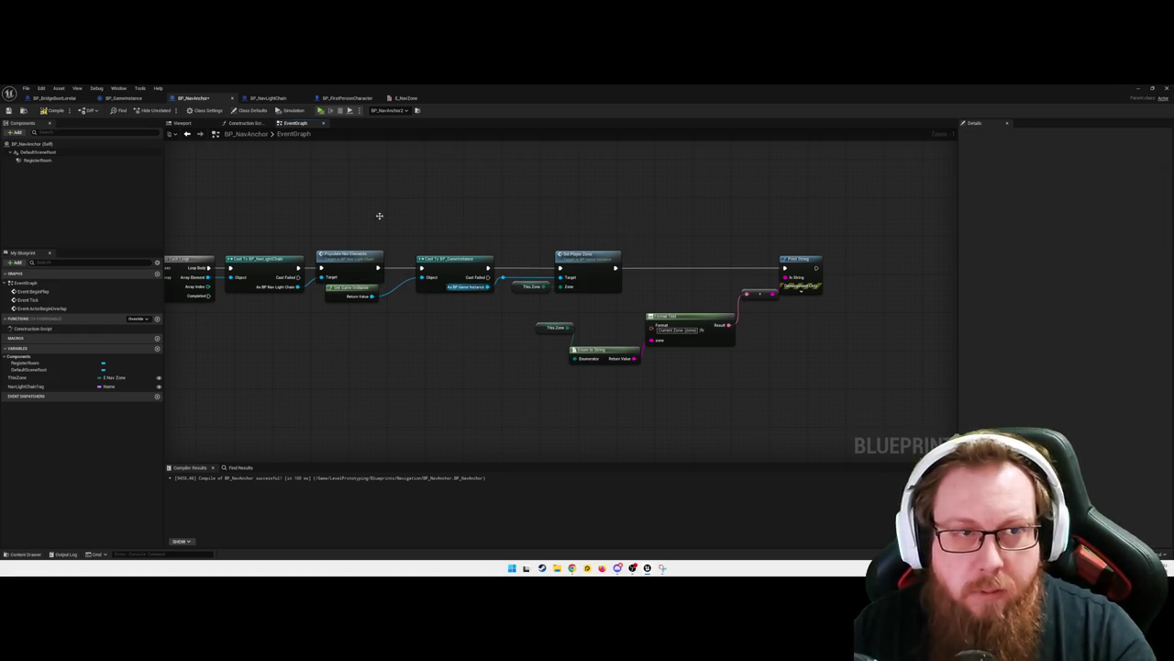
pyautogui.click(125, 97)
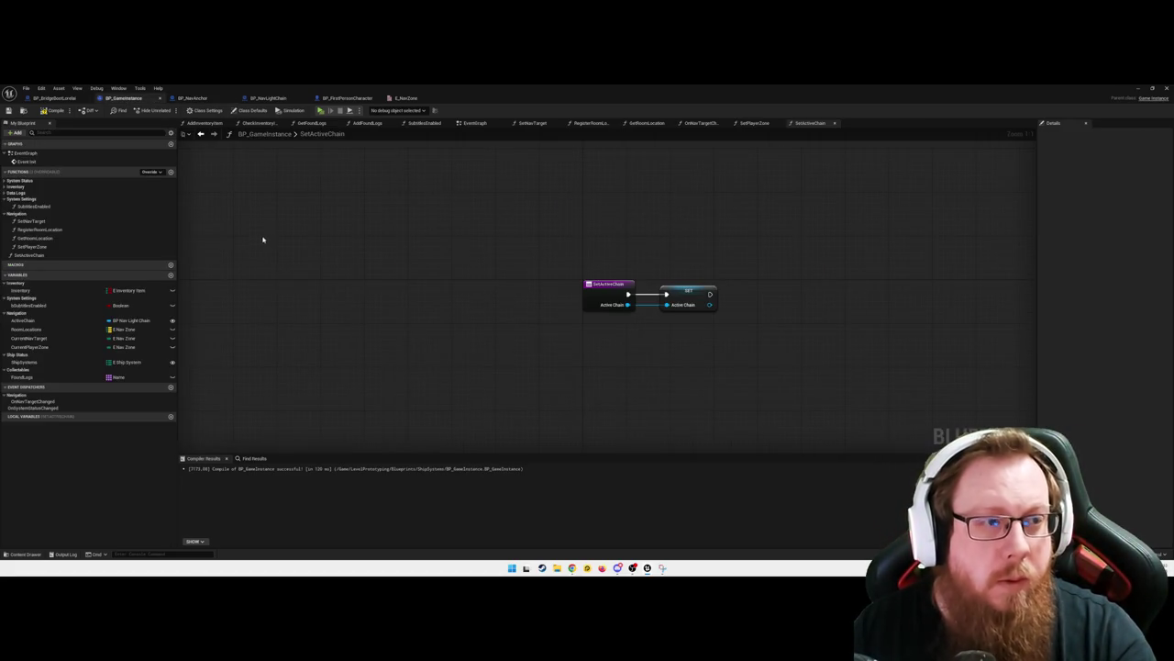
# Move the SetActiveChain function into the Navigation category in My Blueprint
pyautogui.click(44, 255)
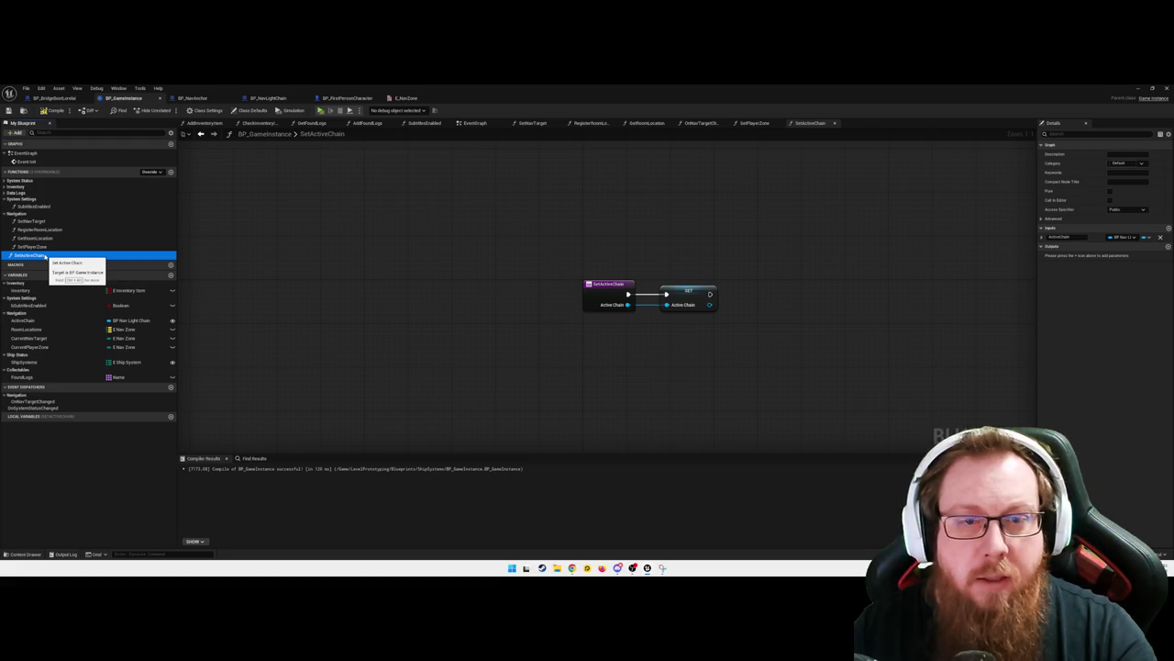
pyautogui.moveTo(44, 255); pyautogui.dragTo(27, 215)
pyautogui.click(346, 97)
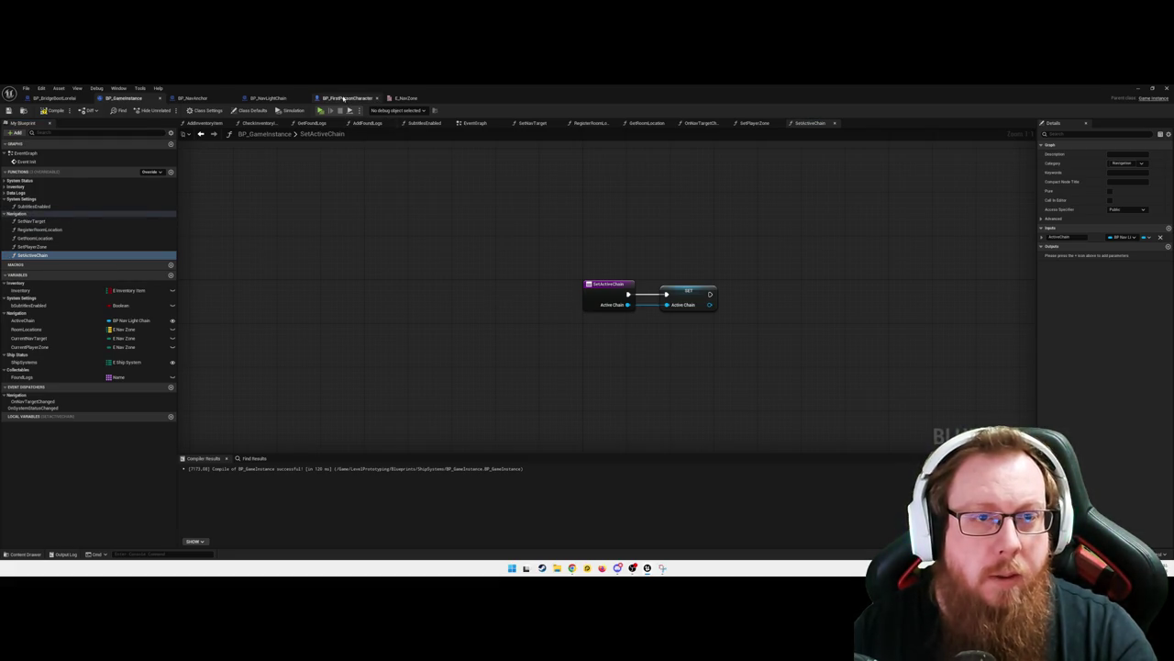
# Delete BP_NavLightChain's Get Game Instance and cast nodes, then return to BP_NavAnchor's graph
pyautogui.click(268, 97)
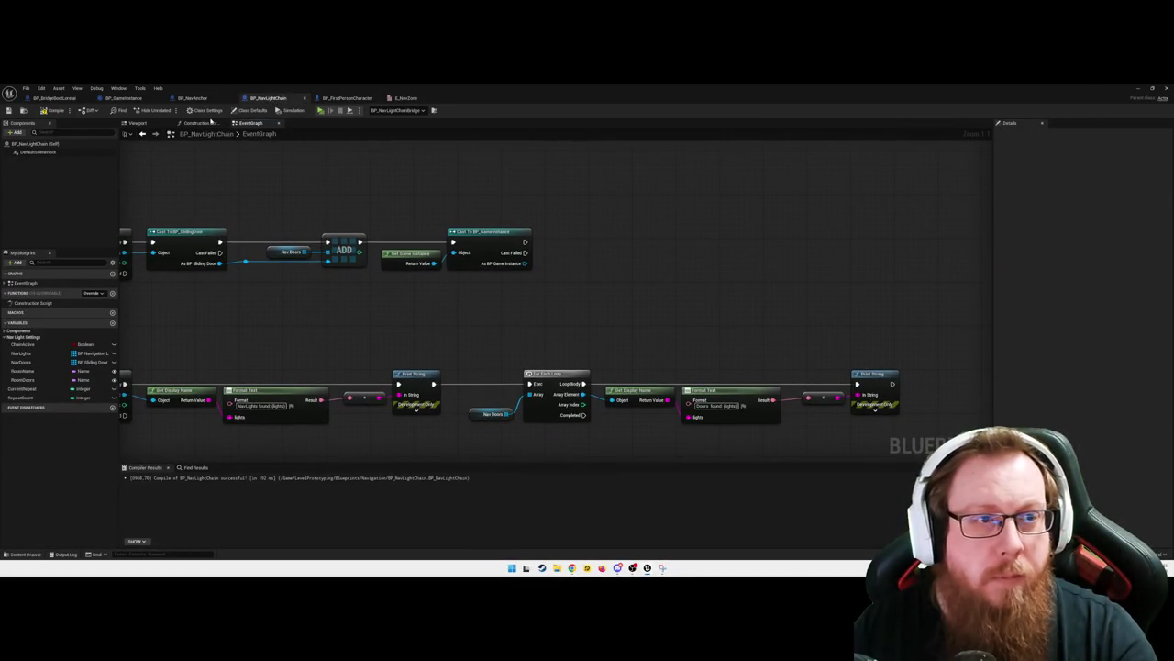
pyautogui.moveTo(401, 196)
pyautogui.mouseDown()
pyautogui.moveTo(506, 303)
pyautogui.moveTo(509, 284)
pyautogui.moveTo(551, 262)
pyautogui.mouseUp()
pyautogui.press('Delete')
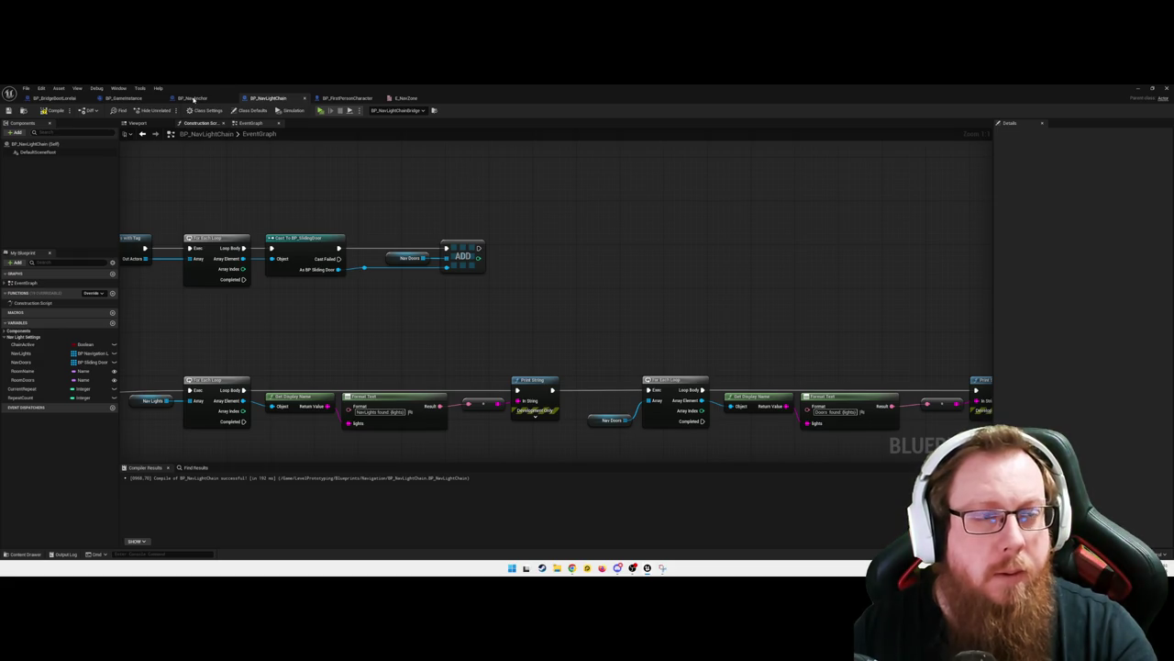
pyautogui.click(192, 98)
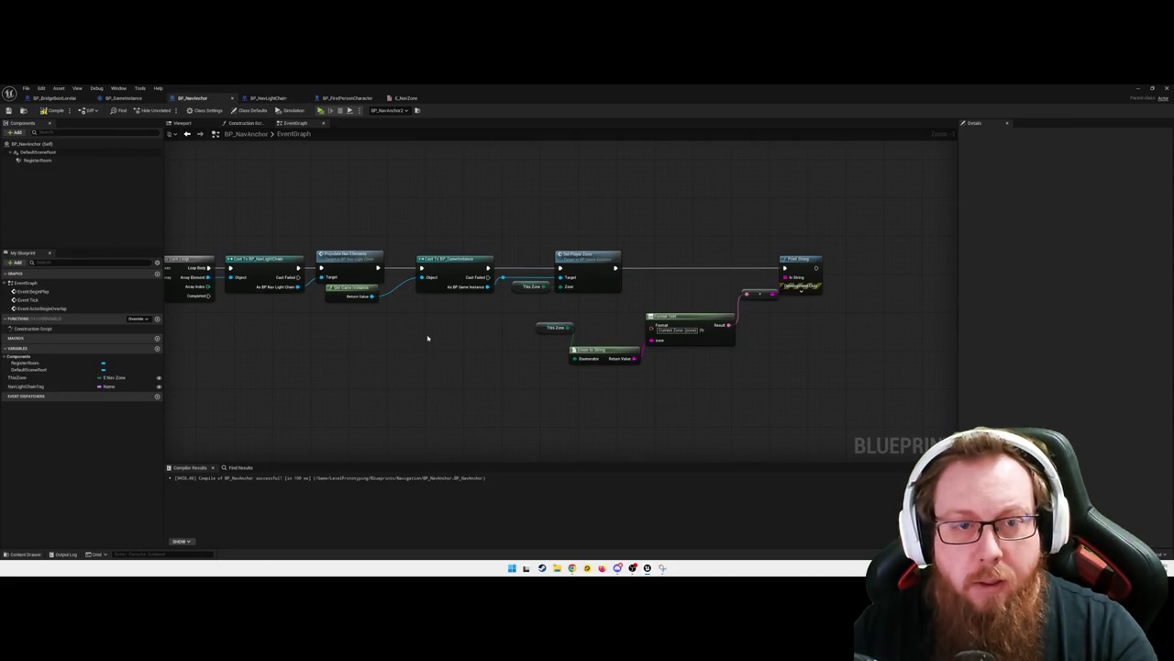
pyautogui.moveTo(466, 351); pyautogui.dragTo(446, 356)
# Pull a Set Active Chain call off the As BP Game Instance pin and place it above Set Player Zone
pyautogui.moveTo(500, 309)
pyautogui.mouseDown()
pyautogui.moveTo(538, 267)
pyautogui.moveTo(538, 243)
pyautogui.mouseUp()
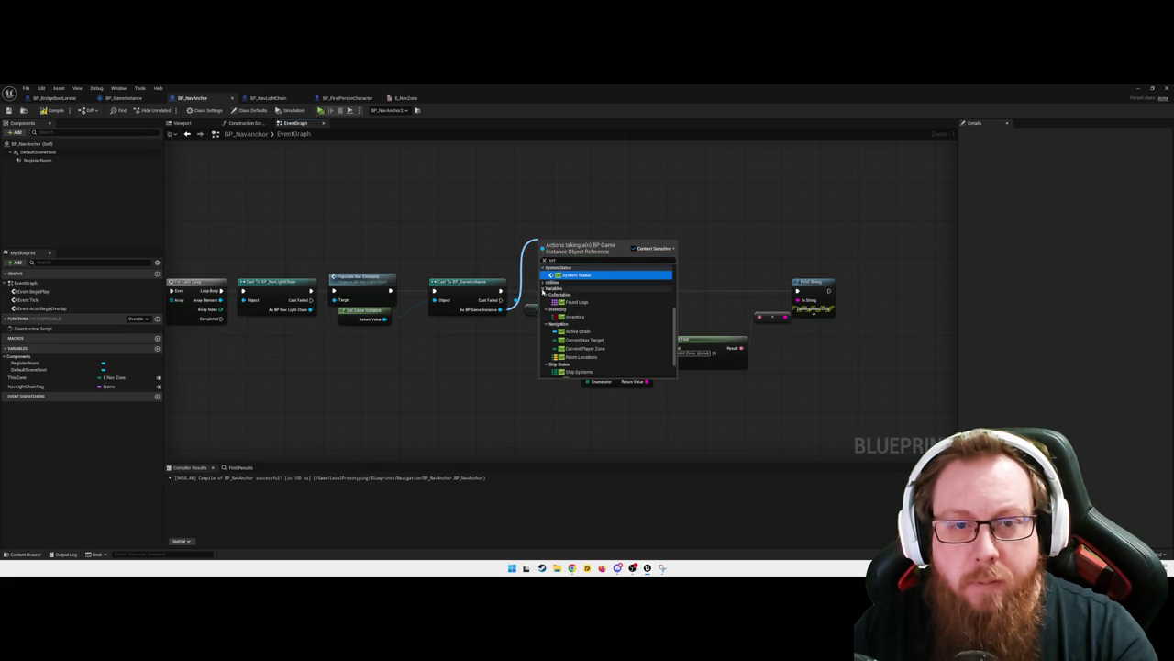
pyautogui.click(544, 283)
pyautogui.scroll(1, 575, 338)
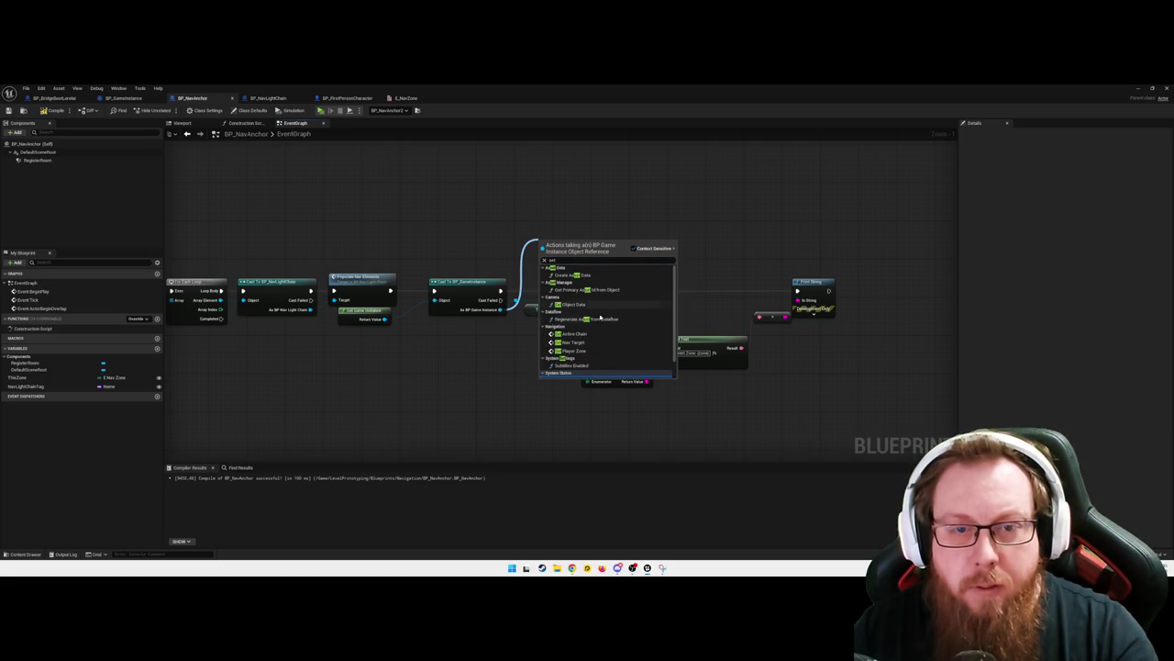
pyautogui.click(582, 335)
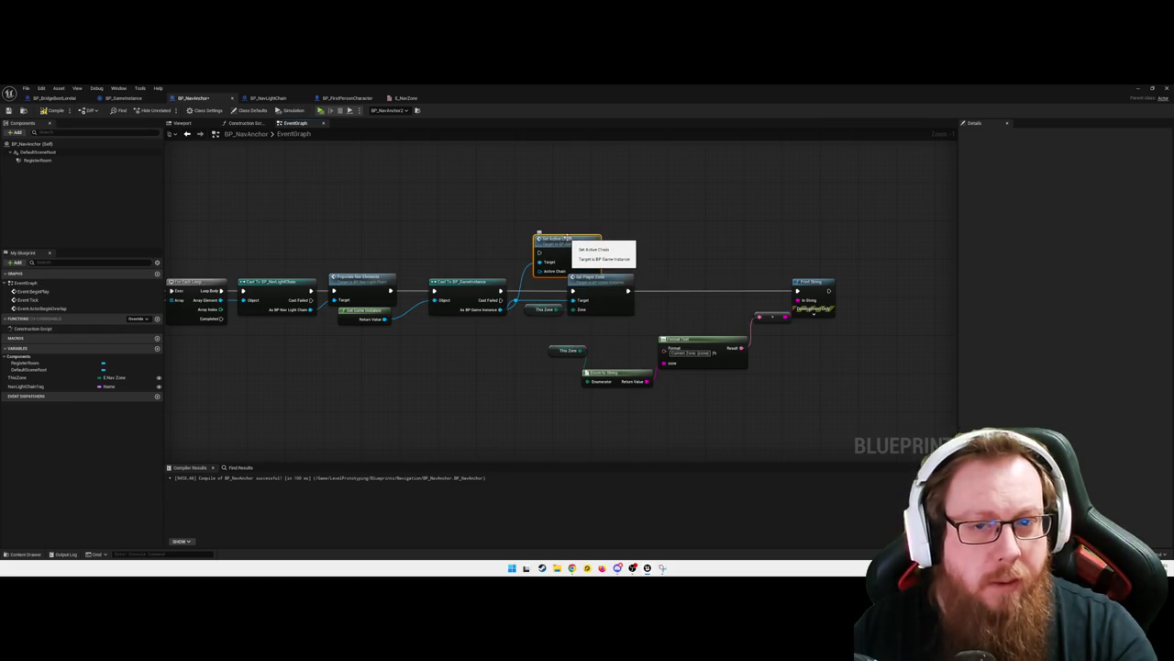
pyautogui.moveTo(819, 382)
pyautogui.mouseDown()
pyautogui.moveTo(534, 295)
pyautogui.moveTo(547, 318)
pyautogui.moveTo(619, 320)
pyautogui.moveTo(495, 291)
pyautogui.moveTo(424, 291)
pyautogui.mouseUp()
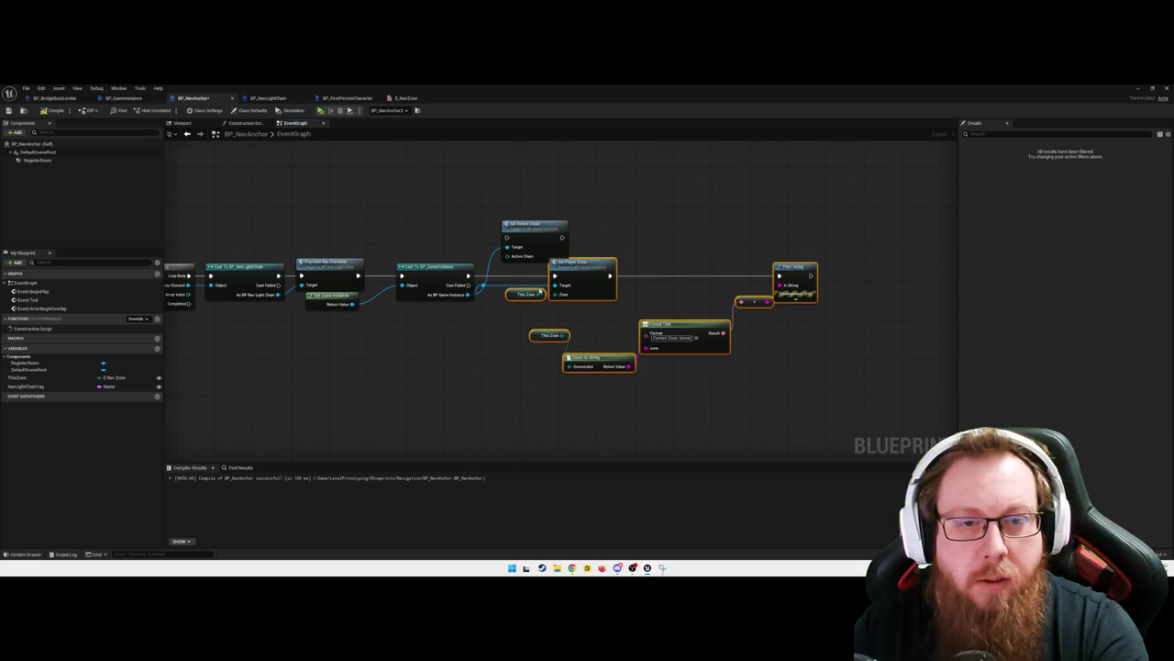
pyautogui.moveTo(529, 227); pyautogui.dragTo(575, 215)
# Reconnect the game instance to Set Active Chain's Target through a straightened reroute point
pyautogui.click(482, 303)
pyautogui.keyDown('alt'); pyautogui.click(484, 288); pyautogui.keyUp('alt')
pyautogui.moveTo(483, 287); pyautogui.dragTo(555, 233)
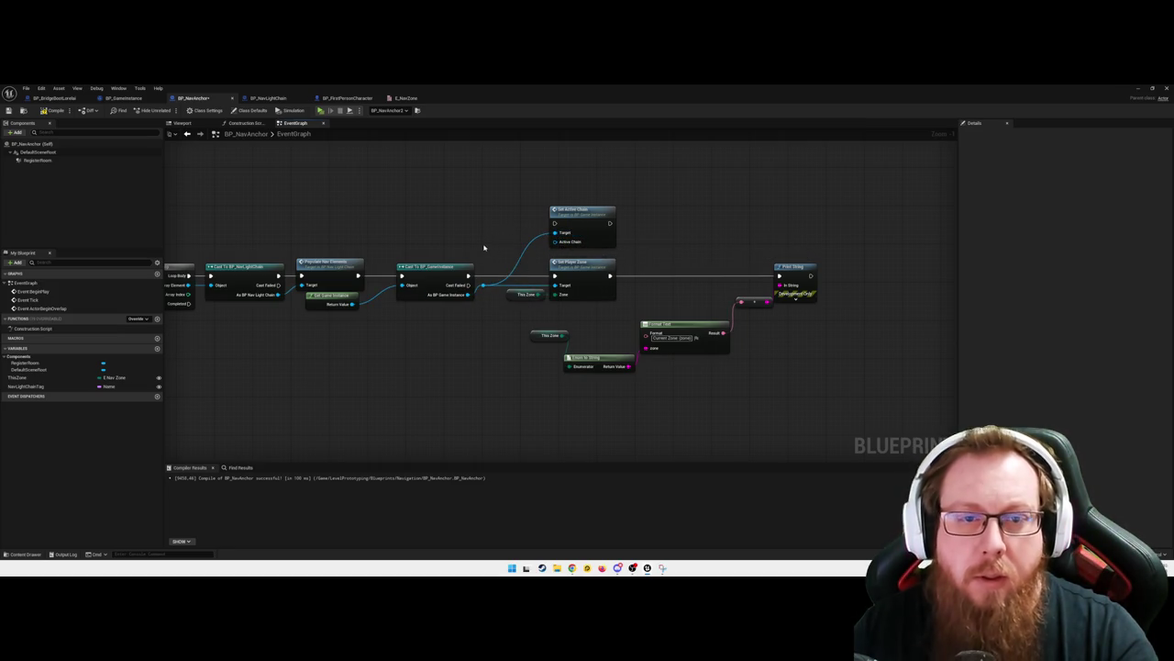
pyautogui.doubleClick(518, 253)
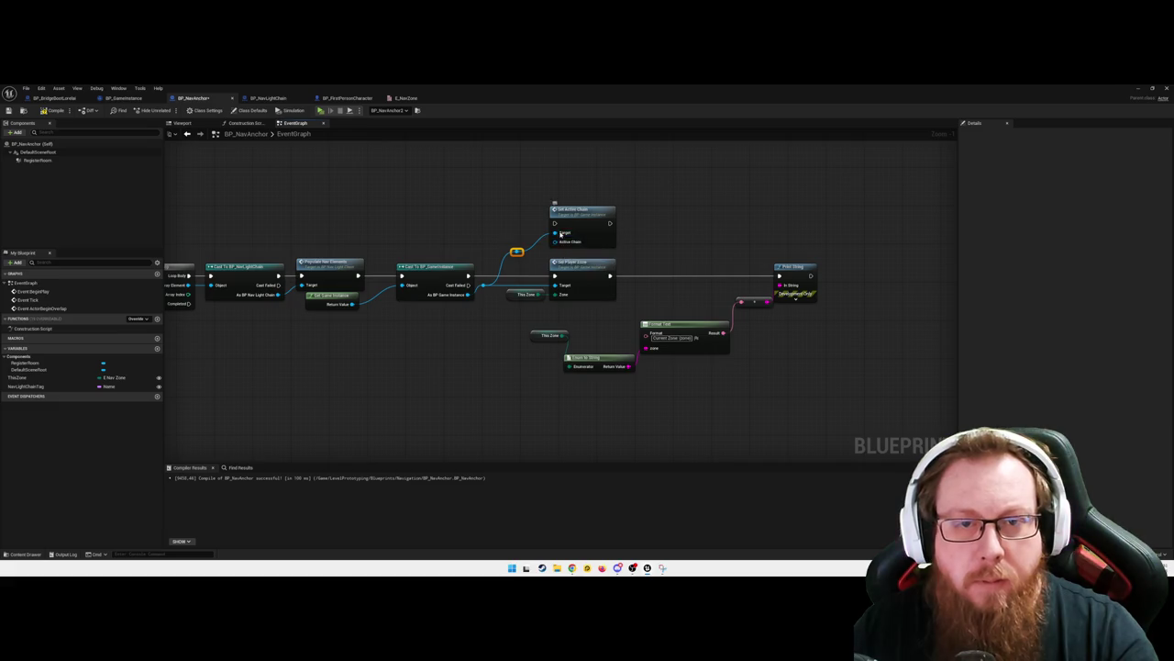
pyautogui.rightClick(561, 234)
pyautogui.moveTo(620, 269)
pyautogui.click(657, 273)
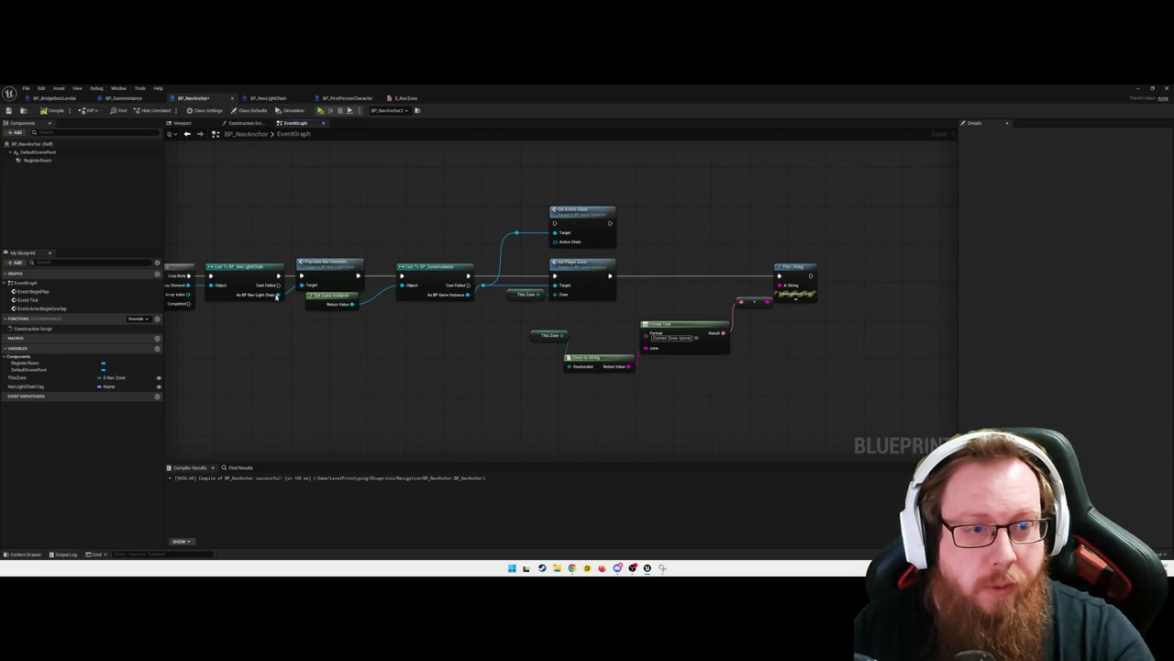
# Wire Nav Light Chain into Active Chain through a reroute node
pyautogui.moveTo(280, 295); pyautogui.dragTo(304, 242)
pyautogui.write('rer')
pyautogui.click(347, 370)
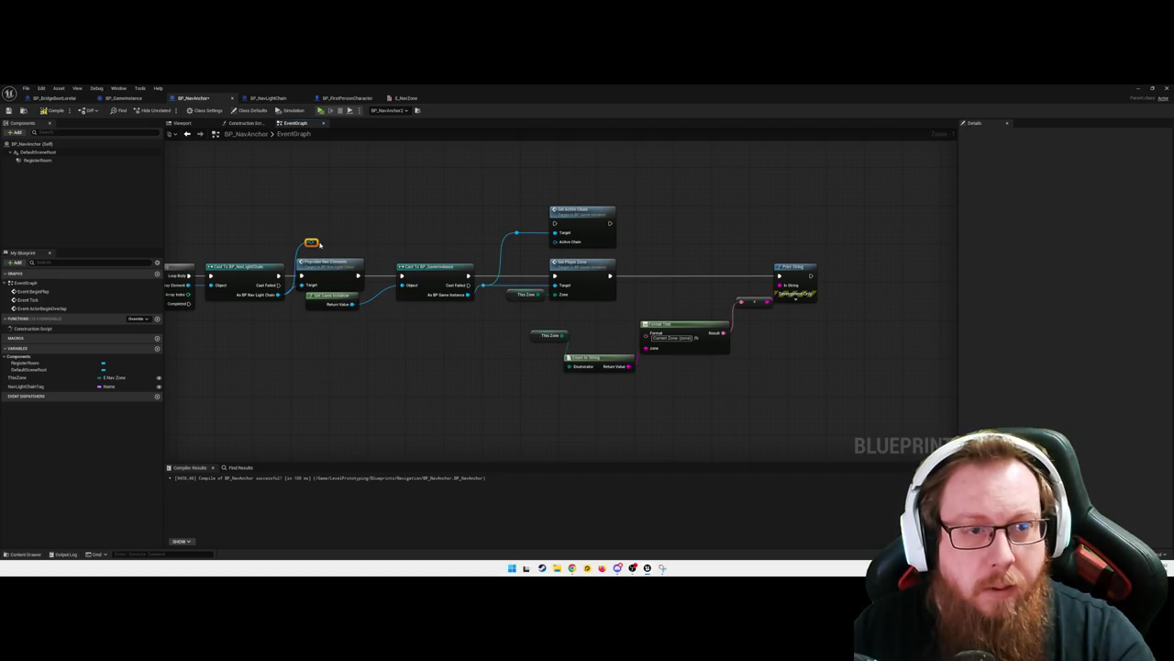
pyautogui.moveTo(311, 243); pyautogui.dragTo(555, 237)
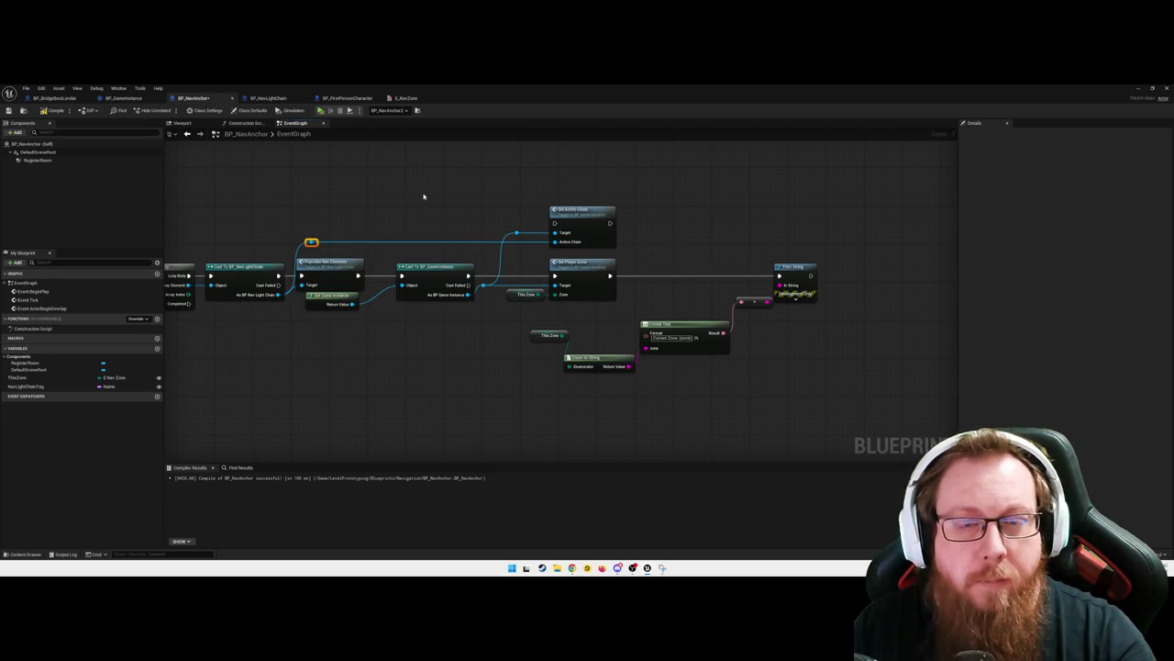
# Shift the zone and print nodes right and drop Set Active Chain onto the cast's execution line
pyautogui.moveTo(438, 204); pyautogui.dragTo(470, 212)
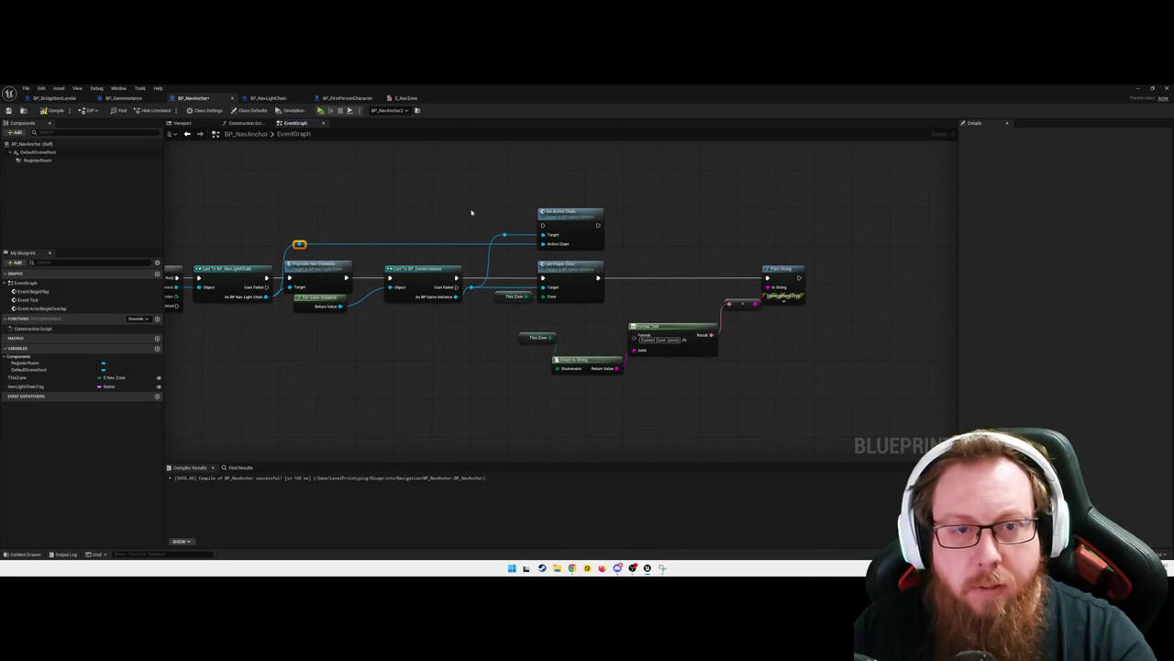
pyautogui.moveTo(511, 383); pyautogui.dragTo(503, 378)
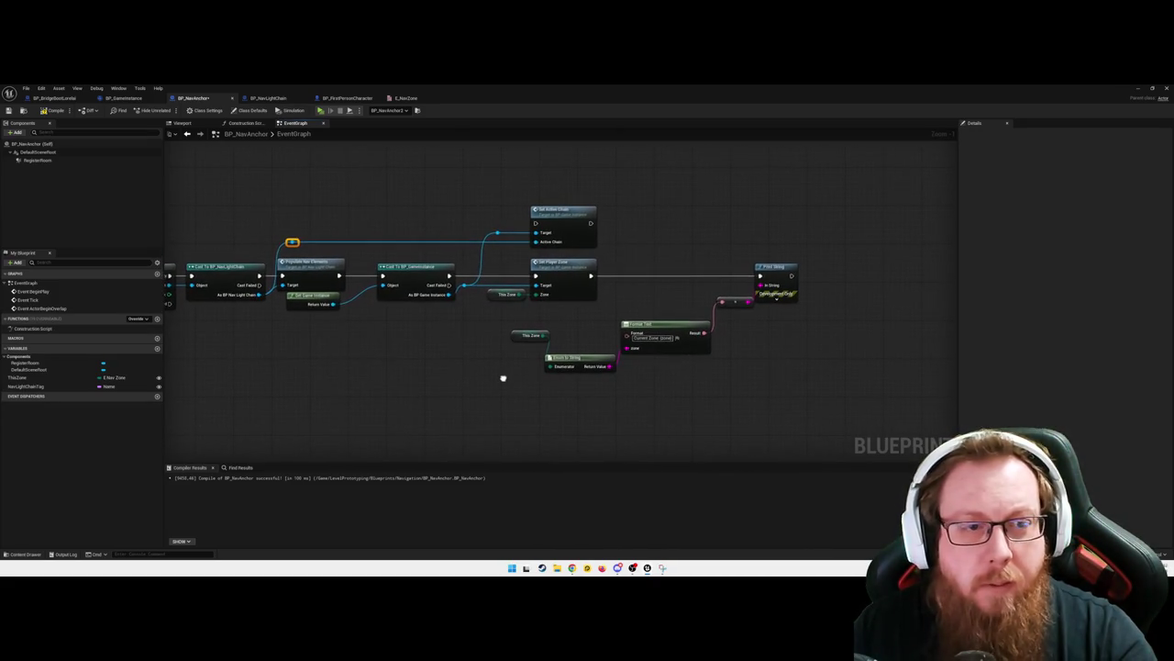
pyautogui.moveTo(449, 248)
pyautogui.mouseDown()
pyautogui.moveTo(499, 250)
pyautogui.moveTo(487, 326)
pyautogui.mouseUp()
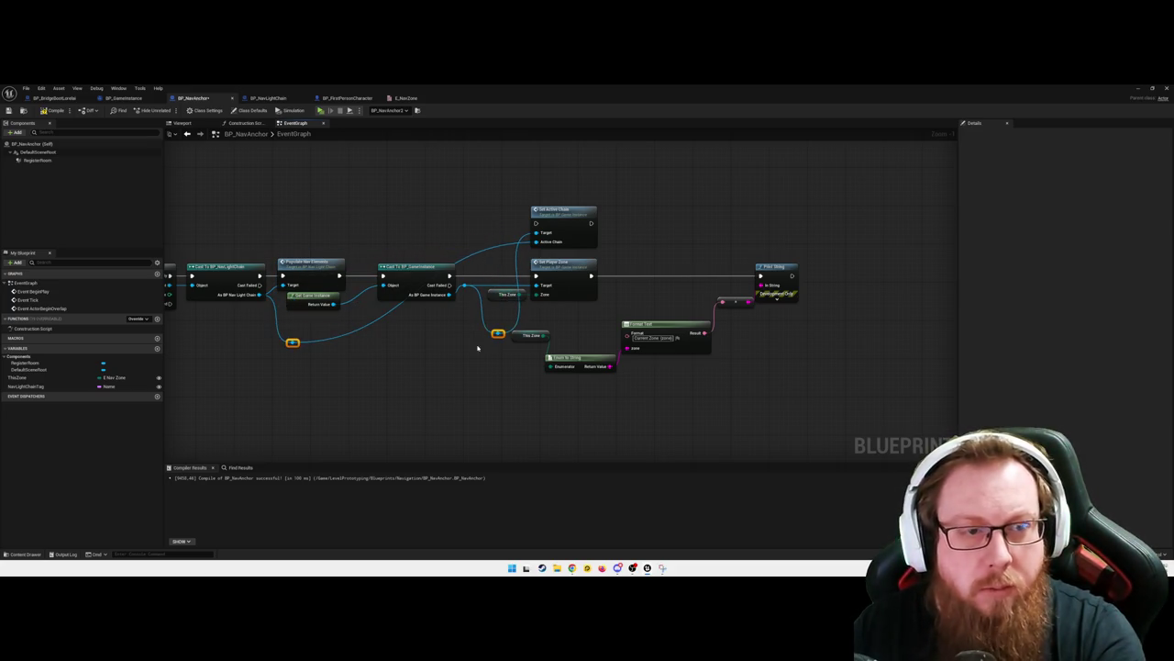
pyautogui.moveTo(491, 283); pyautogui.dragTo(434, 282)
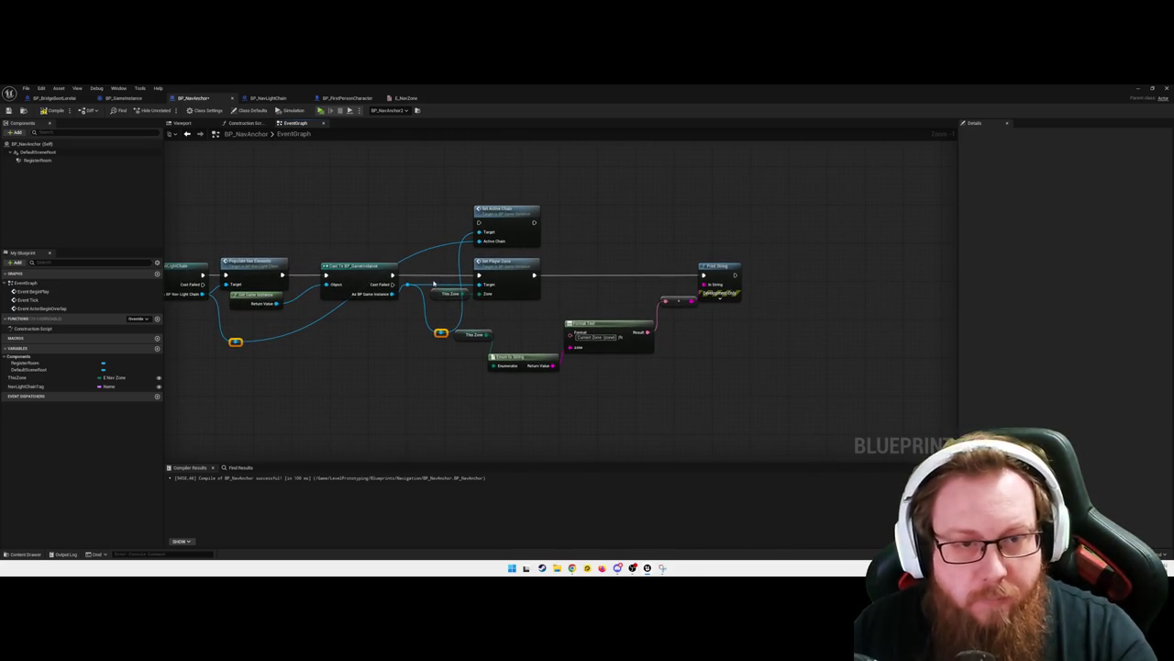
pyautogui.moveTo(443, 272); pyautogui.dragTo(568, 314)
pyautogui.moveTo(748, 400); pyautogui.dragTo(617, 257)
pyautogui.moveTo(569, 419)
pyautogui.mouseDown()
pyautogui.moveTo(472, 328)
pyautogui.moveTo(456, 327)
pyautogui.mouseUp()
pyautogui.moveTo(535, 354)
pyautogui.mouseDown()
pyautogui.moveTo(654, 354)
pyautogui.moveTo(618, 323)
pyautogui.moveTo(707, 323)
pyautogui.mouseUp()
pyautogui.click(568, 234)
pyautogui.moveTo(507, 216); pyautogui.dragTo(501, 266)
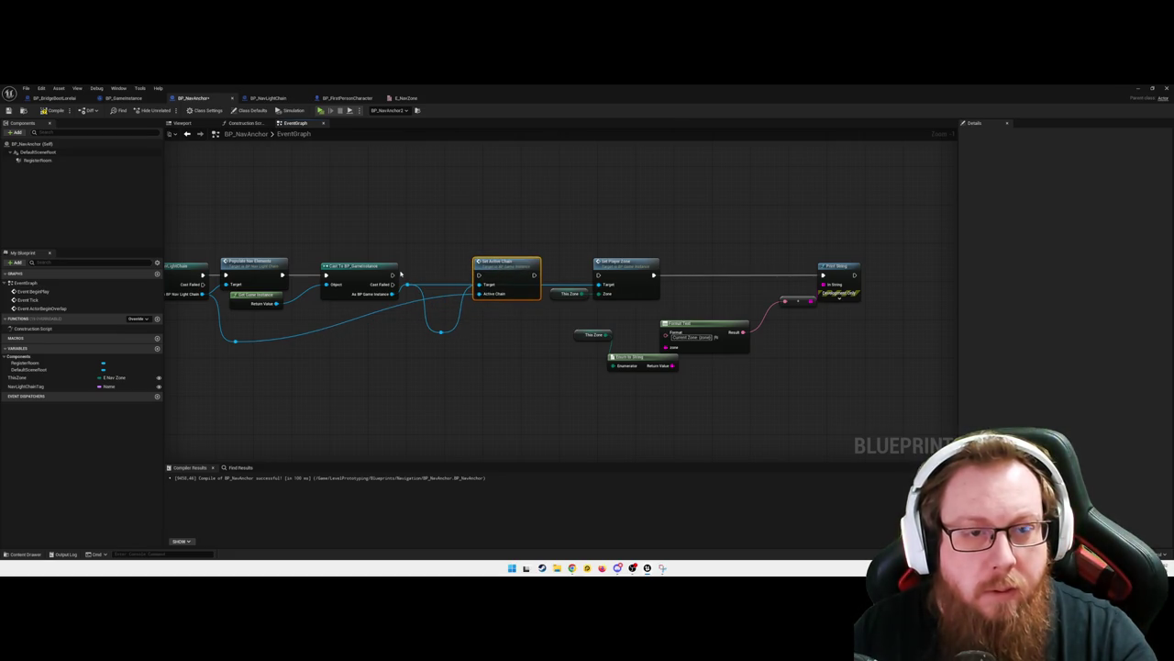
pyautogui.moveTo(392, 275); pyautogui.dragTo(598, 275)
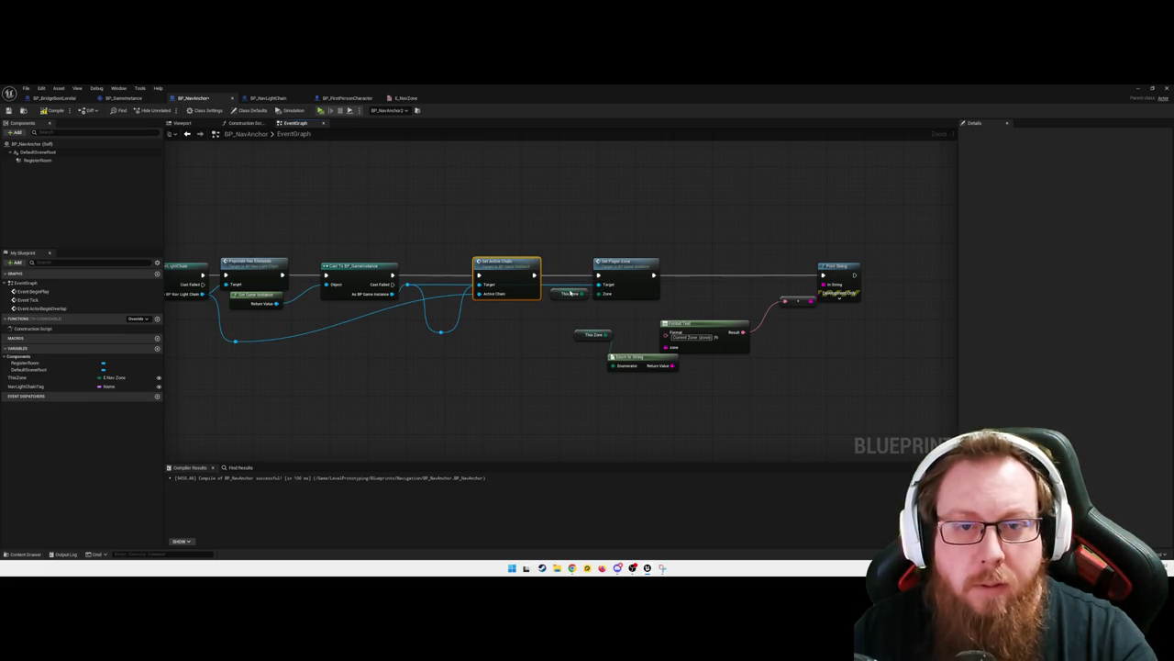
# Route the game-instance reference into Set Active Chain's Target via a straightened reroute knot
pyautogui.keyDown('alt'); pyautogui.click(437, 289); pyautogui.keyUp('alt')
pyautogui.click(440, 332)
pyautogui.press('Delete')
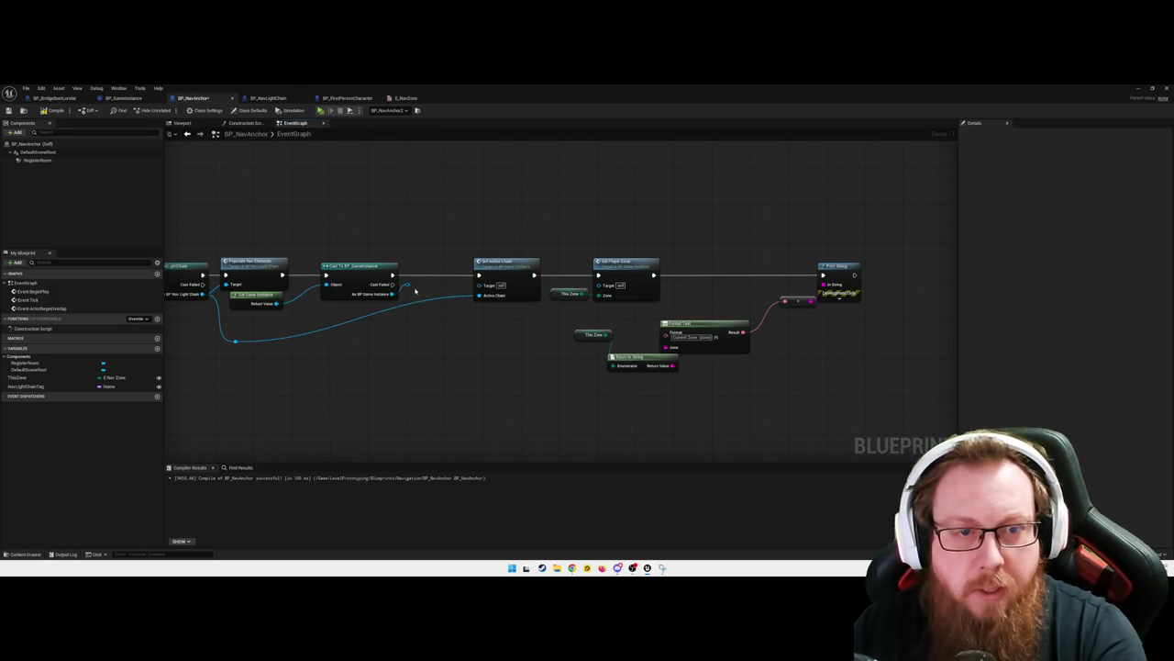
pyautogui.moveTo(407, 285); pyautogui.dragTo(478, 284)
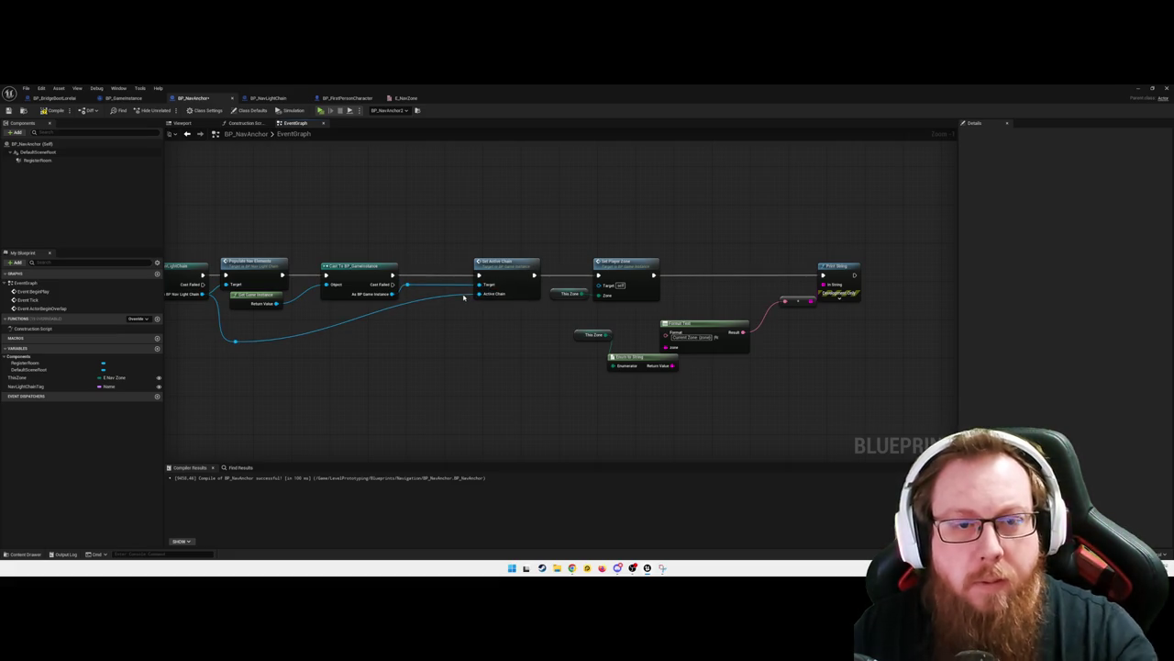
pyautogui.doubleClick(462, 292)
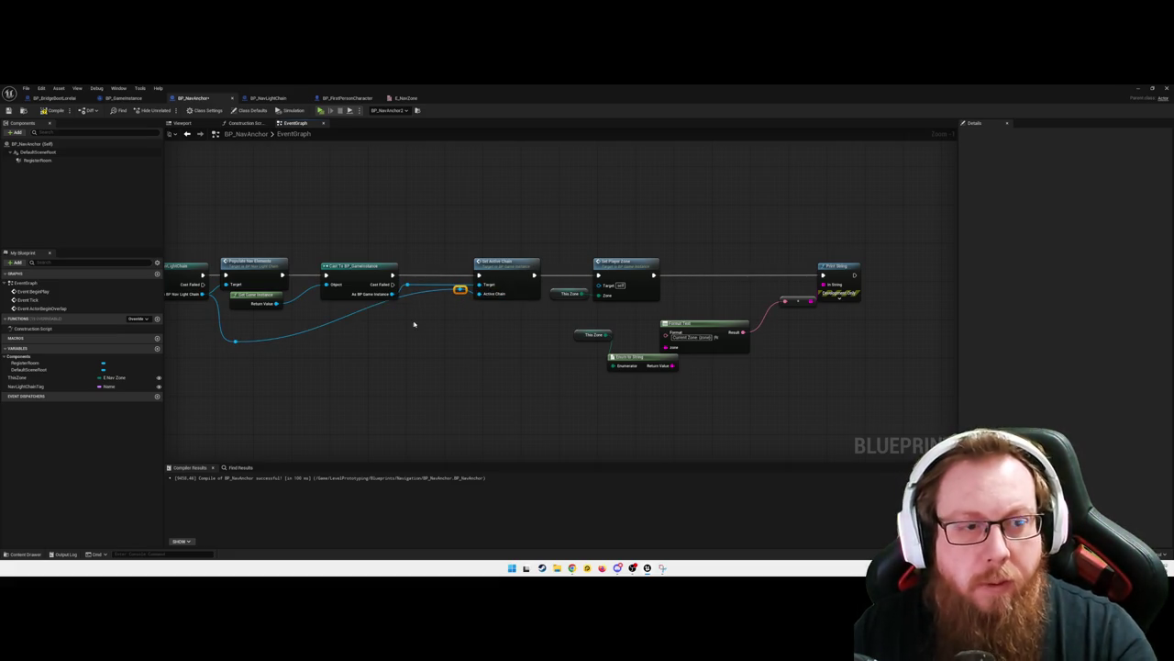
pyautogui.moveTo(460, 290)
pyautogui.mouseDown()
pyautogui.moveTo(236, 333)
pyautogui.moveTo(236, 312)
pyautogui.mouseUp()
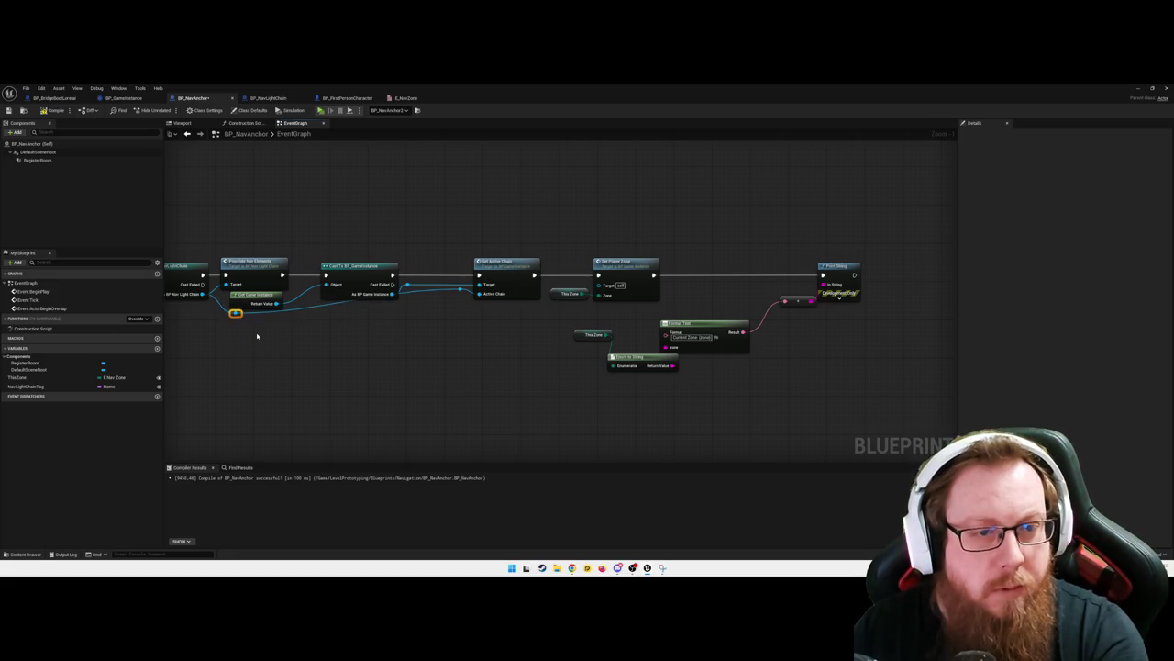
pyautogui.rightClick(236, 317)
pyautogui.moveTo(276, 365)
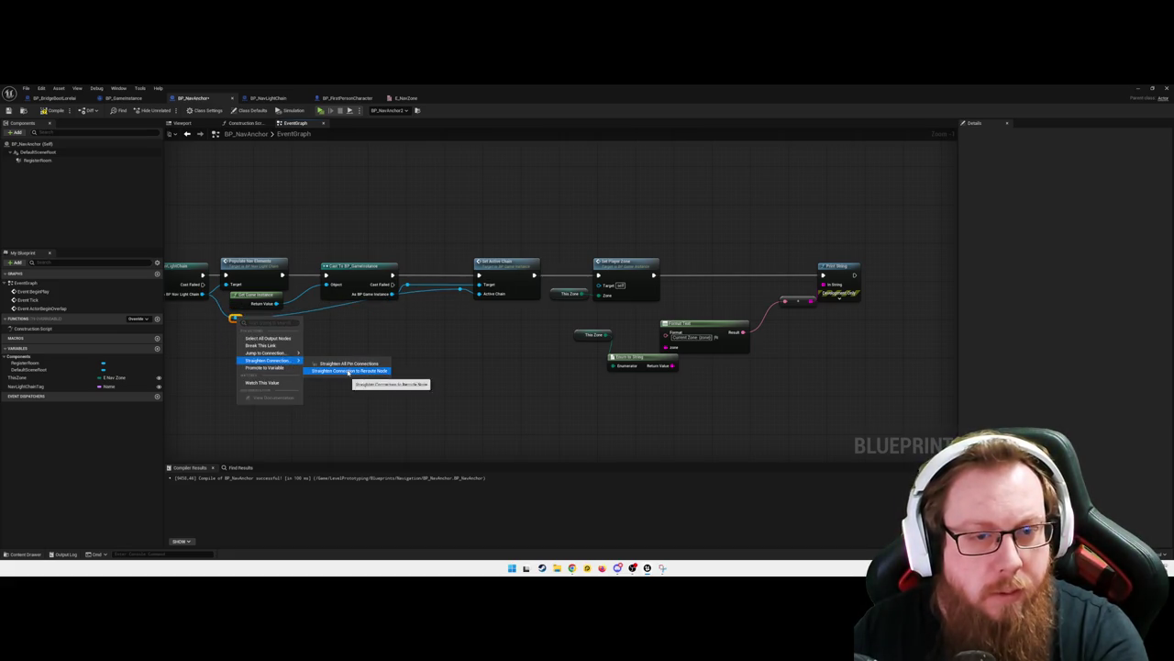
pyautogui.click(399, 369)
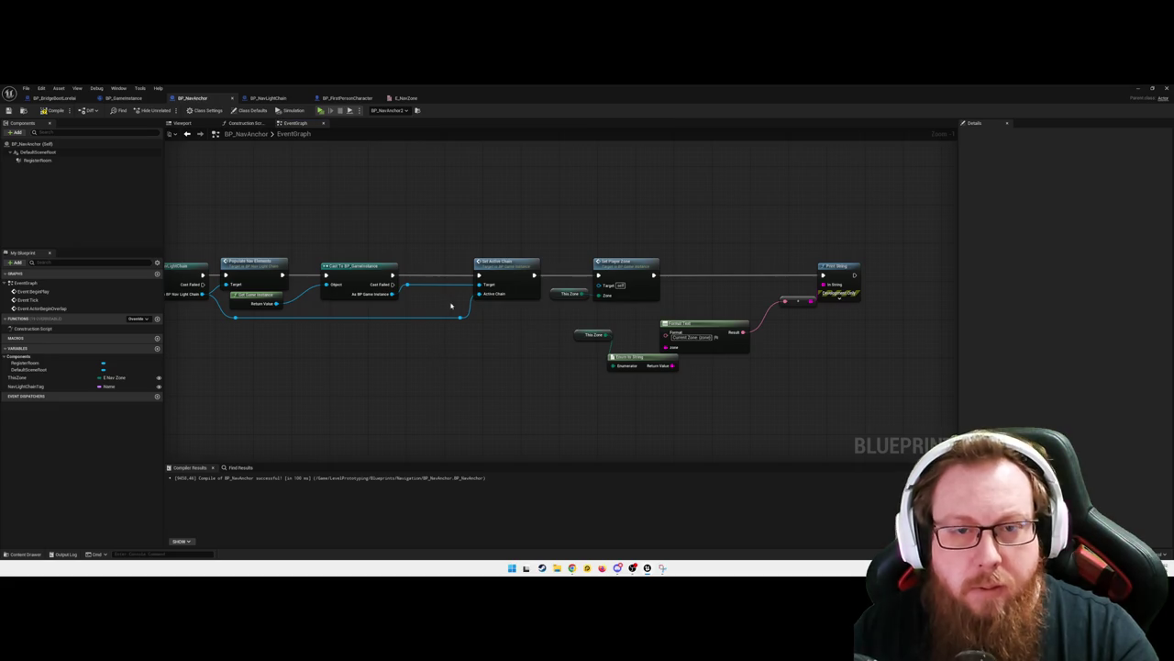
# Move the Format Text and zone string nodes down-right and compile BP_NavAnchor
pyautogui.rightClick(606, 295)
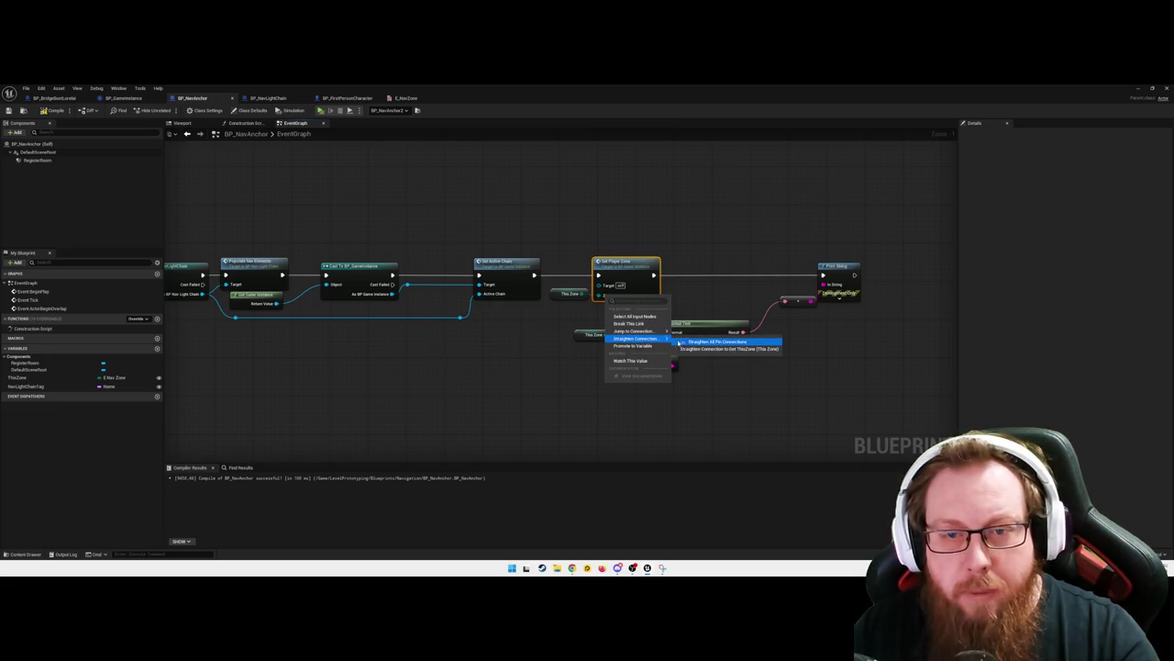
pyautogui.click(747, 398)
pyautogui.moveTo(844, 398)
pyautogui.mouseDown()
pyautogui.moveTo(592, 331)
pyautogui.moveTo(578, 305)
pyautogui.mouseUp()
pyautogui.moveTo(781, 384)
pyautogui.mouseDown()
pyautogui.moveTo(807, 369)
pyautogui.moveTo(549, 411)
pyautogui.mouseUp()
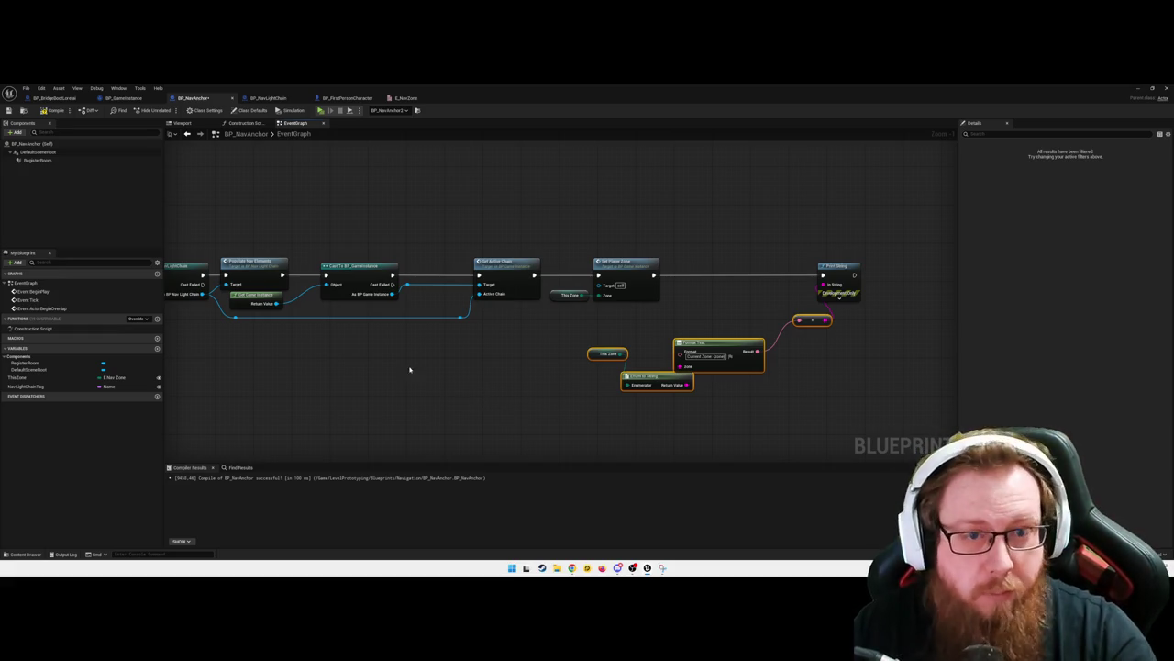
pyautogui.click(414, 367)
pyautogui.click(60, 112)
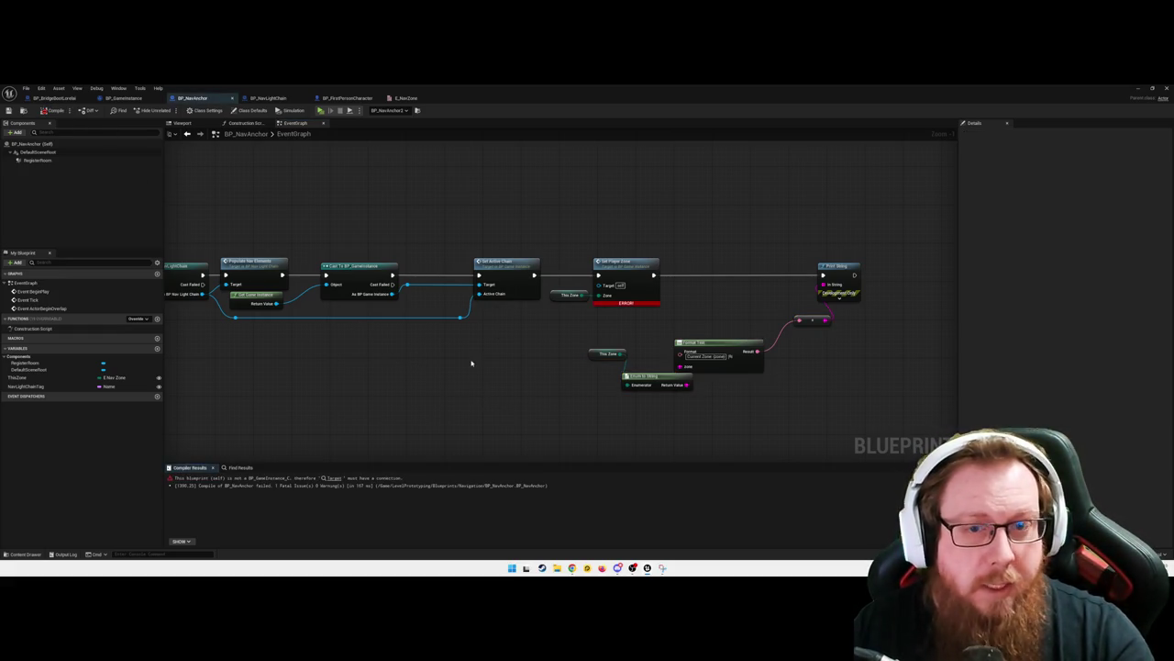
# Add reroute points from the game-instance cast output into Set Player Zone's Target
pyautogui.rightClick(551, 370)
pyautogui.click(476, 337)
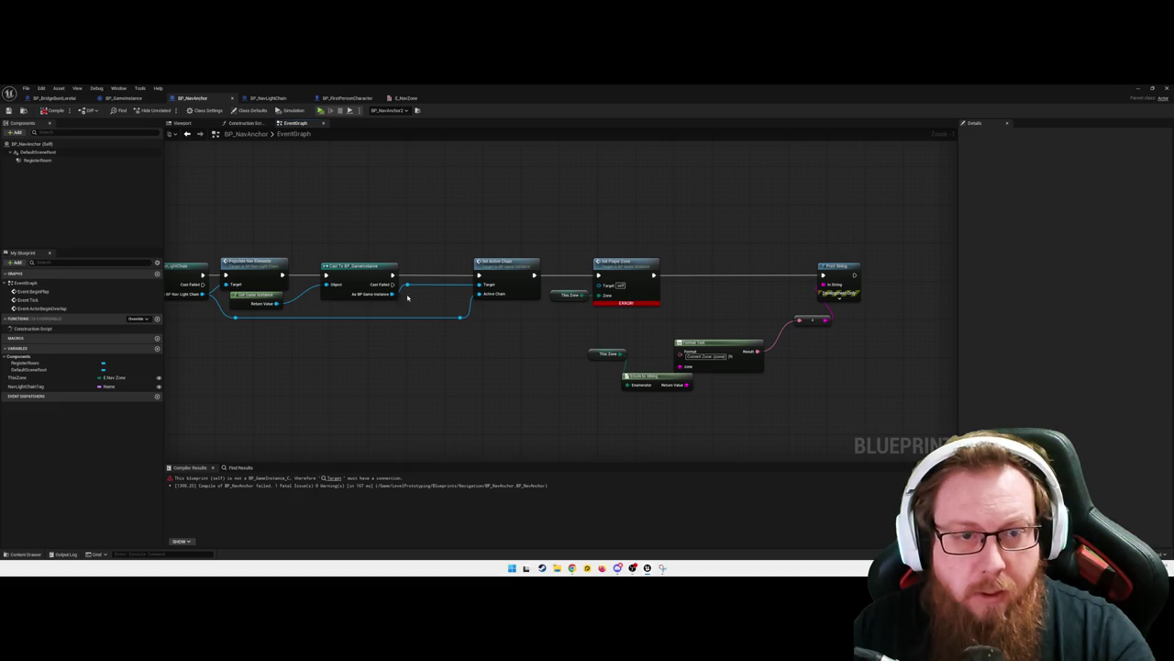
pyautogui.moveTo(406, 285); pyautogui.dragTo(417, 248)
pyautogui.write('ret')
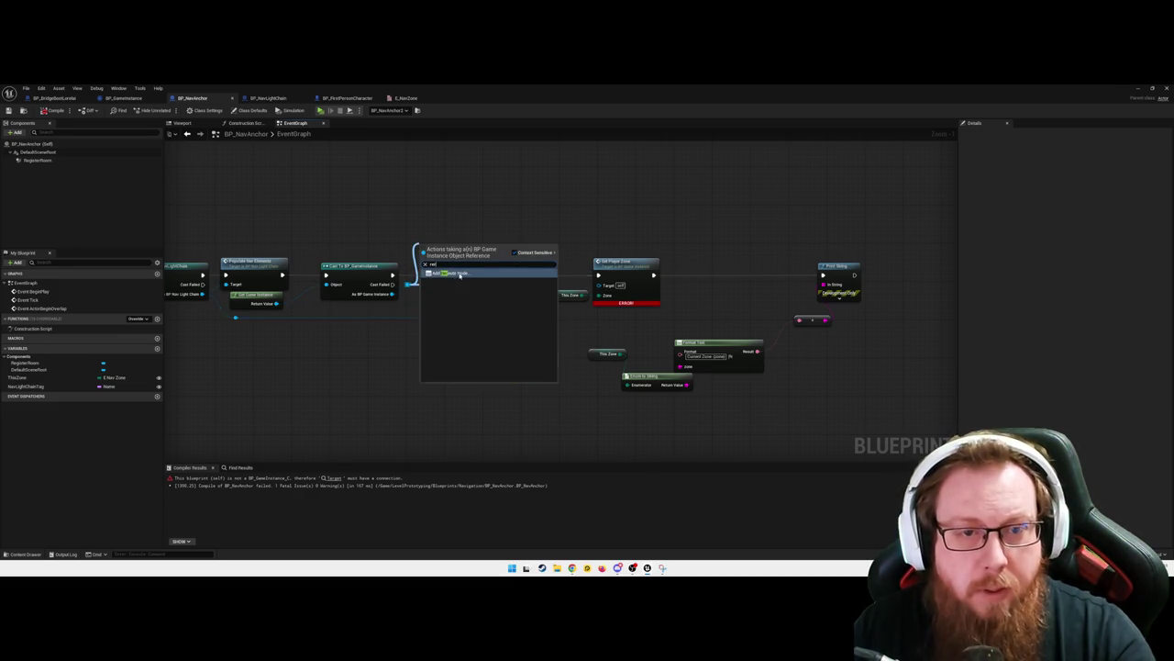
pyautogui.click(460, 274)
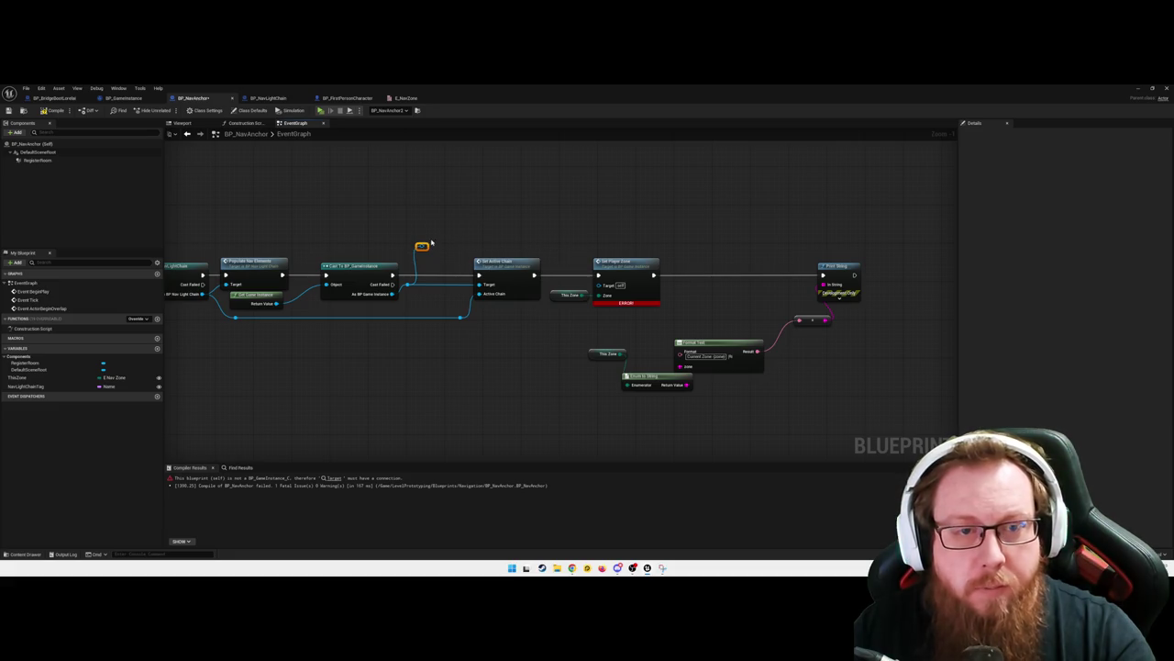
pyautogui.moveTo(422, 246); pyautogui.dragTo(559, 249)
pyautogui.write('ret')
pyautogui.click(591, 277)
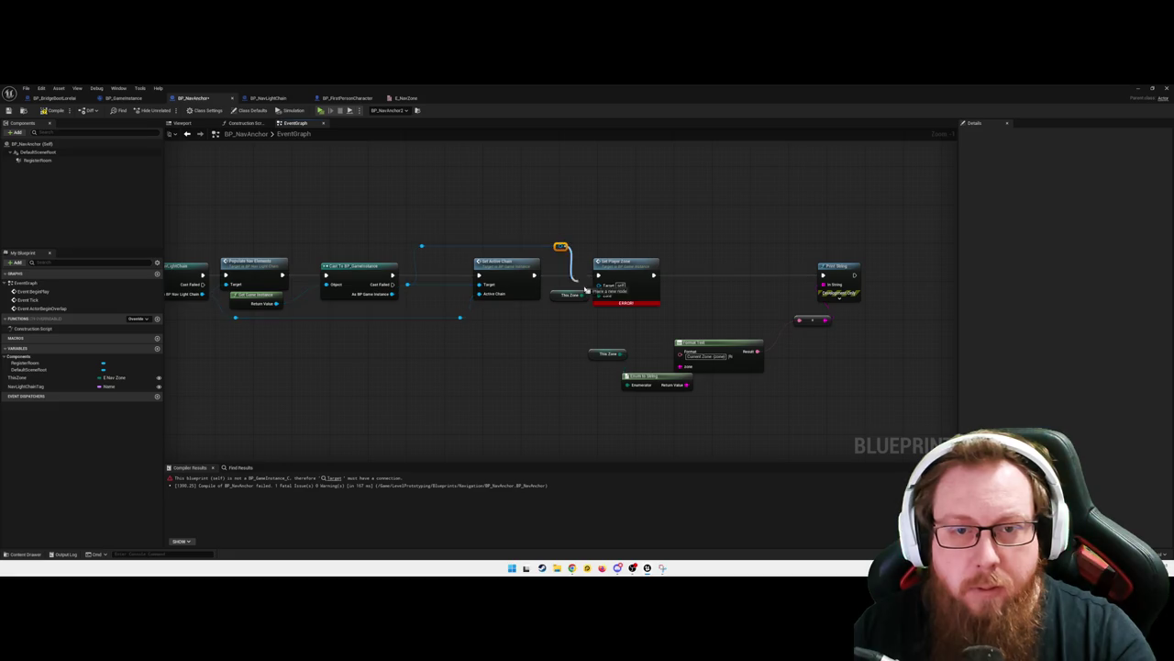
# Straighten the reroute wire and recompile BP_NavAnchor successfully
pyautogui.rightClick(422, 248)
pyautogui.moveTo(480, 290)
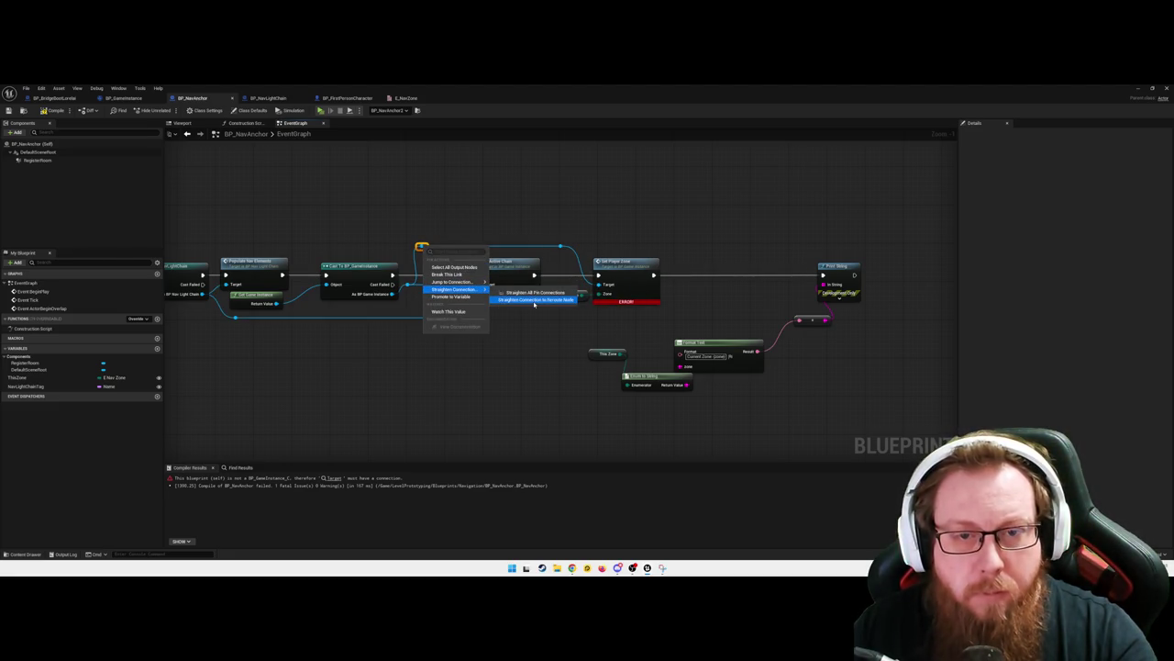
pyautogui.click(535, 301)
pyautogui.click(546, 370)
pyautogui.press('Home')
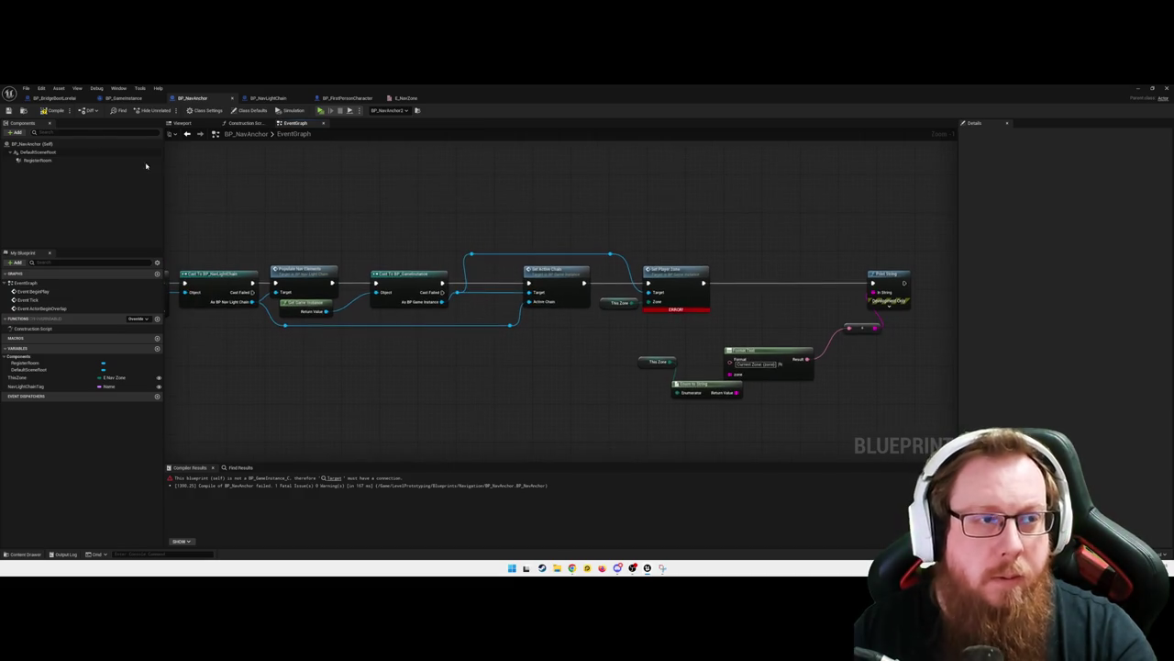
pyautogui.click(58, 114)
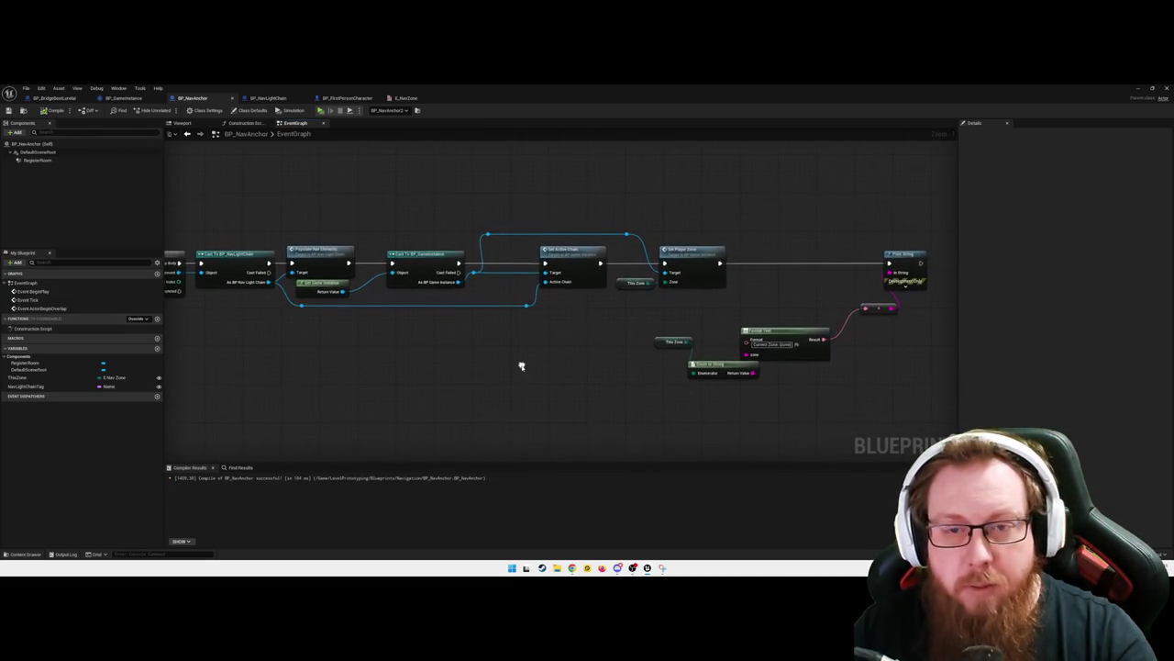
# Review the start of the event chain and minimize the Blueprint editor to reveal L_Hangar_Prototype
pyautogui.scroll(-1, 597, 406)
pyautogui.moveTo(596, 405); pyautogui.dragTo(536, 390)
pyautogui.moveTo(412, 375); pyautogui.dragTo(572, 379)
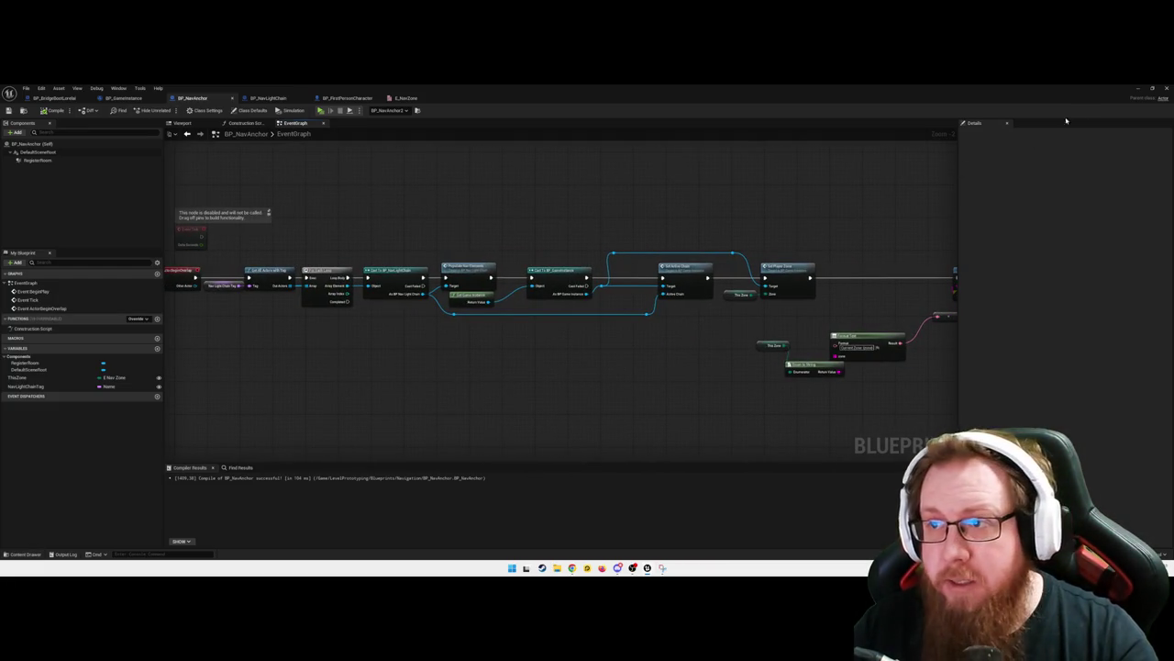
pyautogui.click(1138, 88)
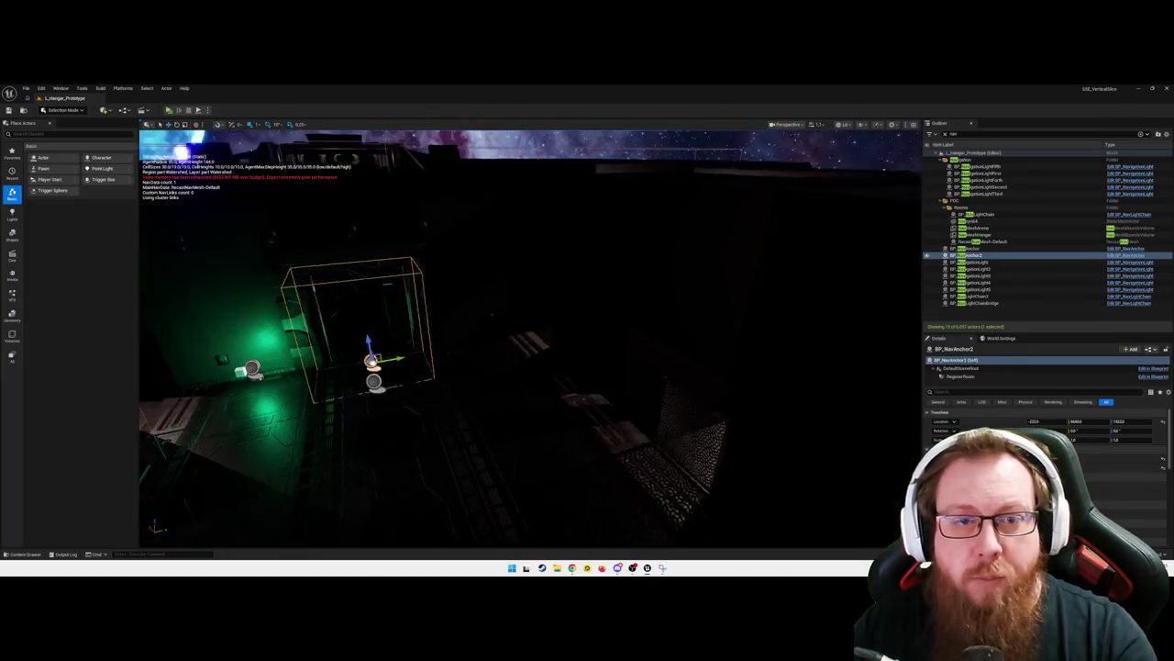
# Deselect BP_NavAnchor in the level and launch a Standalone Game play-test with Alt+P
pyautogui.click(563, 338)
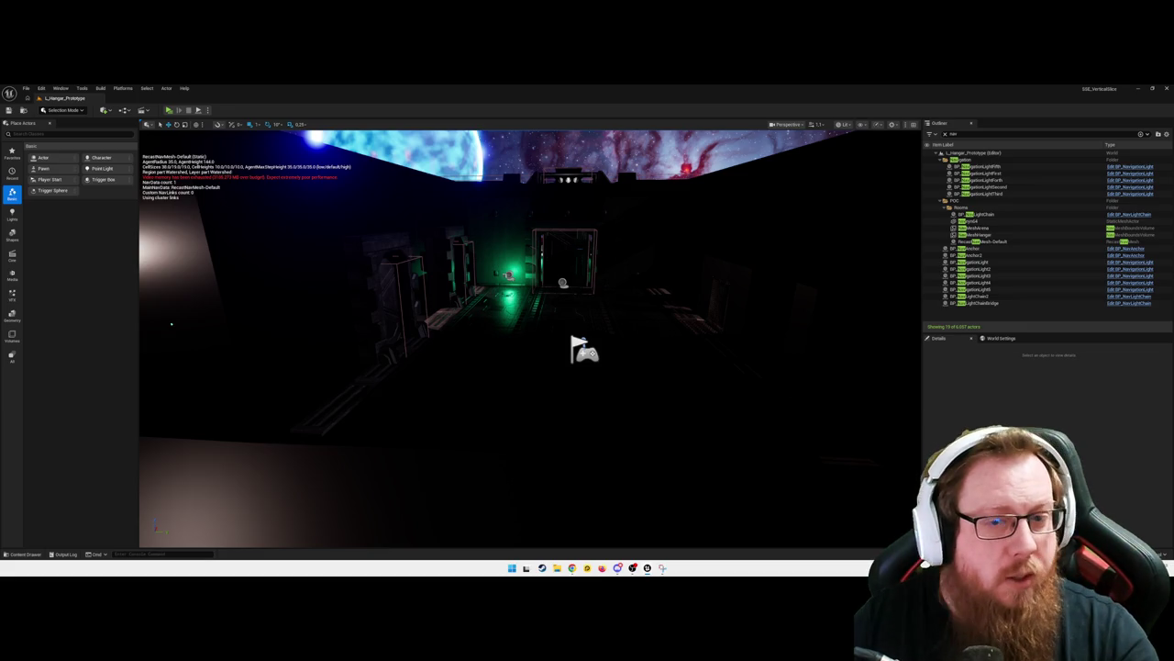
pyautogui.hotkey('alt', 'p')
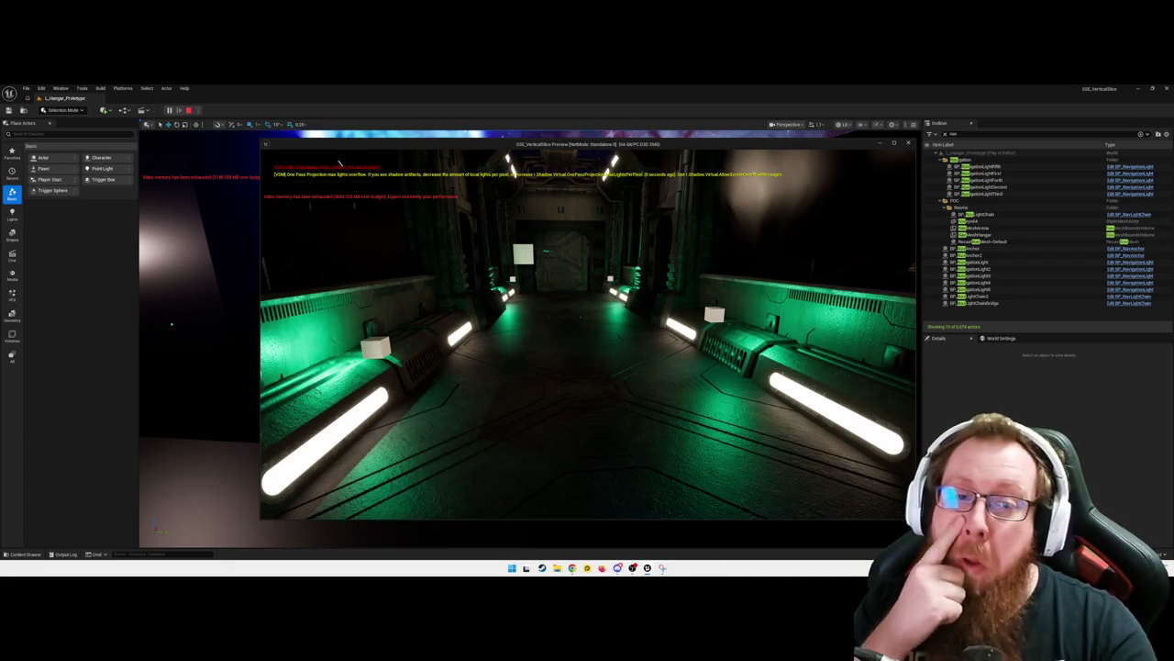
pyautogui.press('d')
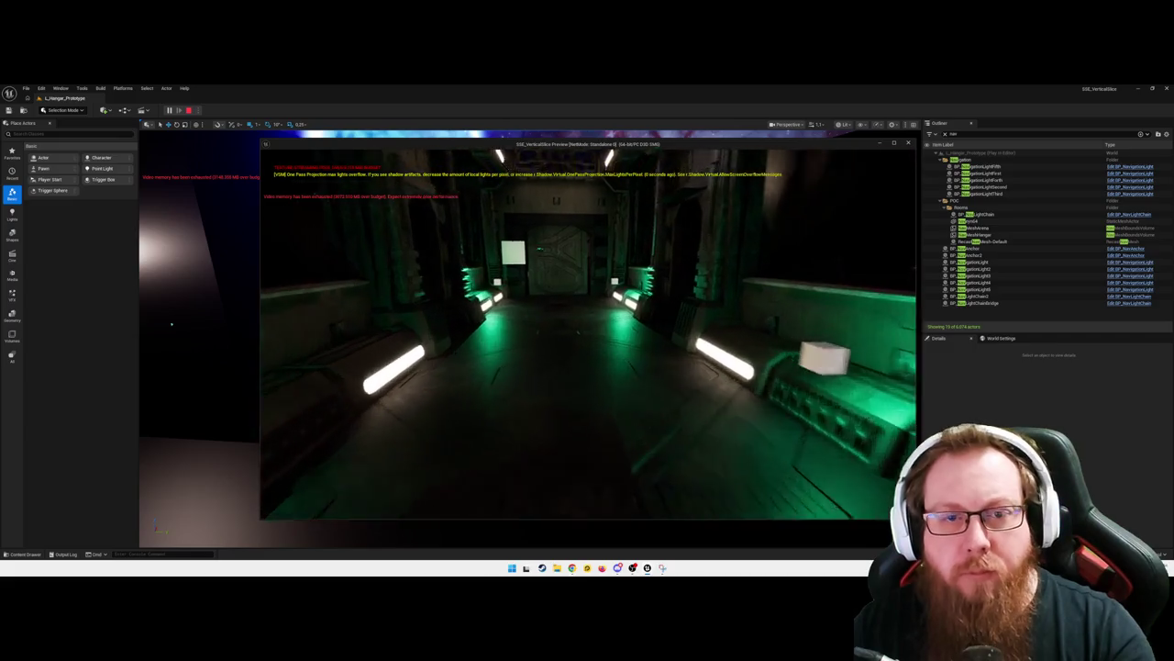
pyautogui.press('w')
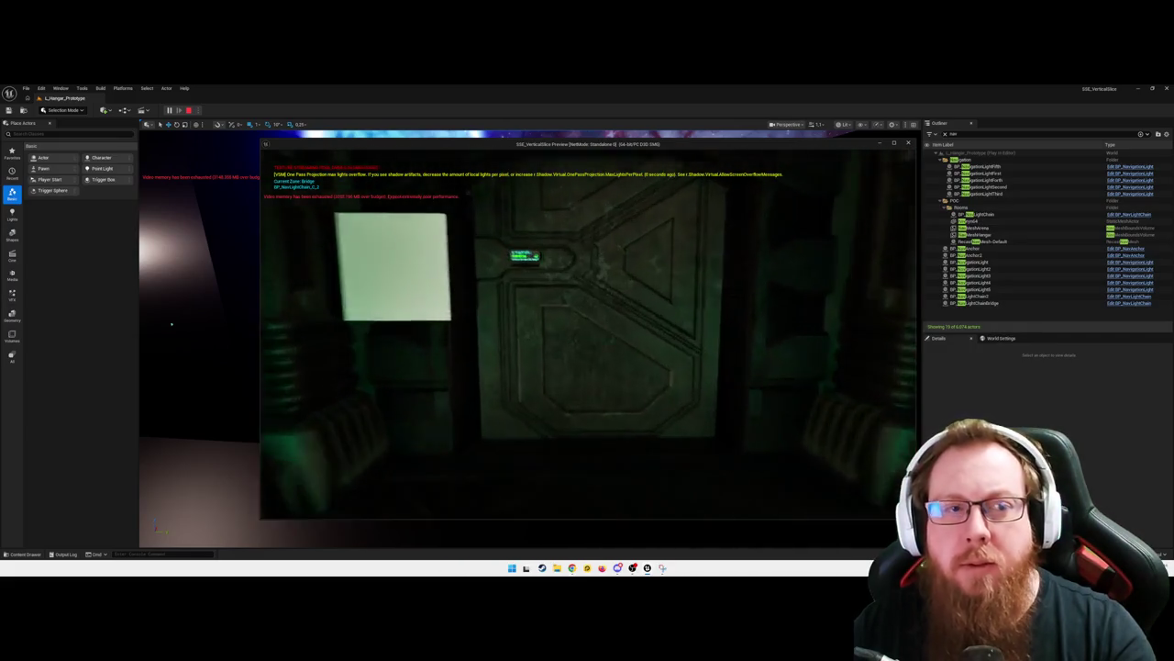
pyautogui.moveTo(587, 331)
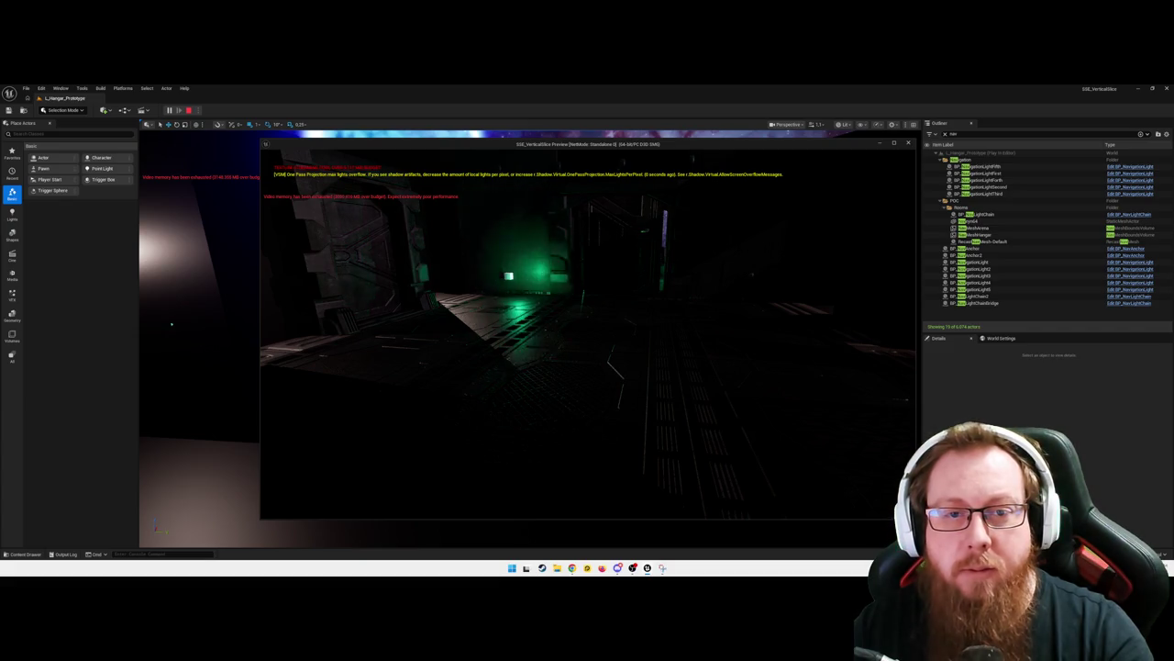
pyautogui.press('w')
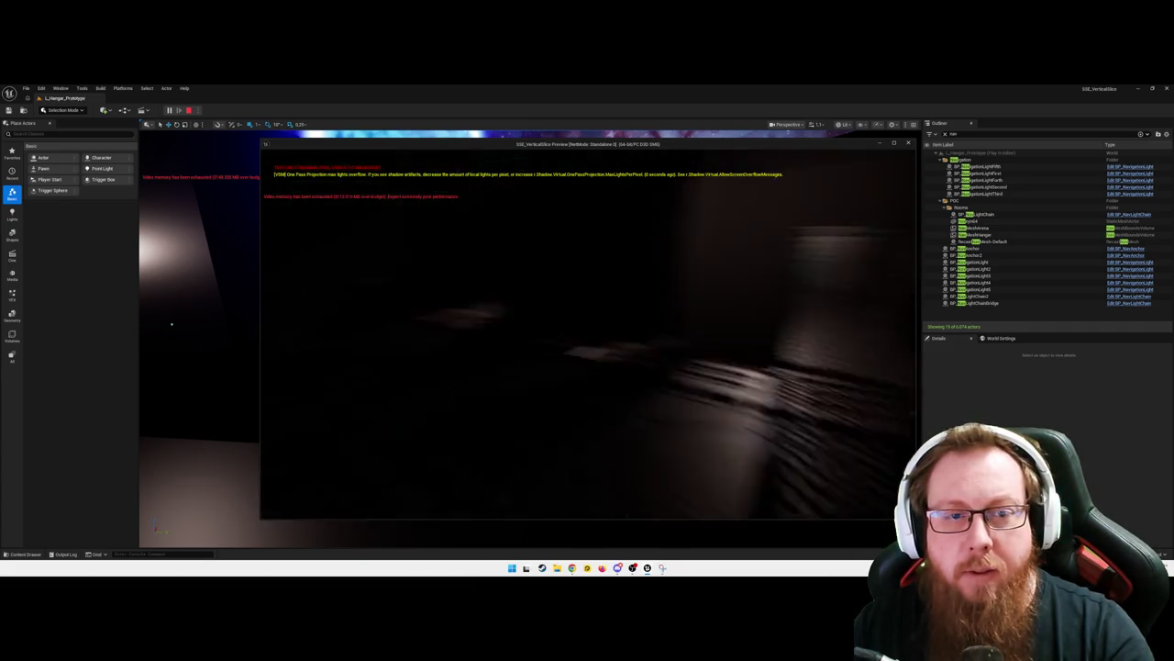
pyautogui.press('w')
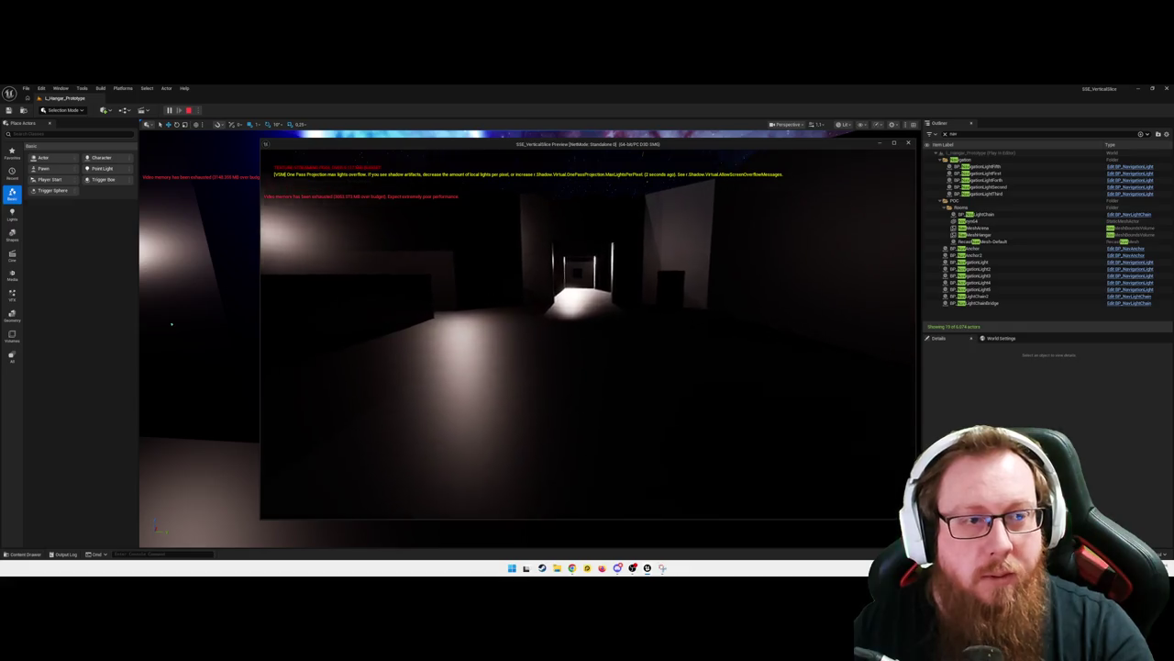
pyautogui.press('w')
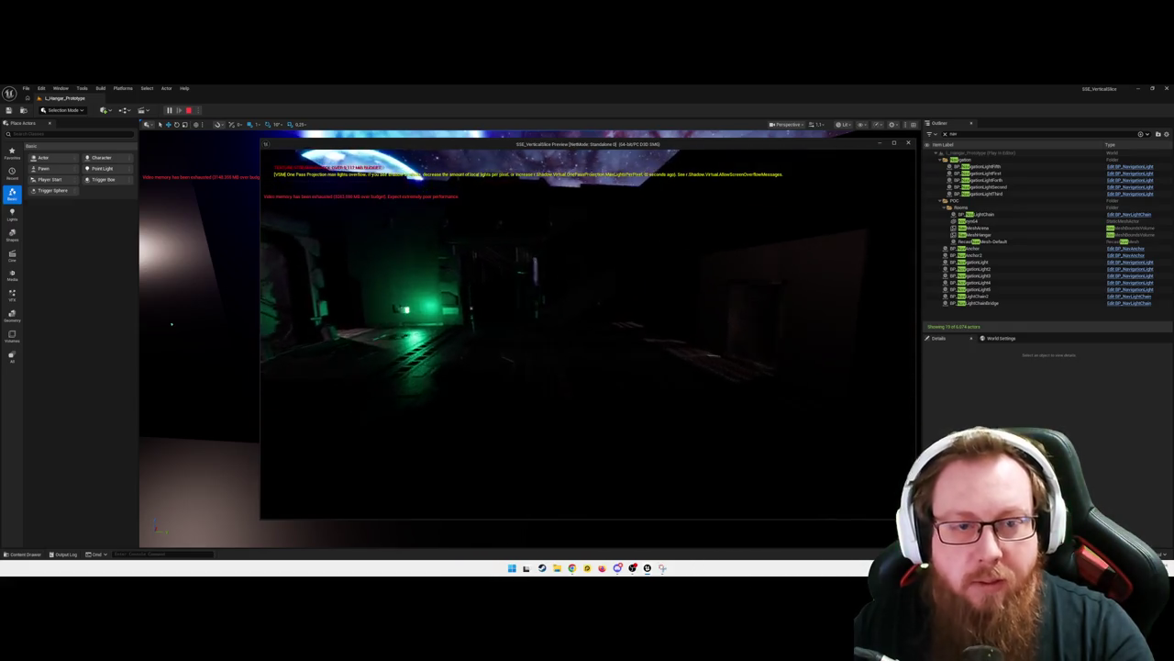
pyautogui.press('w')
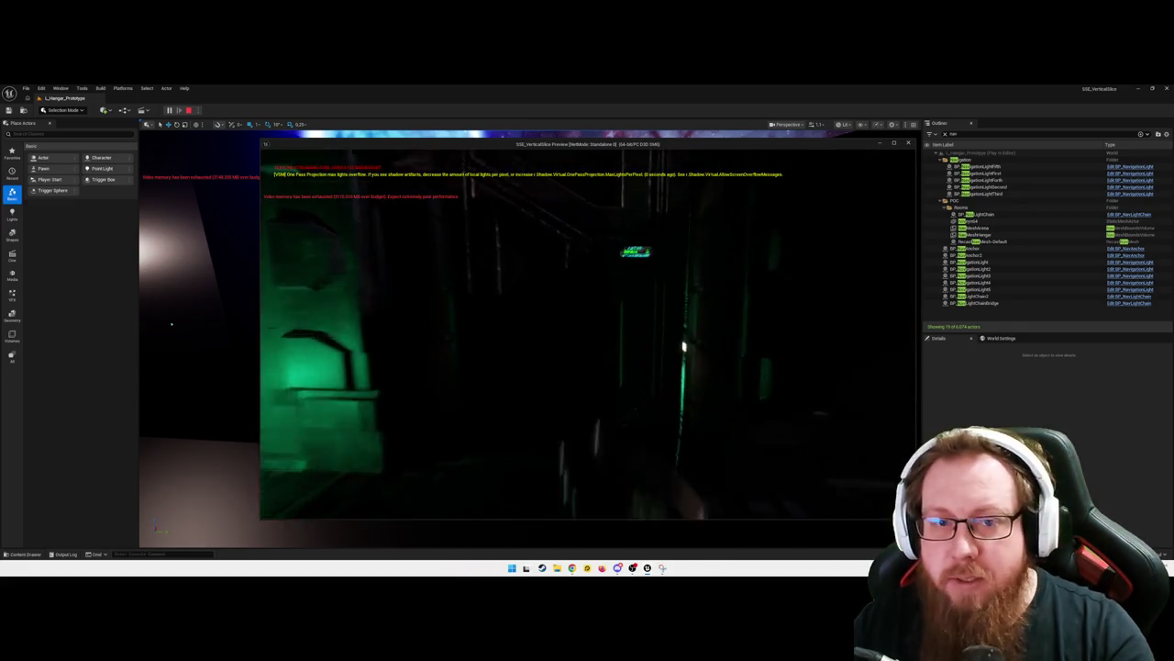
pyautogui.press('w')
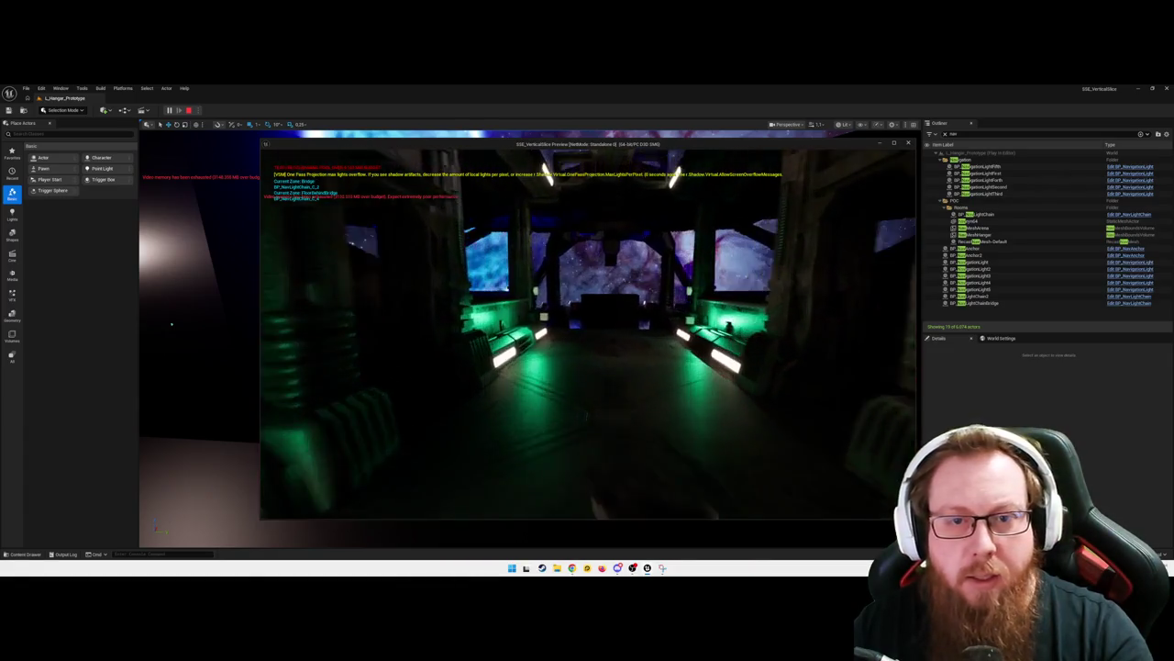
pyautogui.press('w')
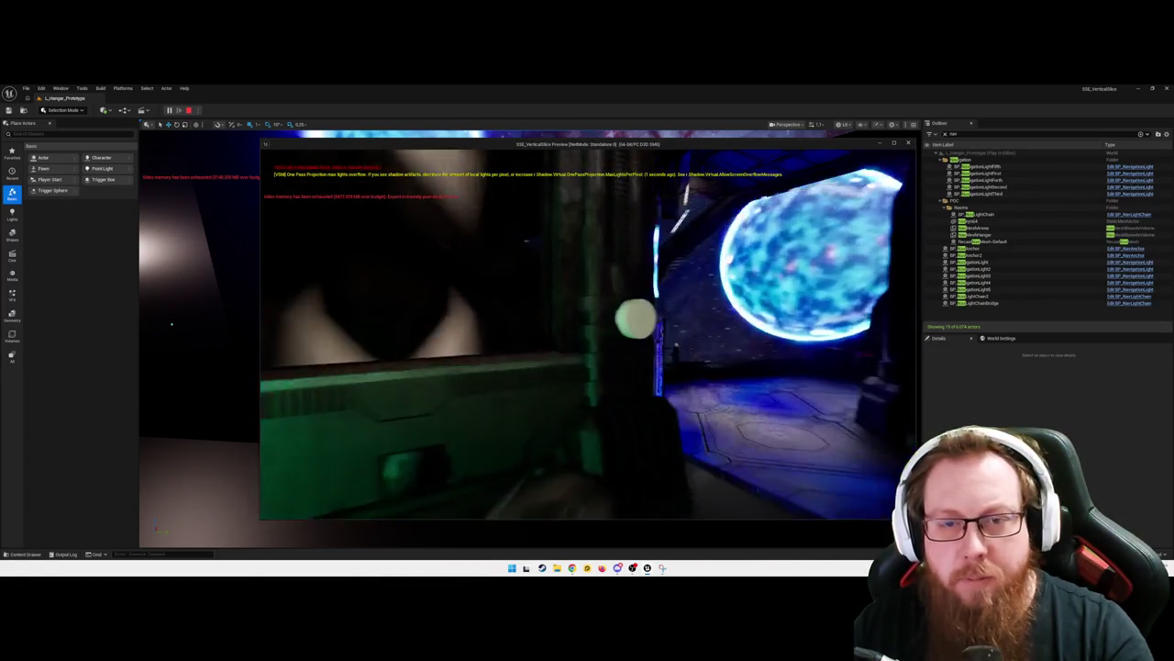
pyautogui.press('w')
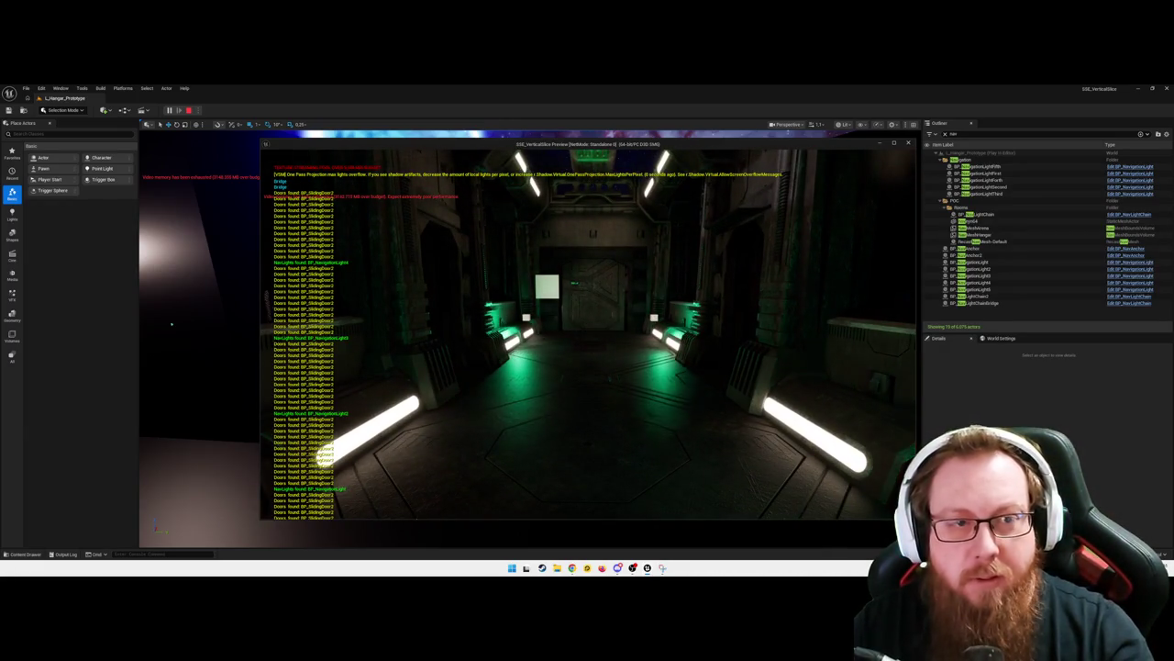
# Walk the player down the corridor into the green-lit zone, then pause and quit the preview
pyautogui.press('w')
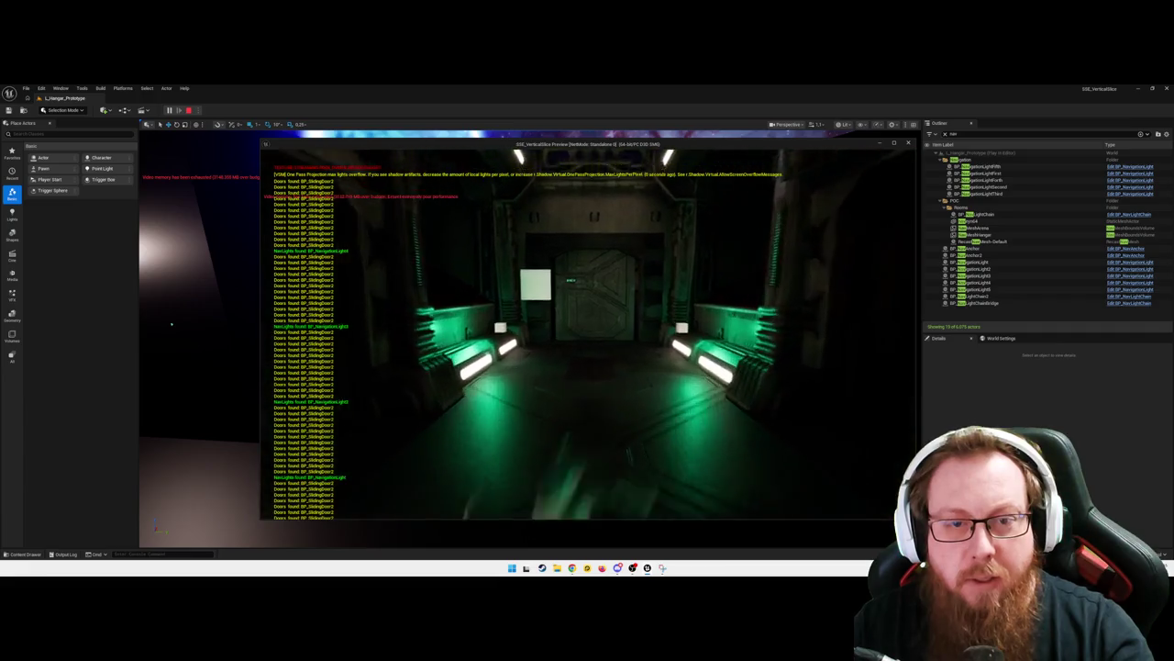
pyautogui.press('w')
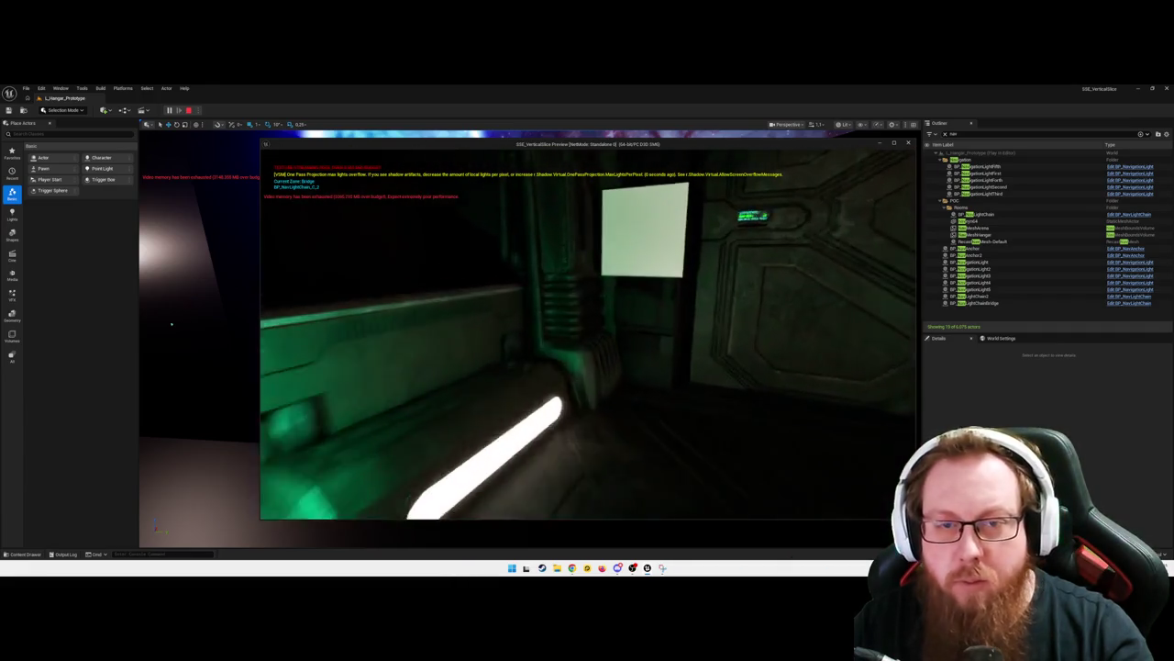
pyautogui.press('w')
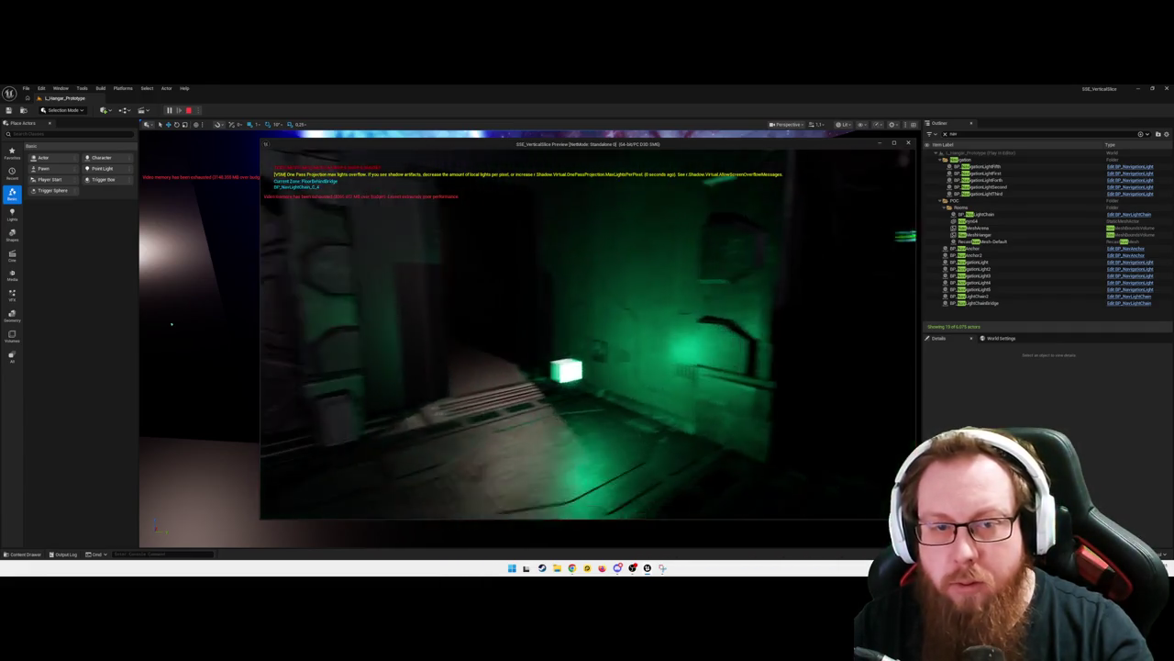
pyautogui.press('w')
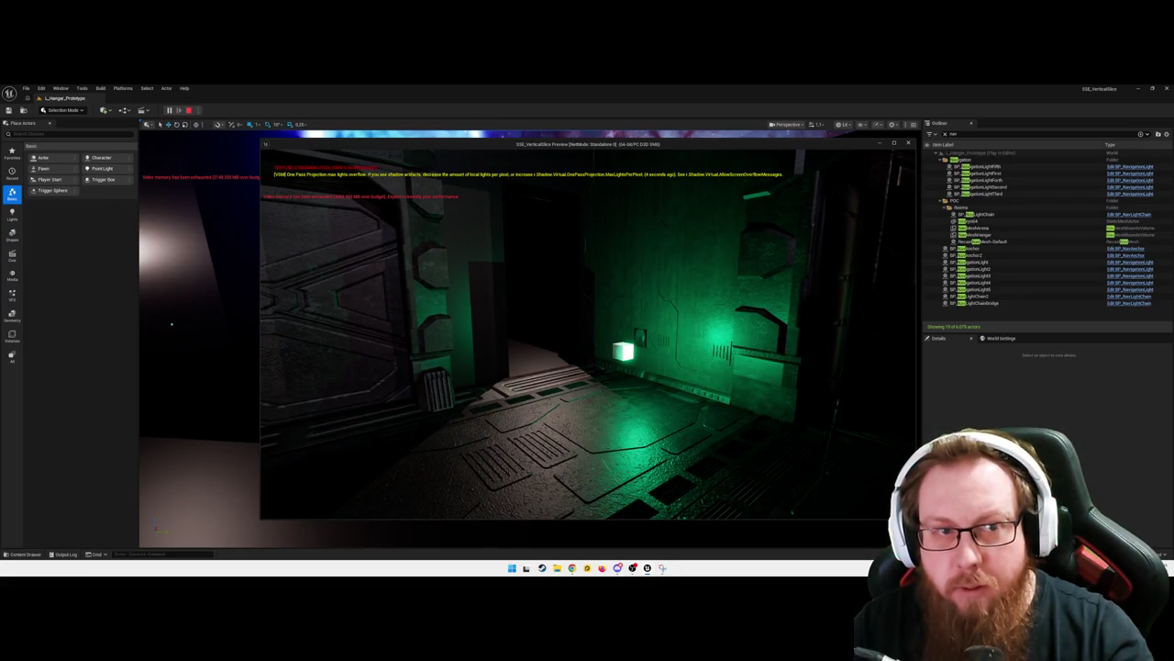
pyautogui.press('w')
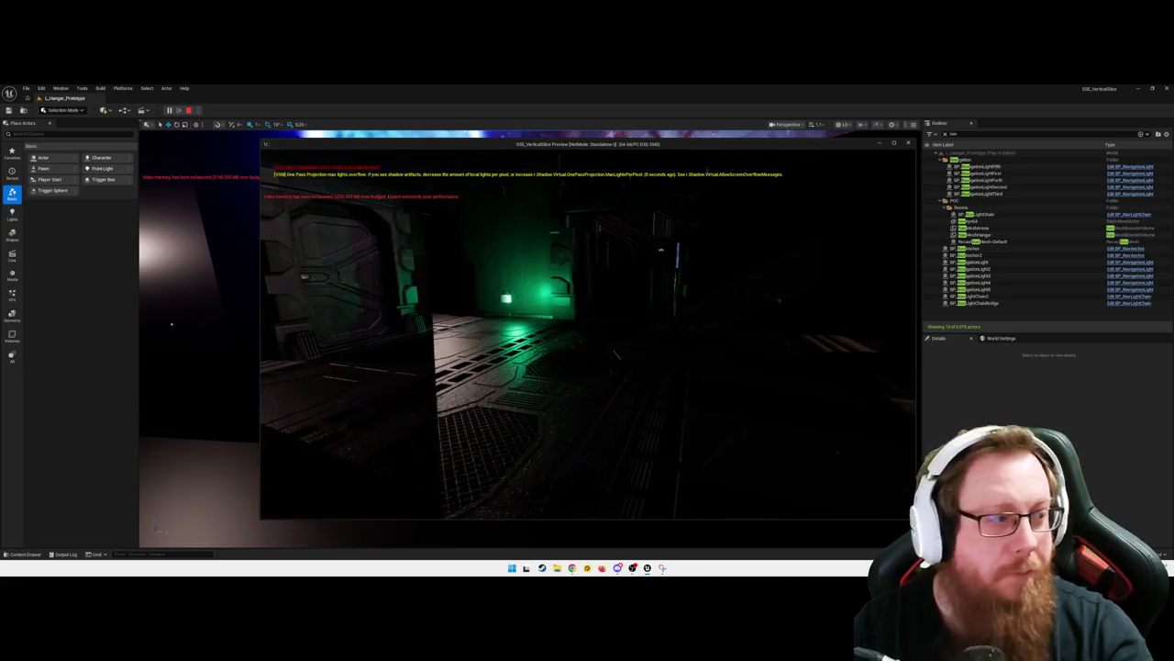
pyautogui.press('Escape')
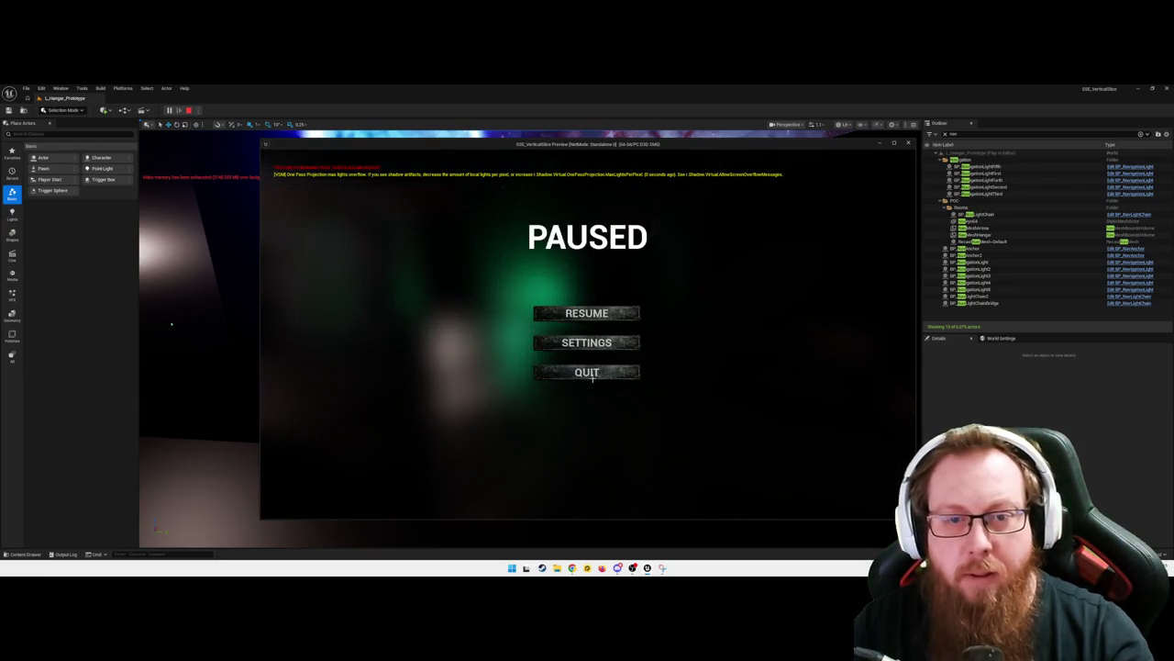
pyautogui.click(587, 371)
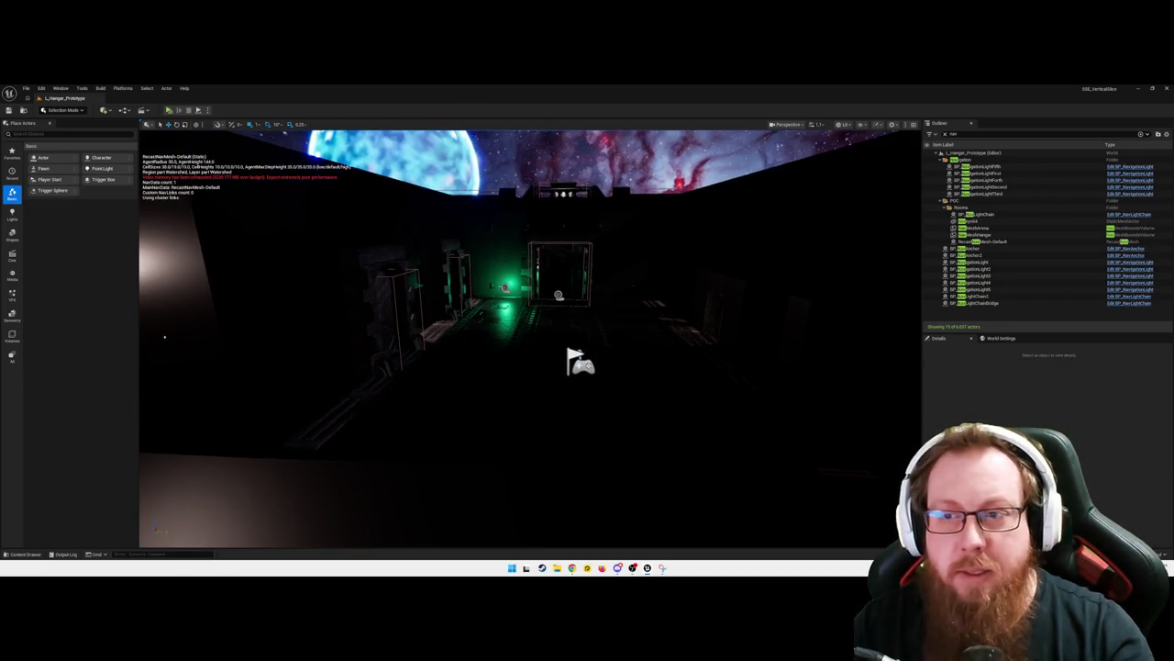
# Clear 'nav' from the Outliner search and look around the hangar interior
pyautogui.click(968, 133)
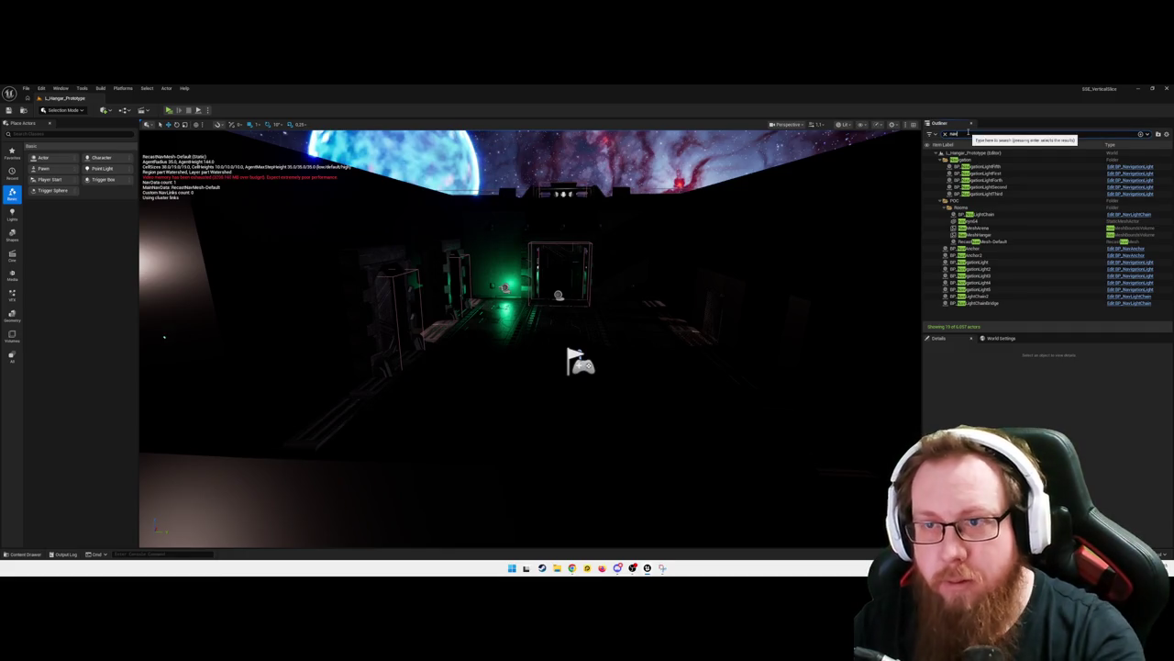
pyautogui.hotkey('ctrl', 'a')
pyautogui.press('BackSpace')
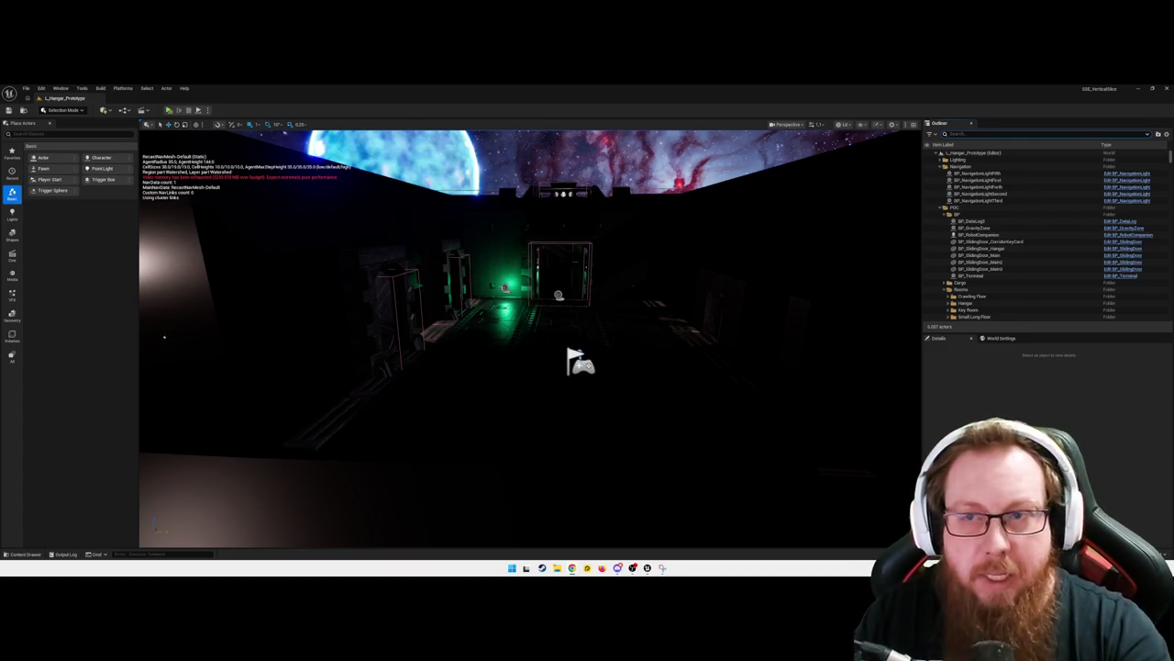
pyautogui.moveTo(484, 359)
pyautogui.mouseDown()
pyautogui.moveTo(468, 285)
pyautogui.moveTo(478, 330)
pyautogui.moveTo(424, 330)
pyautogui.moveTo(613, 328)
pyautogui.mouseUp()
pyautogui.moveTo(784, 323)
pyautogui.mouseDown()
pyautogui.moveTo(660, 299)
pyautogui.moveTo(676, 205)
pyautogui.moveTo(547, 168)
pyautogui.moveTo(569, 230)
pyautogui.moveTo(652, 317)
pyautogui.moveTo(643, 396)
pyautogui.moveTo(722, 210)
pyautogui.moveTo(520, 375)
pyautogui.mouseUp()
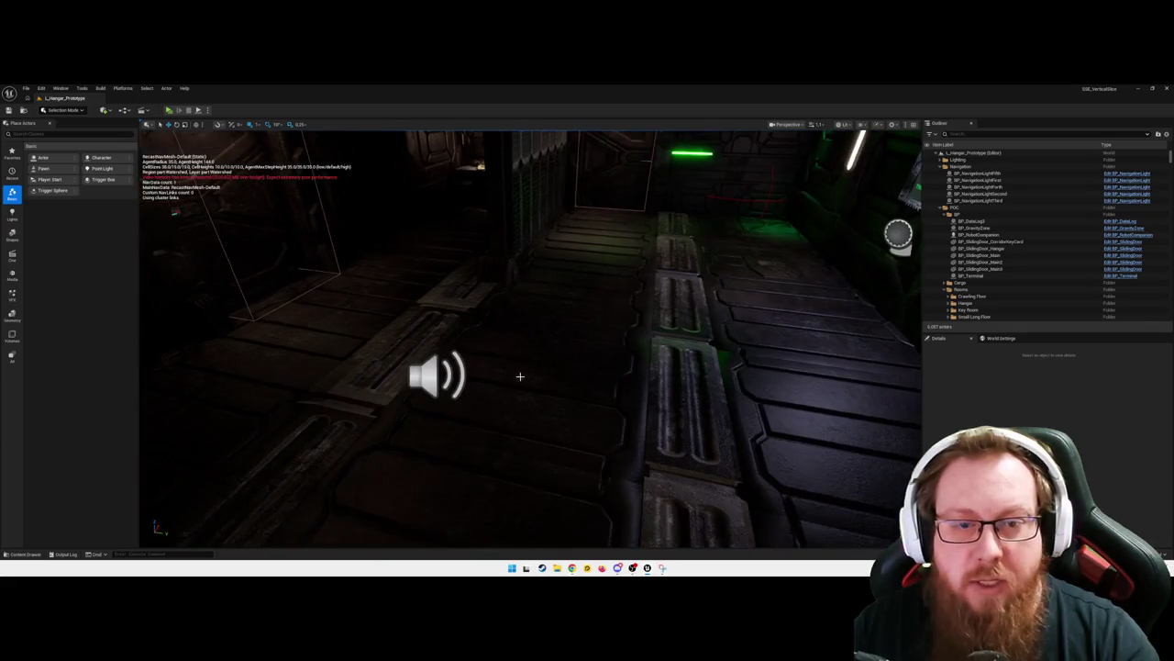
# Dismiss the floor plate's context menu and start Play In Editor with Alt+P
pyautogui.rightClick(514, 432)
pyautogui.press('Escape')
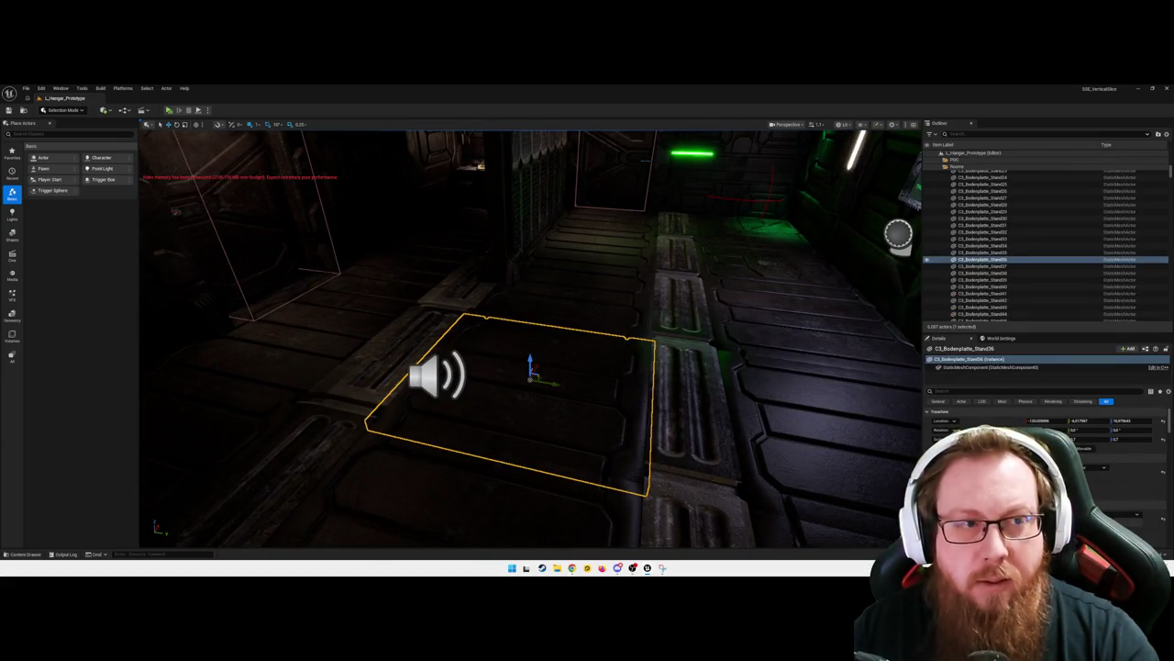
pyautogui.hotkey('alt', 'p')
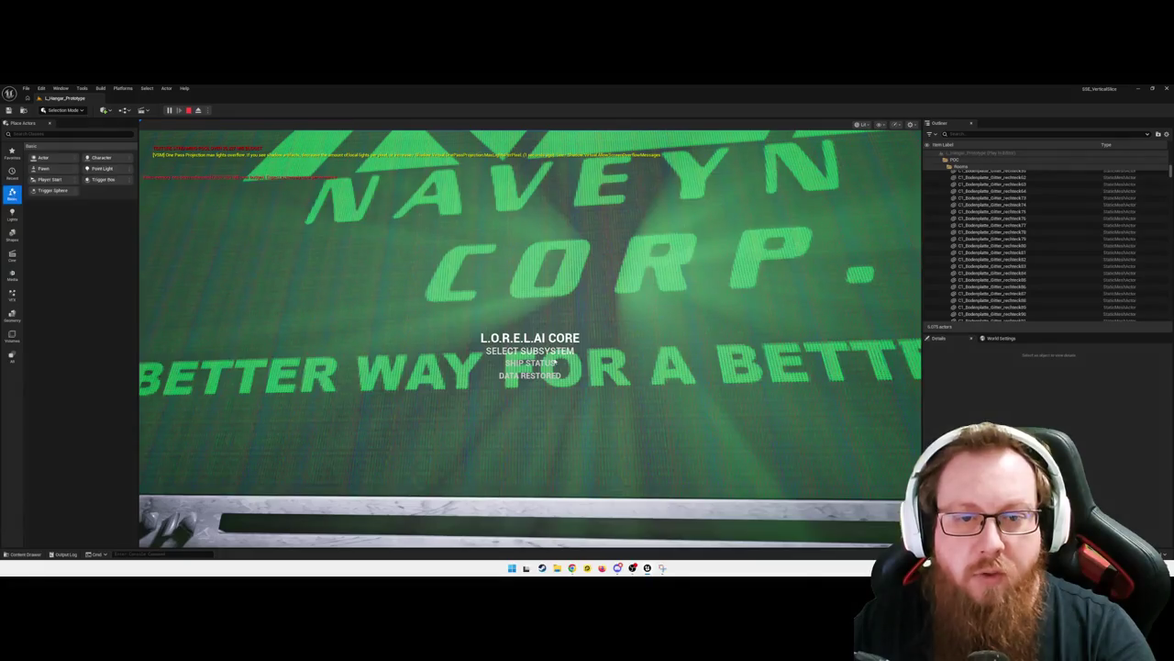
# View the terminal's SHIP STATUS room list, go back, and walk into the green-lit corridor
pyautogui.click(529, 363)
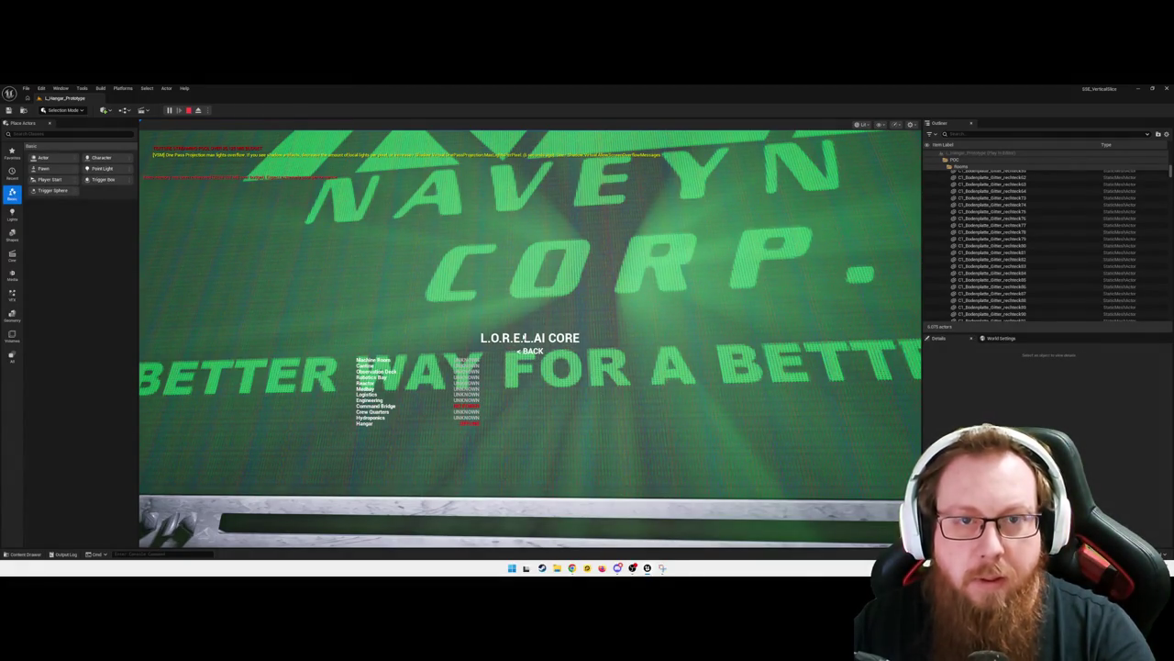
pyautogui.click(530, 352)
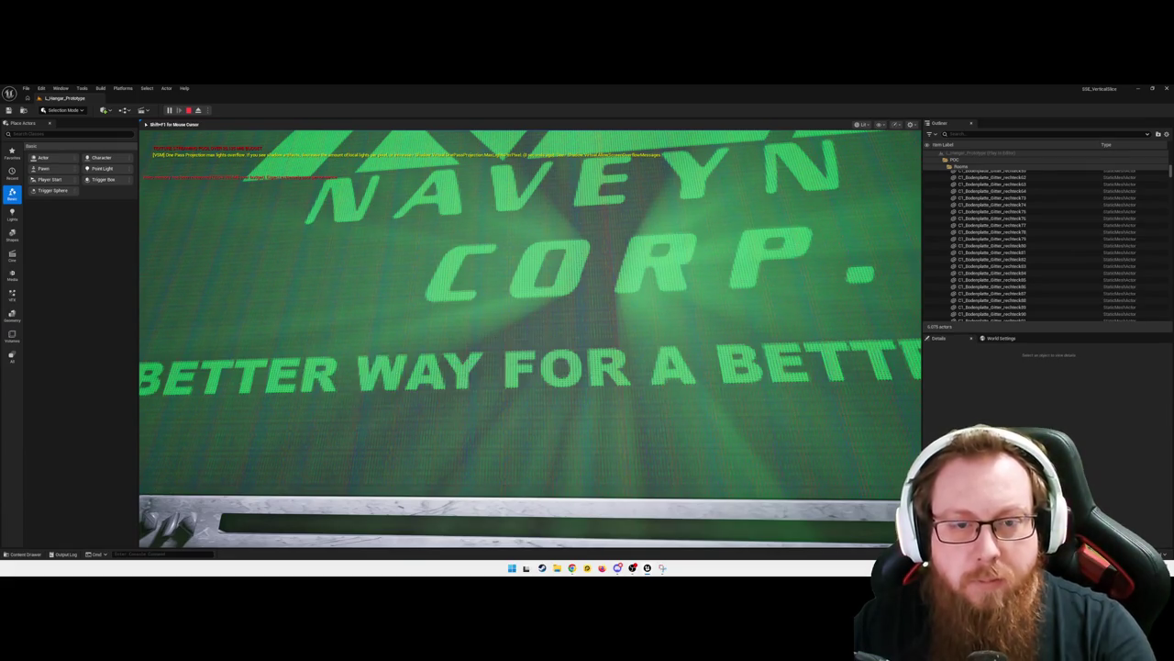
pyautogui.press('w')
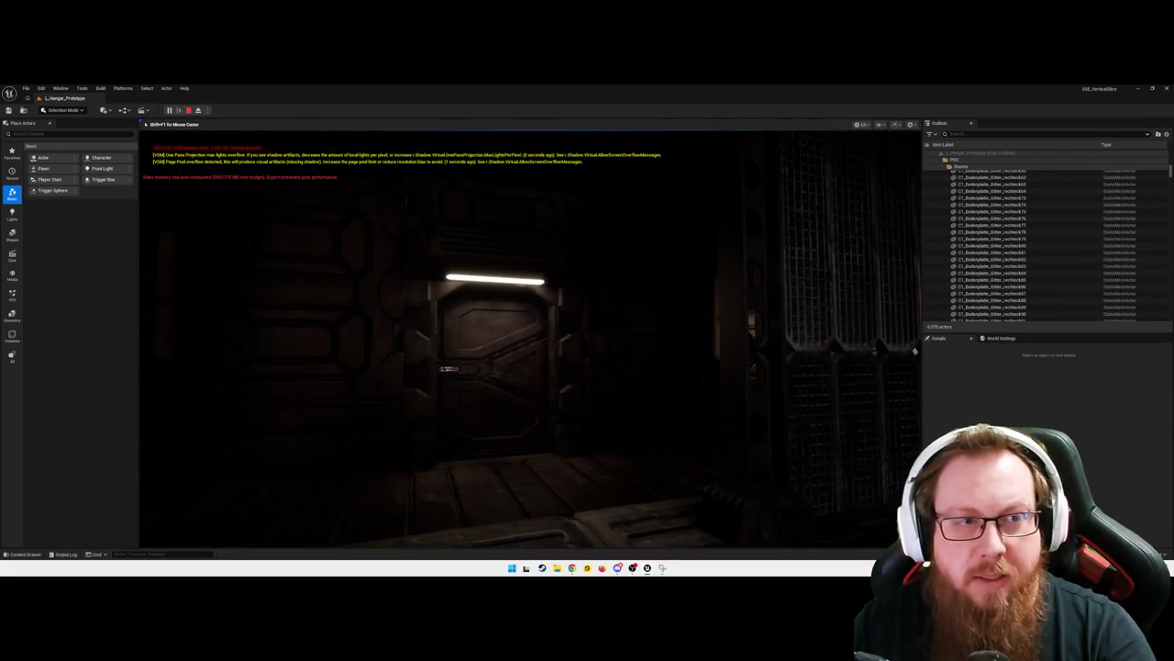
pyautogui.press('w')
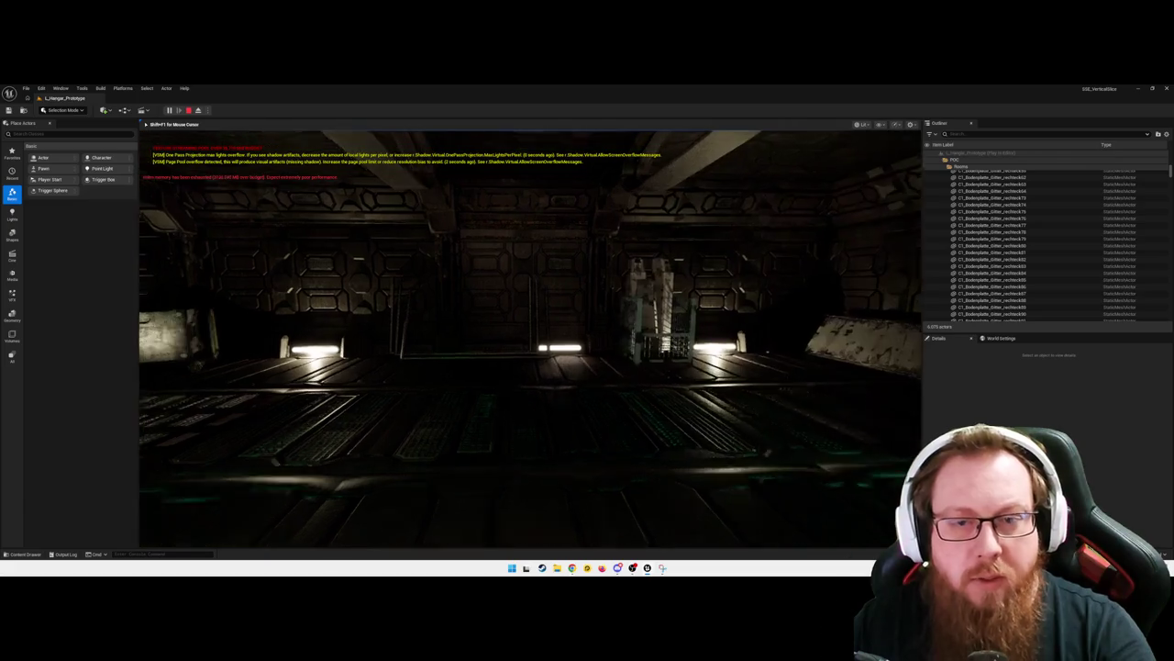
pyautogui.press('w')
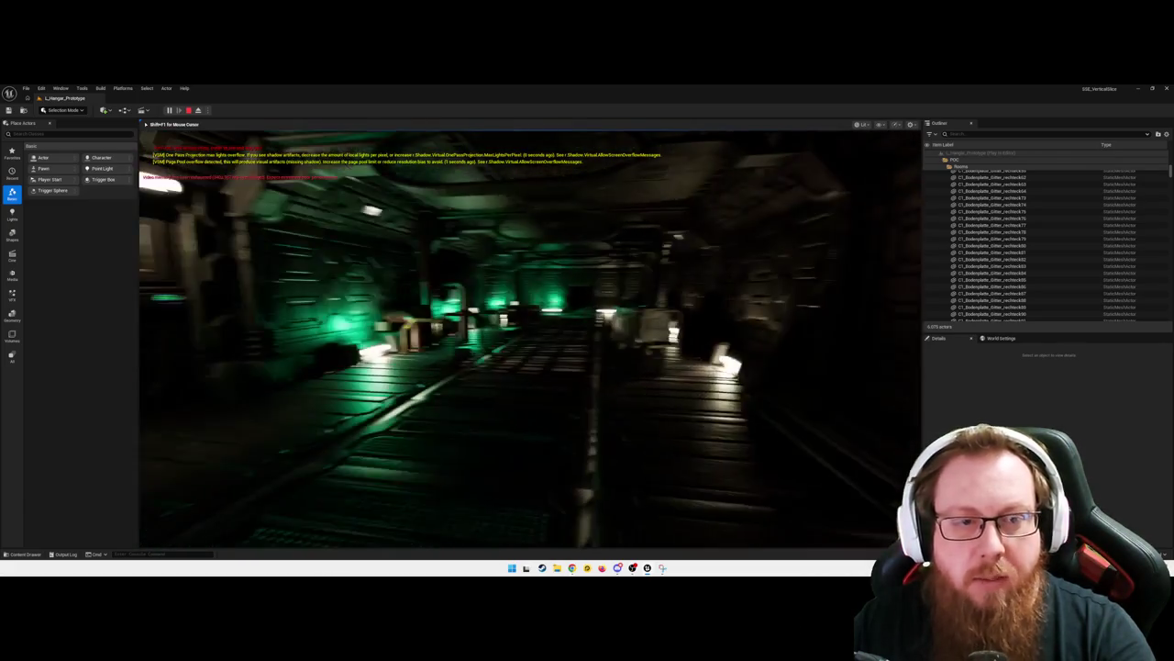
pyautogui.press('w')
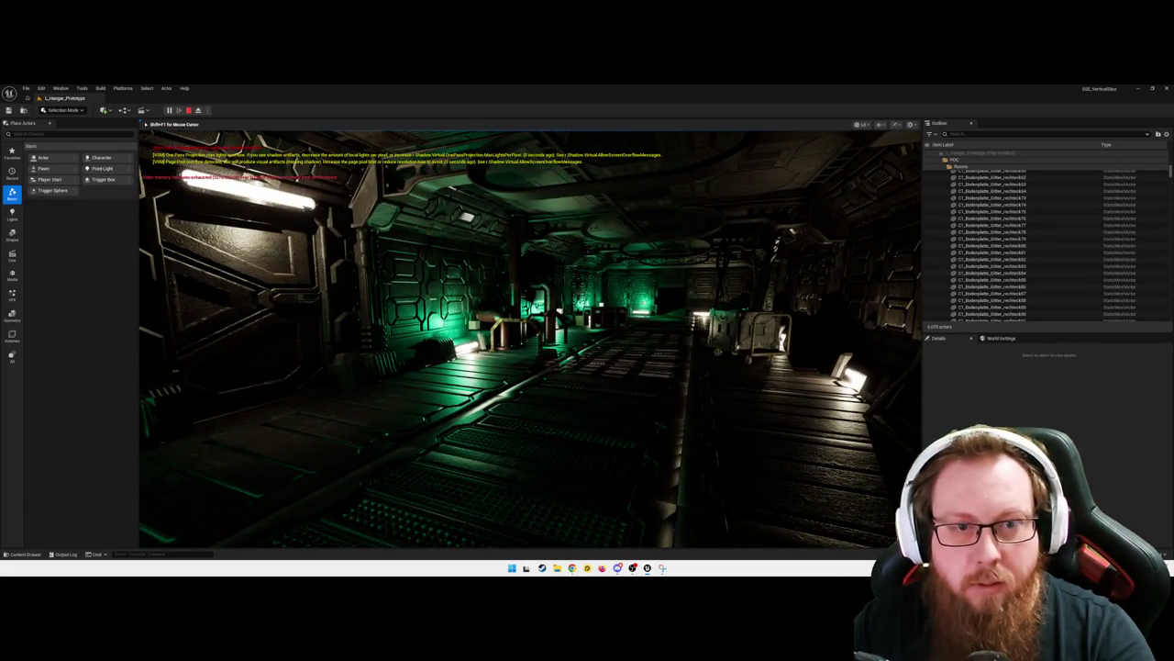
pyautogui.press('w')
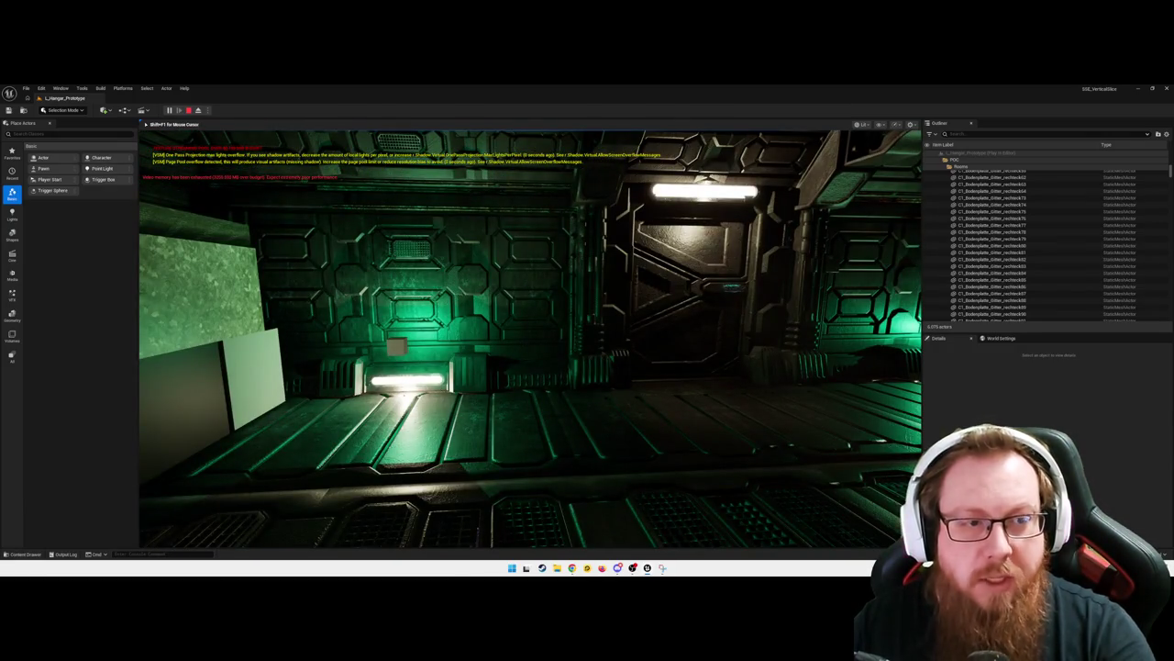
pyautogui.moveTo(530, 339)
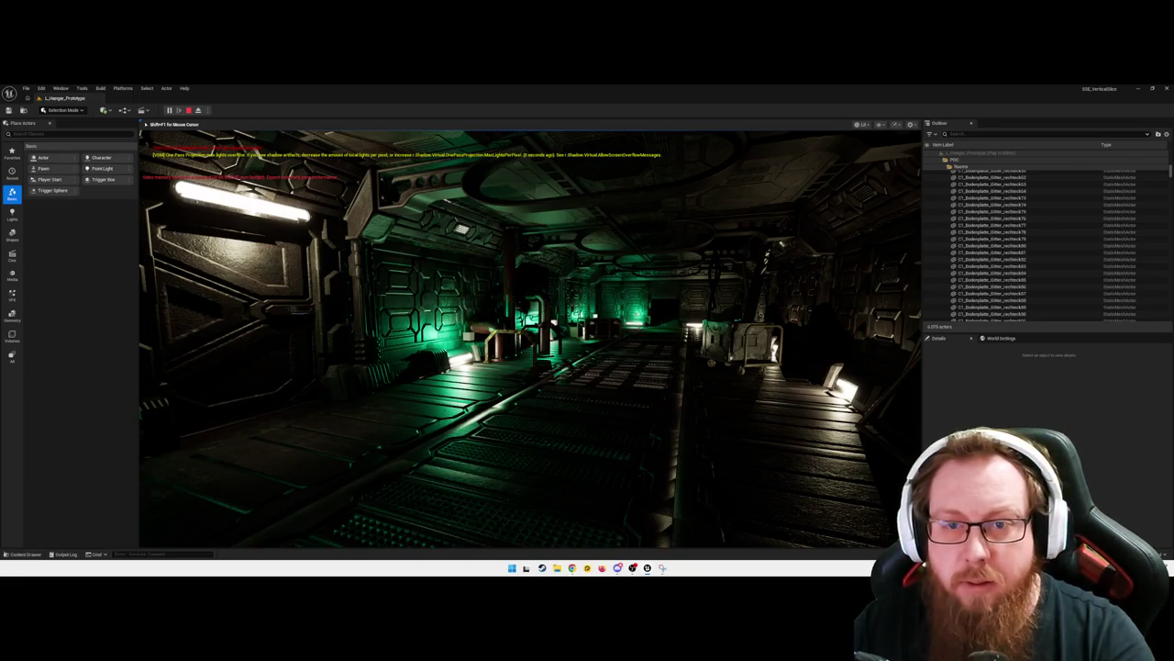
# Walk down the corridor into the green-lit hangar room and end the play test
pyautogui.press('w')
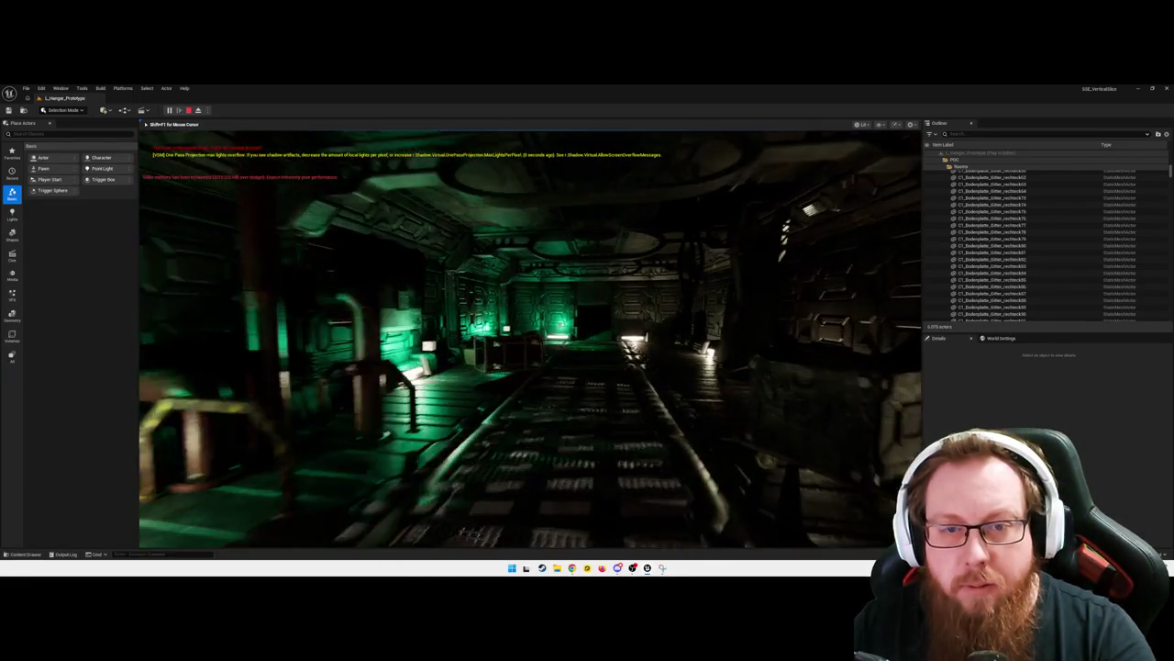
pyautogui.press('w')
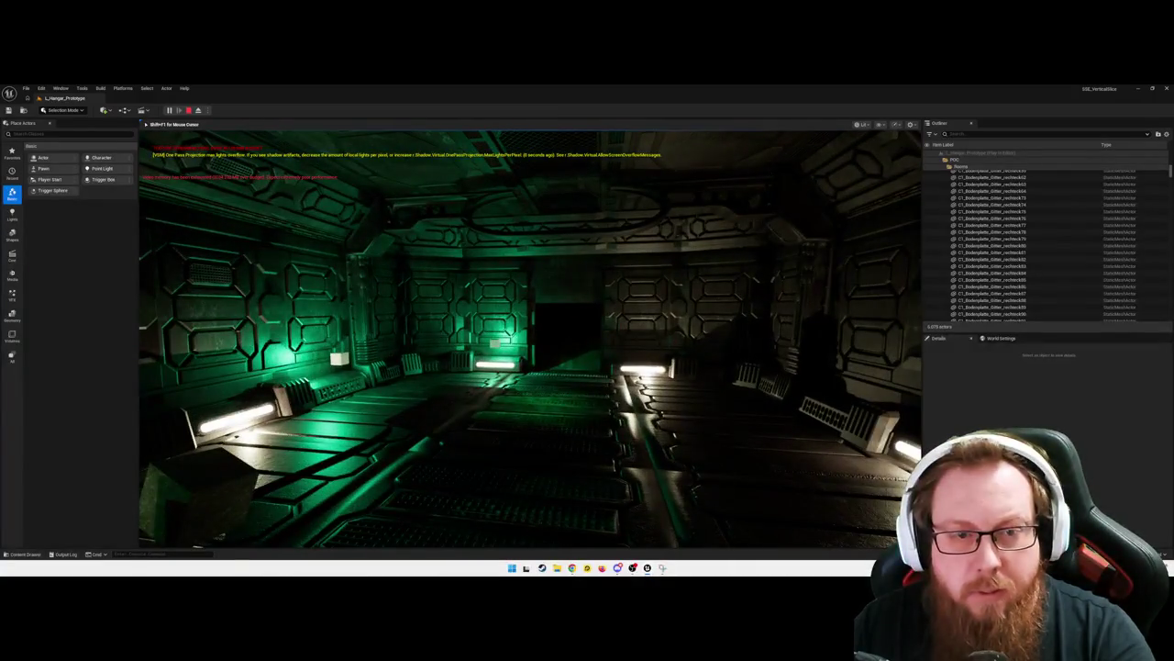
pyautogui.press('w')
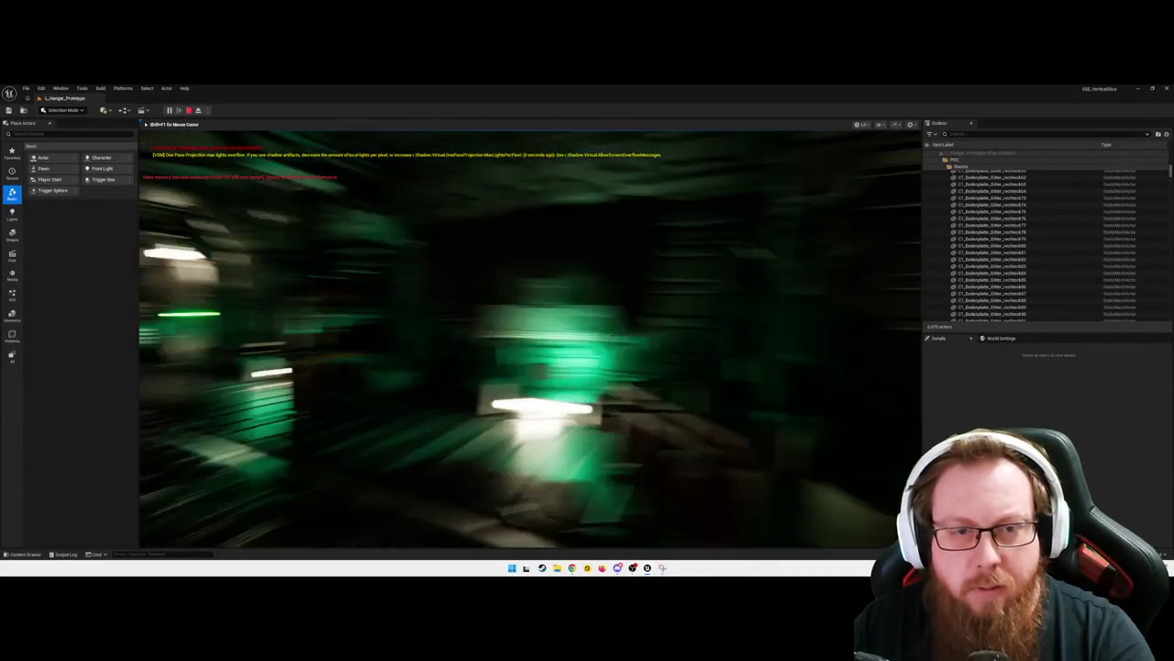
pyautogui.press('w')
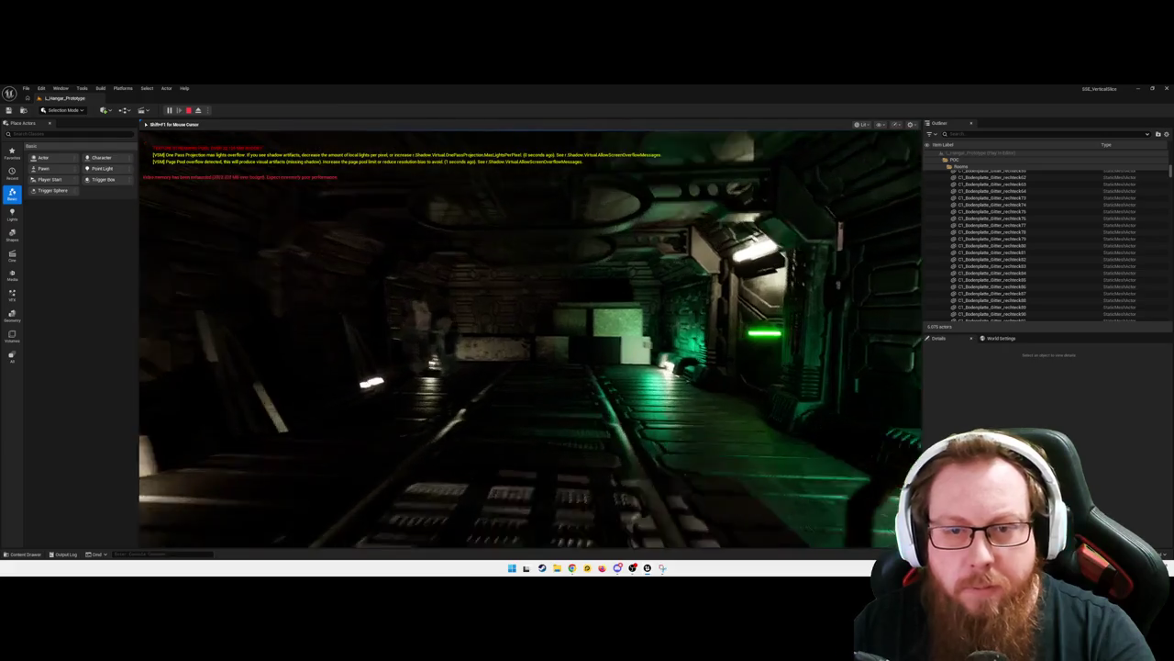
pyautogui.press('w')
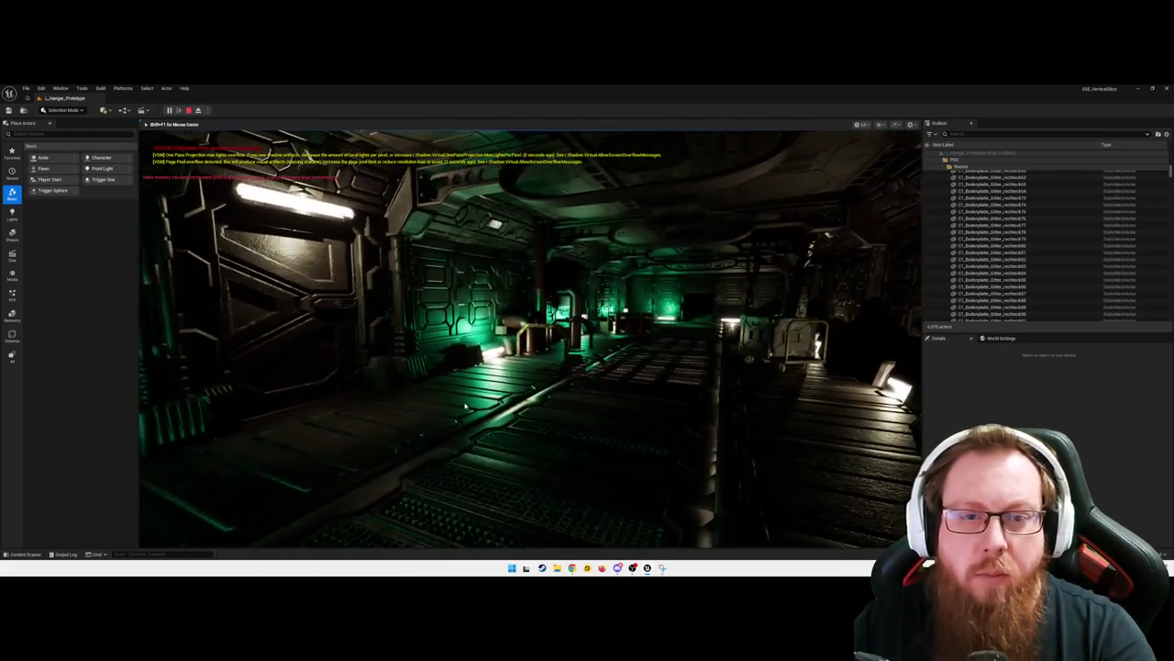
pyautogui.press('Escape')
pyautogui.press('Escape')
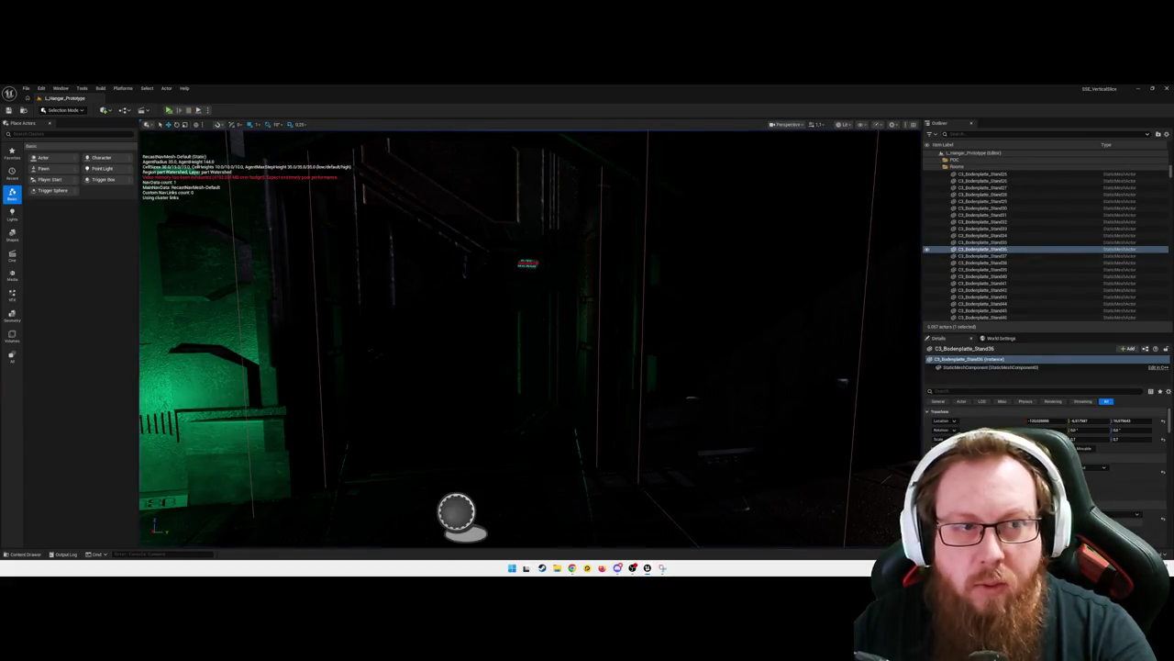
# Fly from the space-window room through the green-lit hangar corridor and dark corridor to the Player Start
pyautogui.press('w')
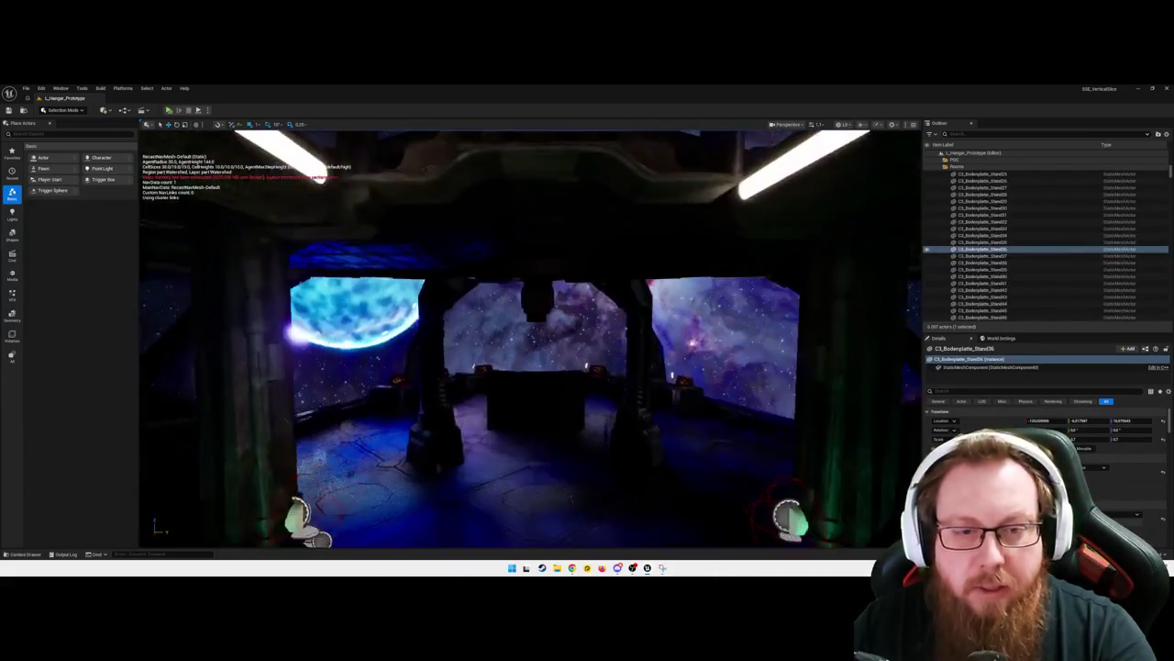
pyautogui.press('w')
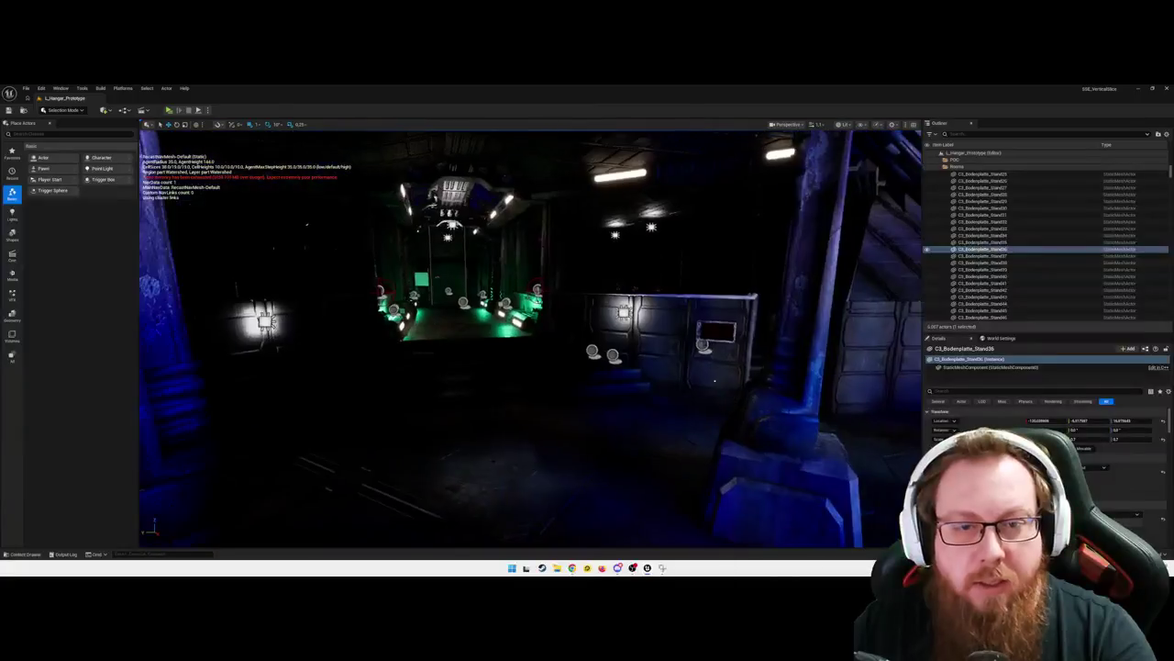
pyautogui.press('w')
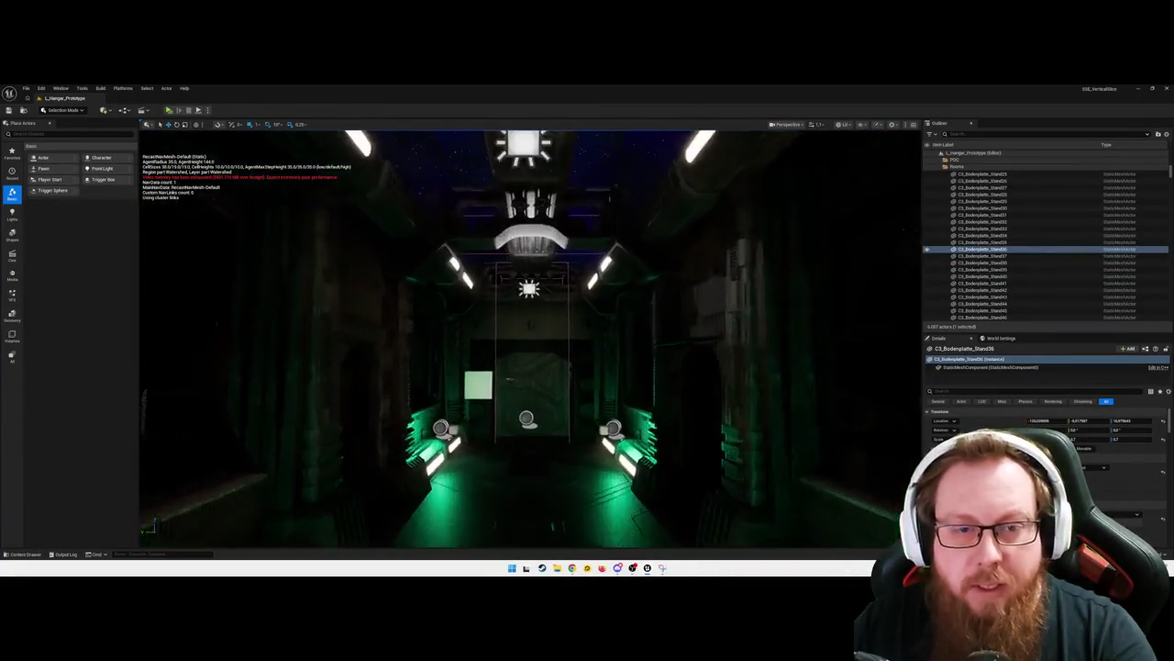
pyautogui.press('w')
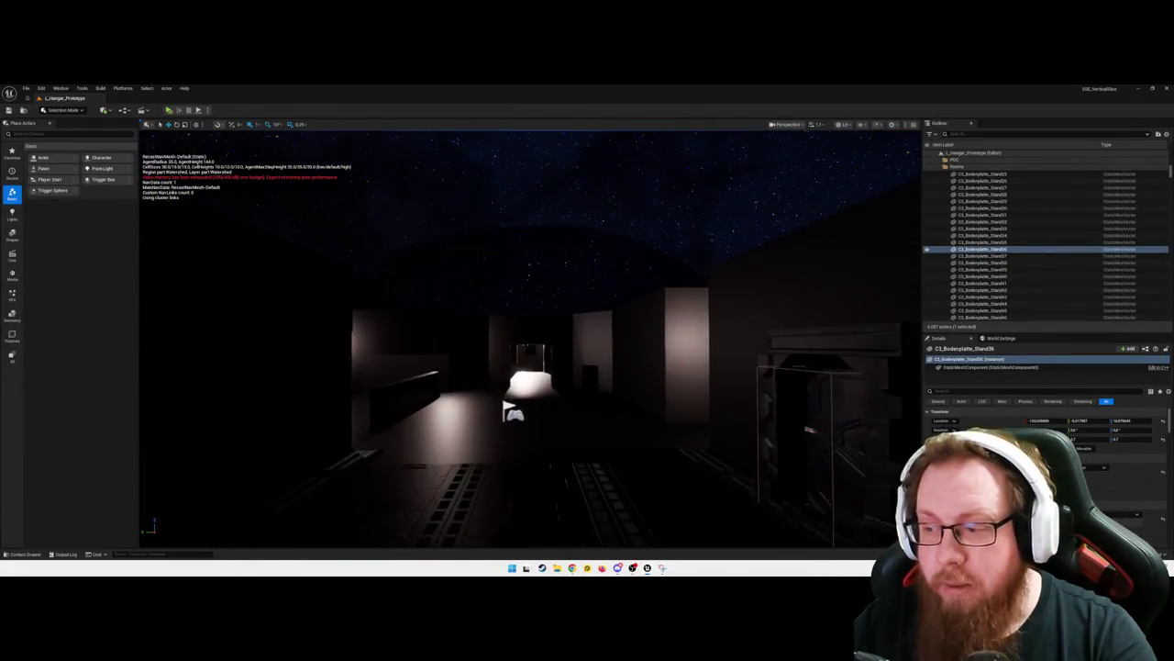
pyautogui.press('w')
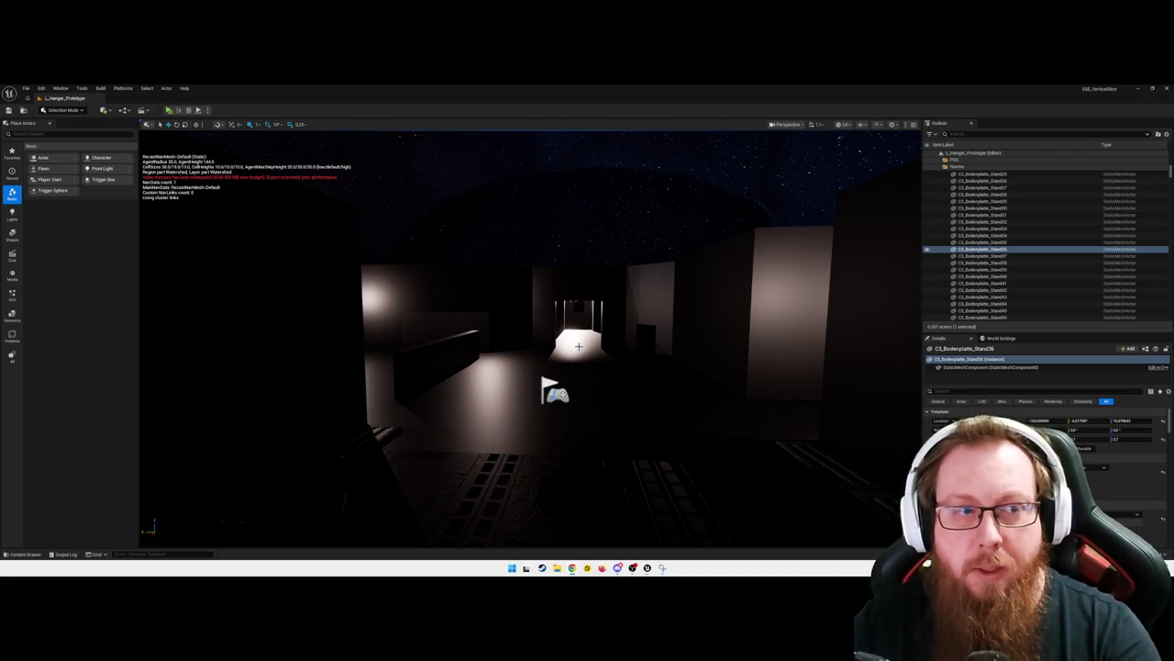
pyautogui.press('f')
pyautogui.moveTo(301, 419); pyautogui.dragTo(301, 419)
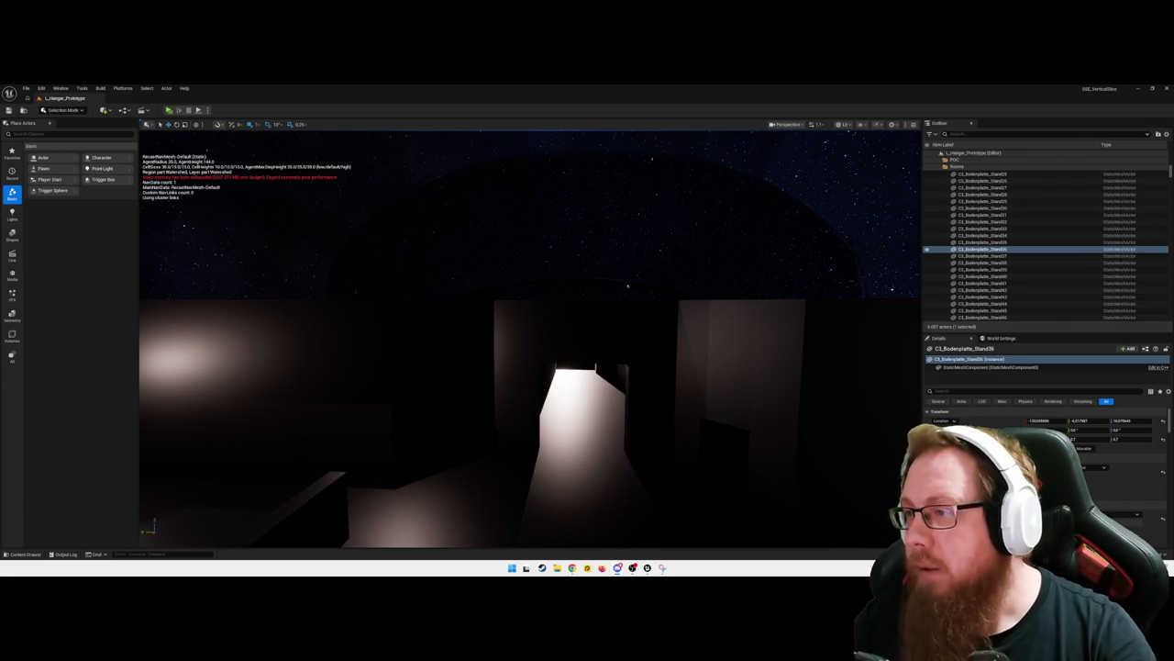
pyautogui.moveTo(647, 327); pyautogui.dragTo(610, 148)
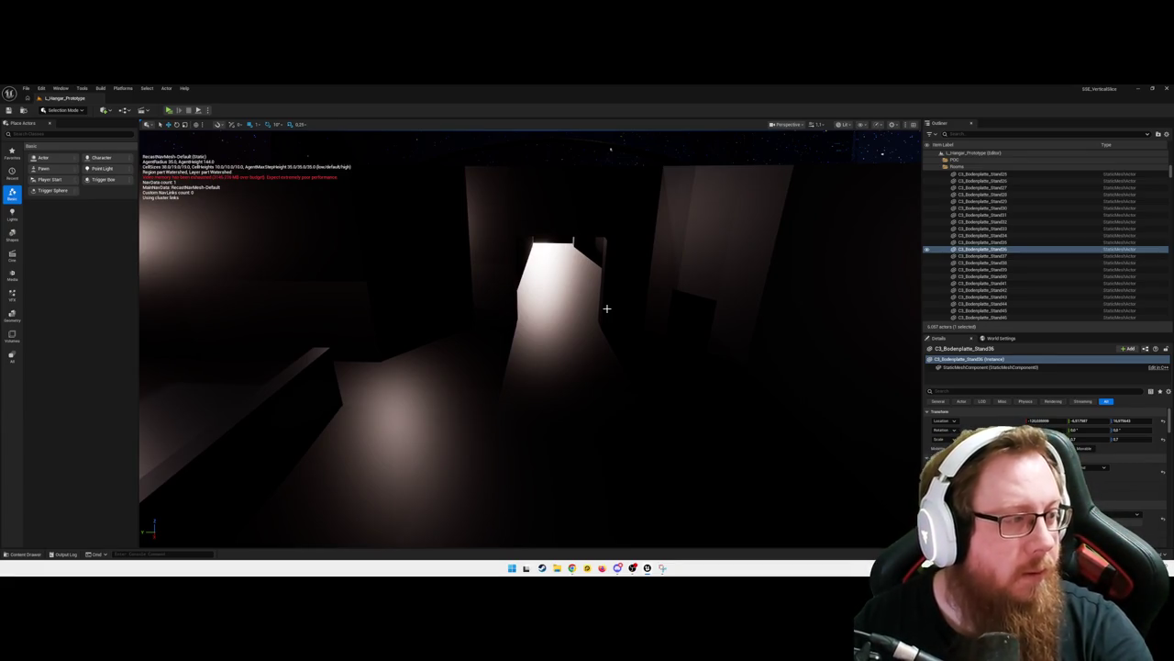
pyautogui.moveTo(610, 147)
pyautogui.mouseDown()
pyautogui.moveTo(523, 293)
pyautogui.moveTo(560, 289)
pyautogui.moveTo(551, 299)
pyautogui.moveTo(550, 257)
pyautogui.moveTo(550, 284)
pyautogui.moveTo(587, 284)
pyautogui.moveTo(587, 321)
pyautogui.moveTo(578, 334)
pyautogui.moveTo(521, 336)
pyautogui.mouseUp()
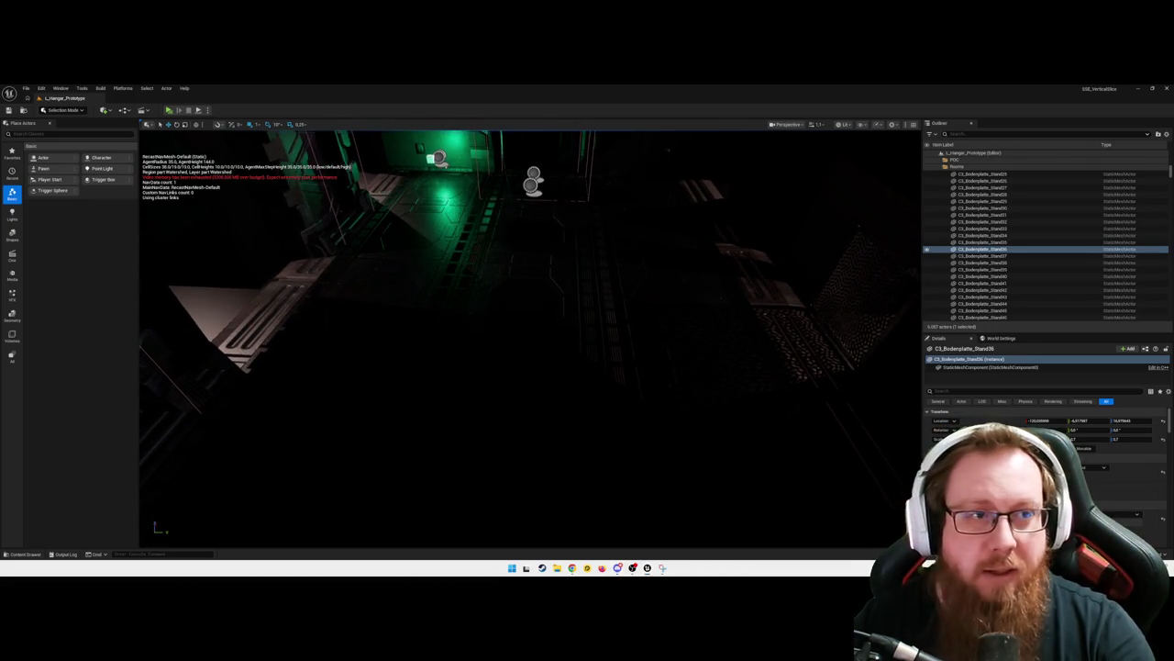
pyautogui.moveTo(726, 262); pyautogui.dragTo(725, 276)
# Build all levels, review the Asset Check and Map Check messages, and jump to StaticMeshActor_1201
pyautogui.click(101, 88)
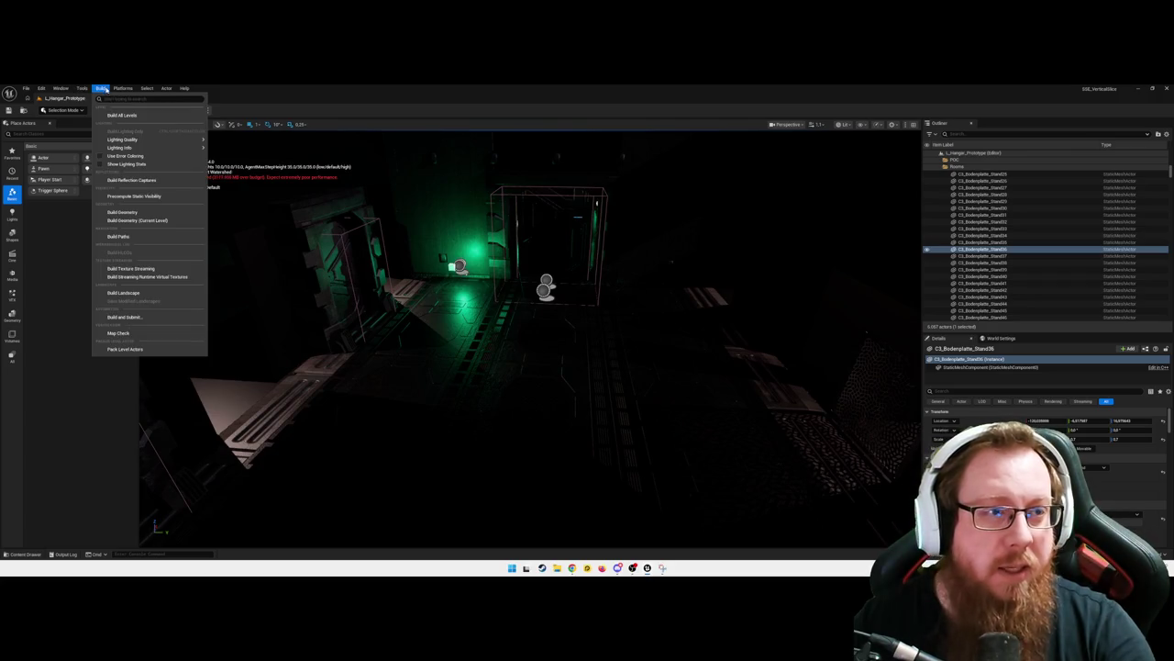
pyautogui.click(110, 114)
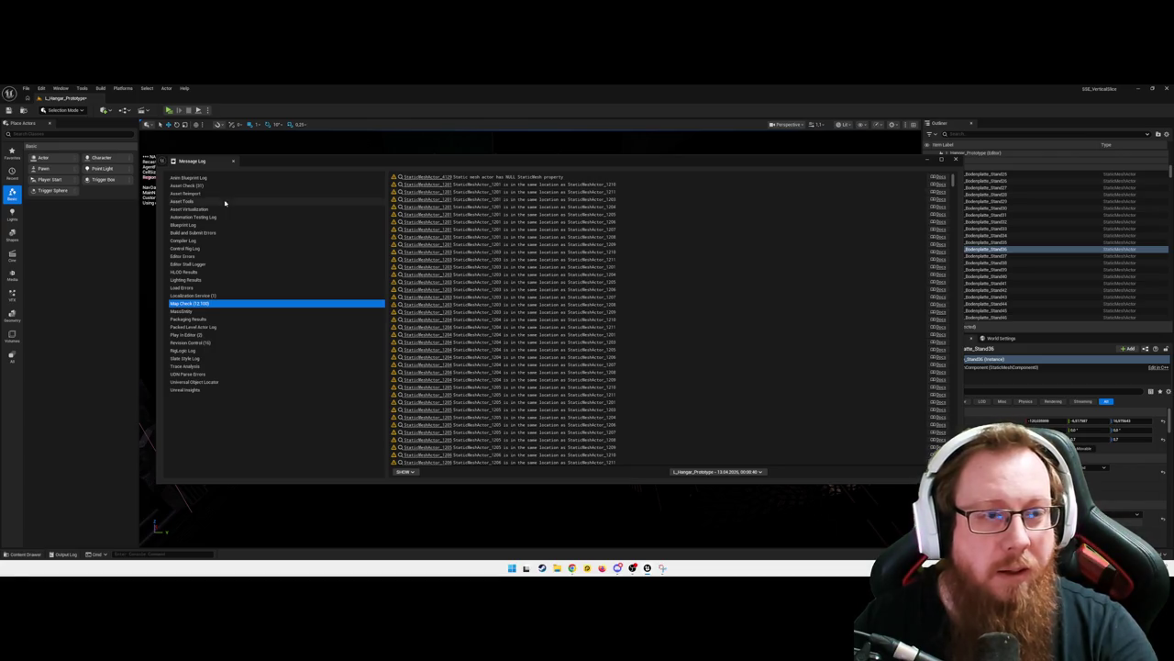
pyautogui.click(198, 186)
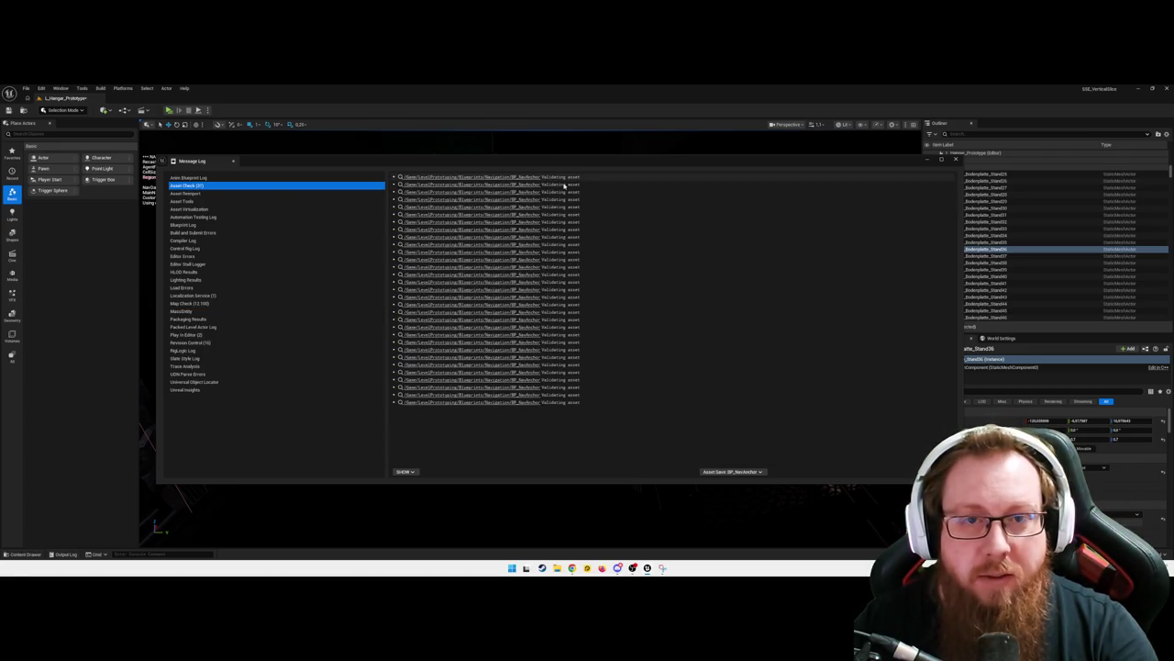
pyautogui.click(210, 303)
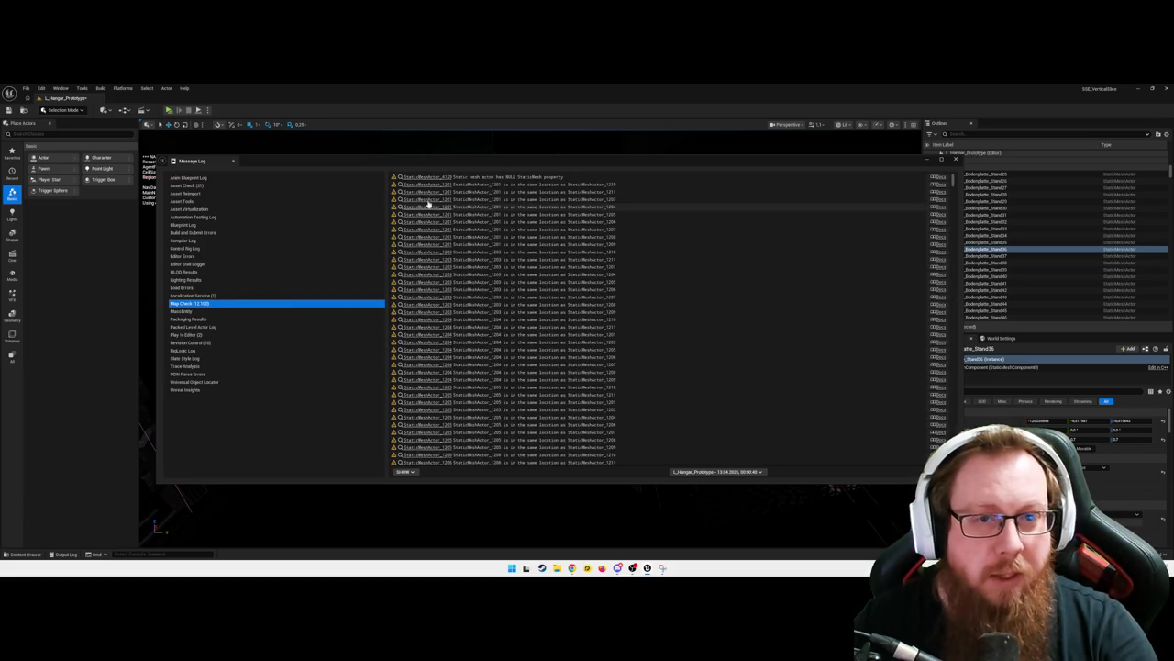
pyautogui.click(445, 185)
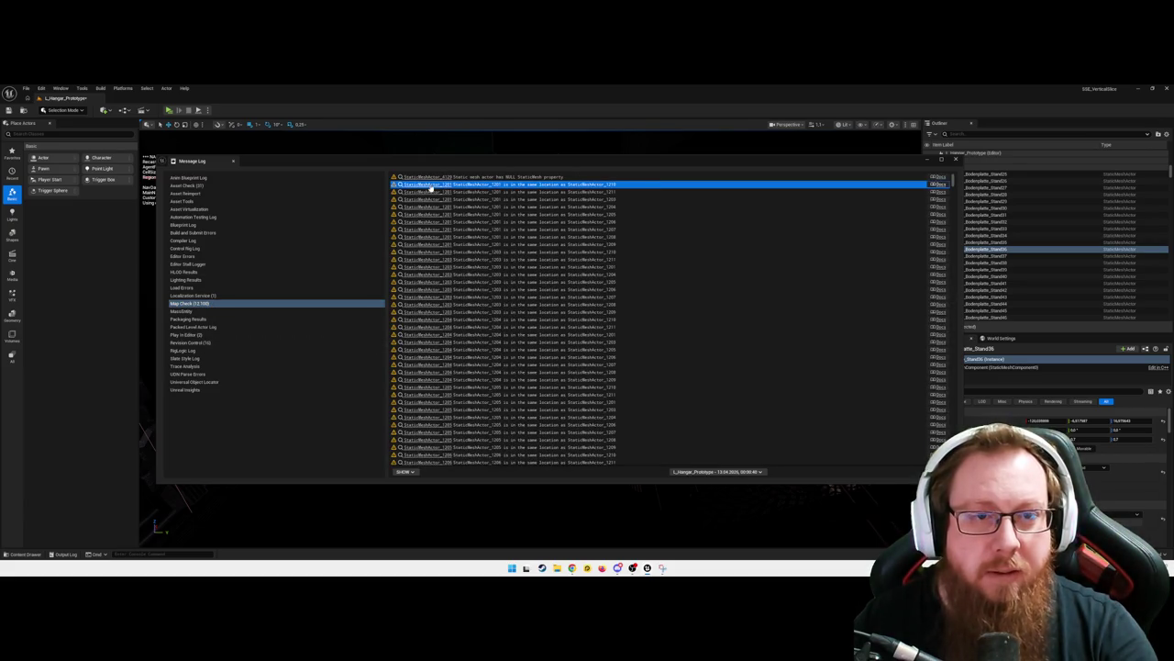
pyautogui.click(427, 186)
pyautogui.click(933, 162)
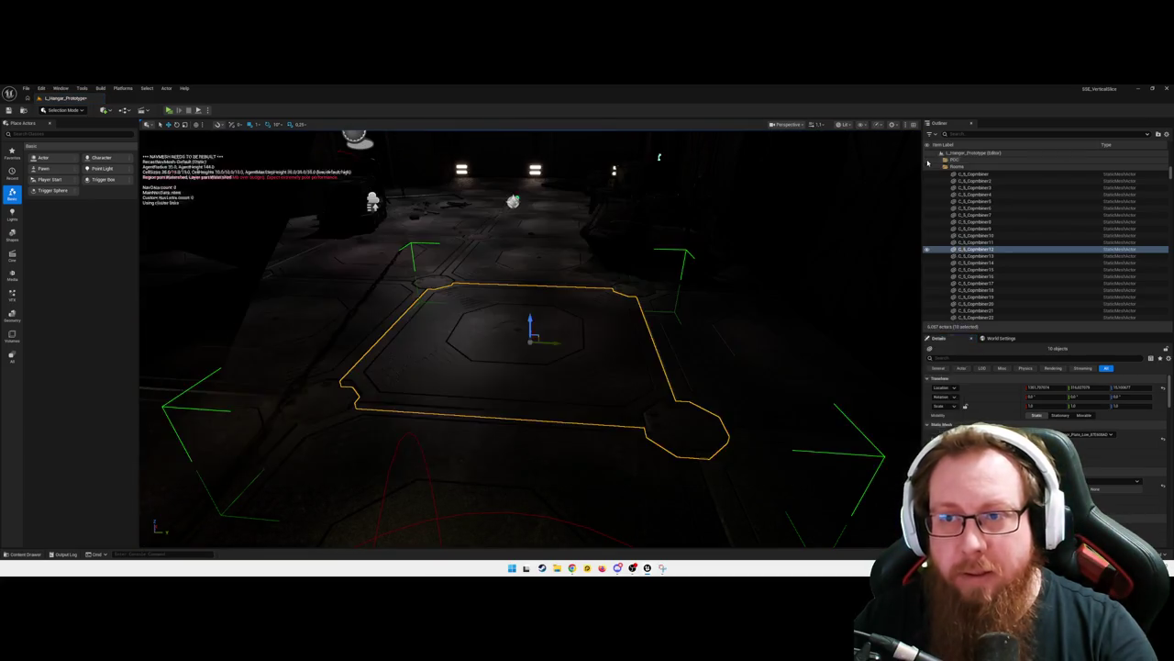
# Survey the outlined hangar floor tile and wall lights, then bring up the Build menu
pyautogui.moveTo(684, 345)
pyautogui.mouseDown()
pyautogui.moveTo(683, 287)
pyautogui.moveTo(637, 287)
pyautogui.moveTo(637, 243)
pyautogui.mouseUp()
pyautogui.moveTo(101, 168)
pyautogui.mouseDown()
pyautogui.moveTo(160, 216)
pyautogui.moveTo(157, 144)
pyautogui.mouseUp()
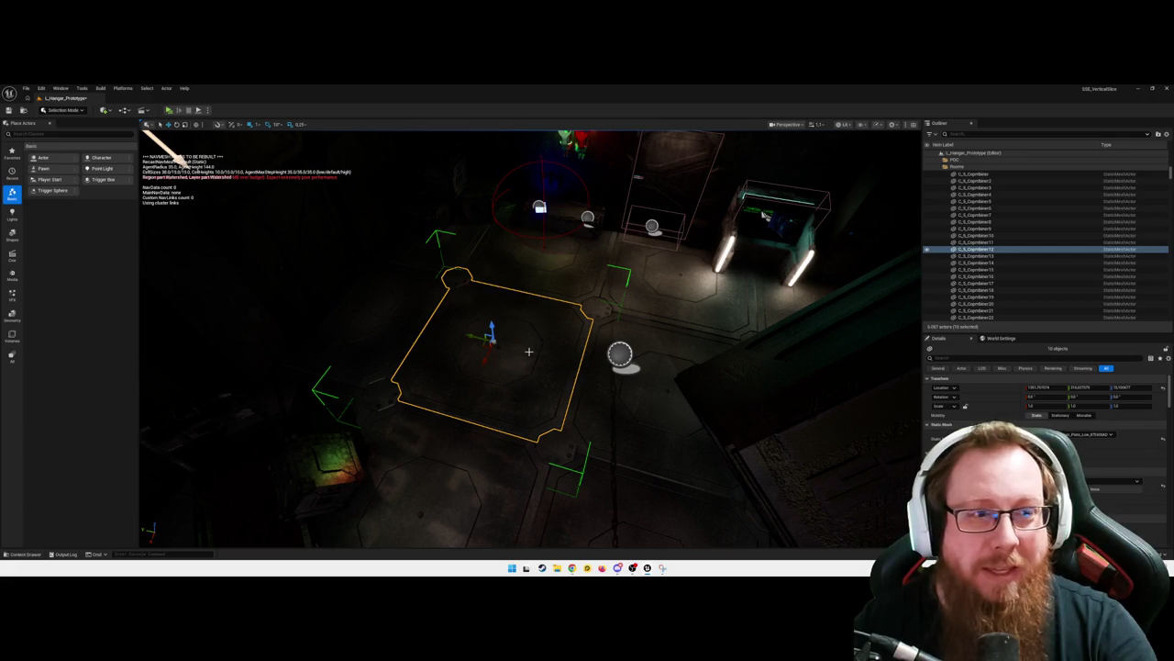
pyautogui.moveTo(530, 339); pyautogui.dragTo(530, 303)
pyautogui.click(101, 89)
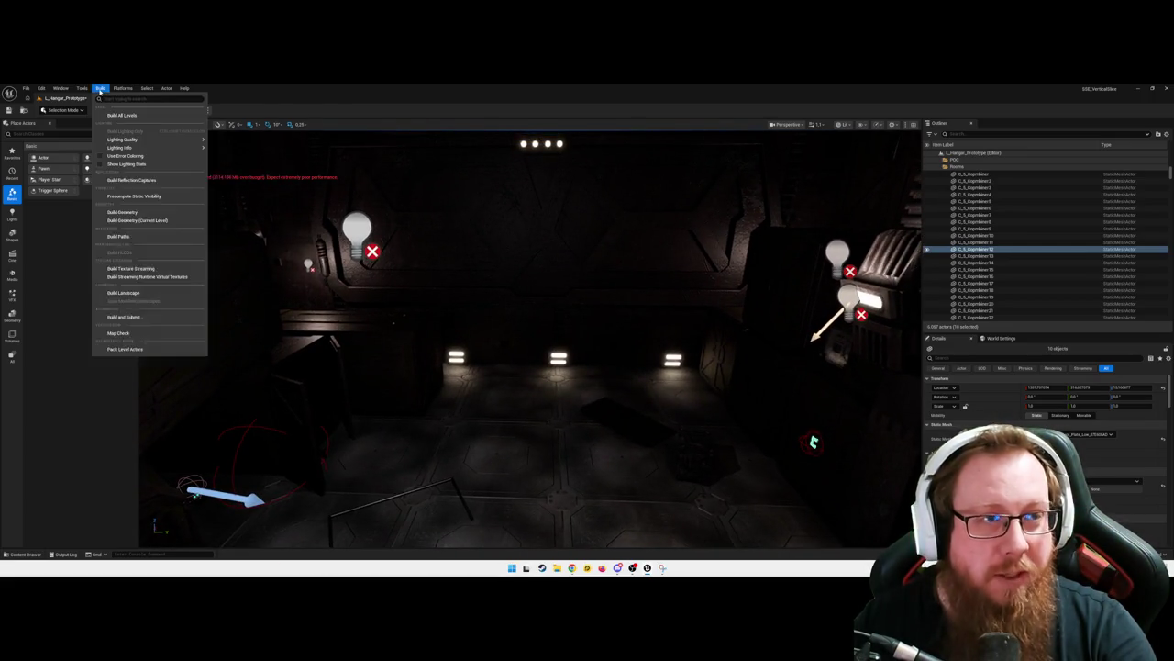
# Run Build Paths for the hangar navmesh, dismiss the Message Log, and fly through the room
pyautogui.click(130, 237)
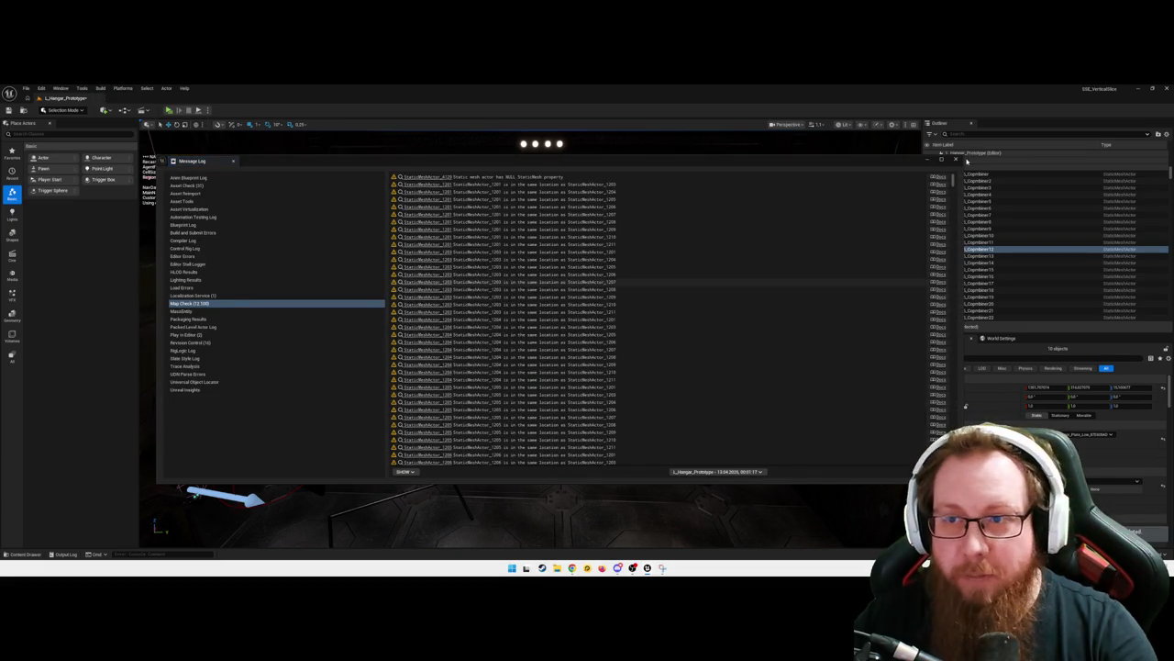
pyautogui.click(955, 159)
pyautogui.moveTo(506, 420)
pyautogui.mouseDown()
pyautogui.moveTo(472, 367)
pyautogui.moveTo(367, 325)
pyautogui.mouseUp()
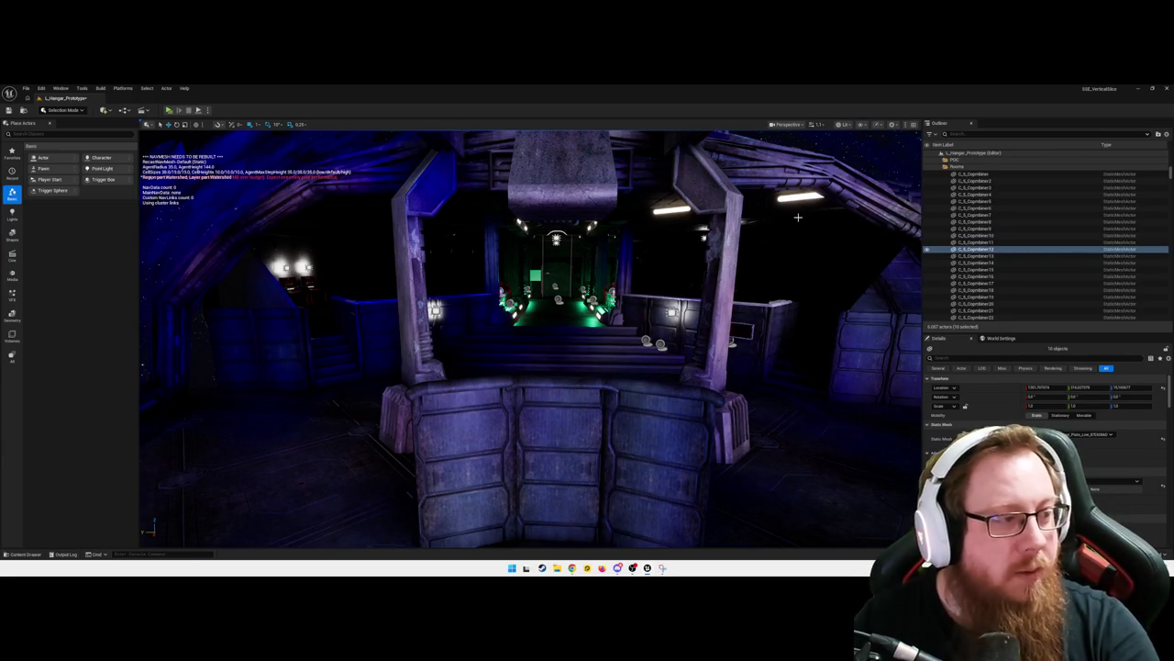
# Fly into the green-lit corridor facing the stairs and deselect all actors by clicking empty space
pyautogui.moveTo(623, 332); pyautogui.dragTo(623, 294)
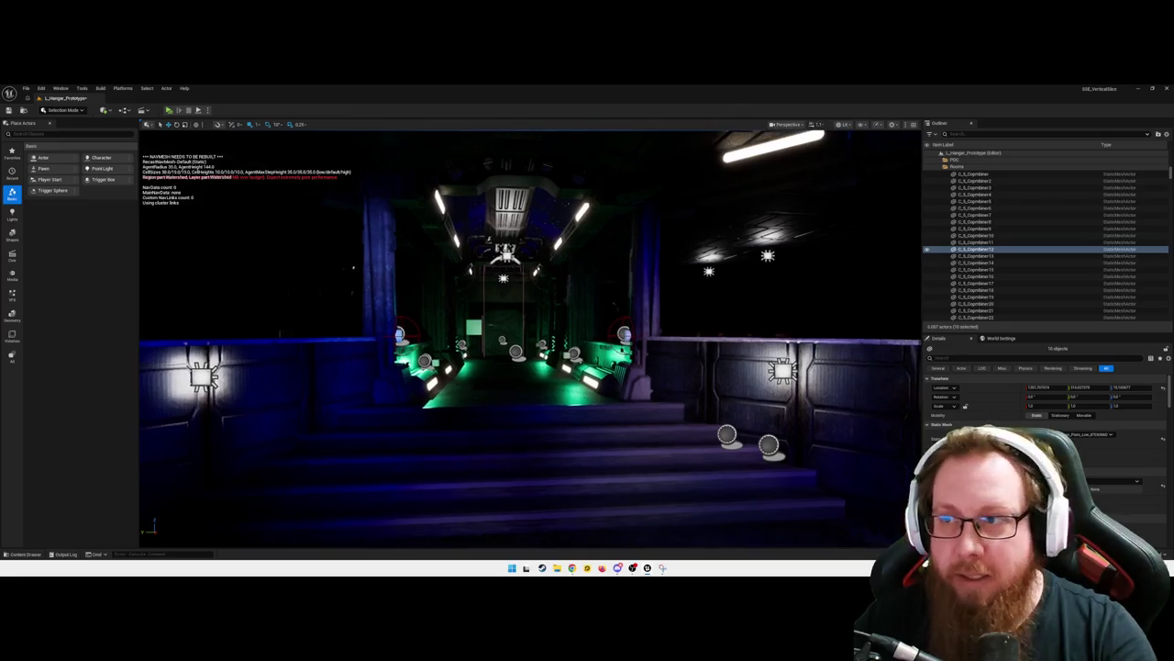
pyautogui.moveTo(561, 352); pyautogui.dragTo(556, 339)
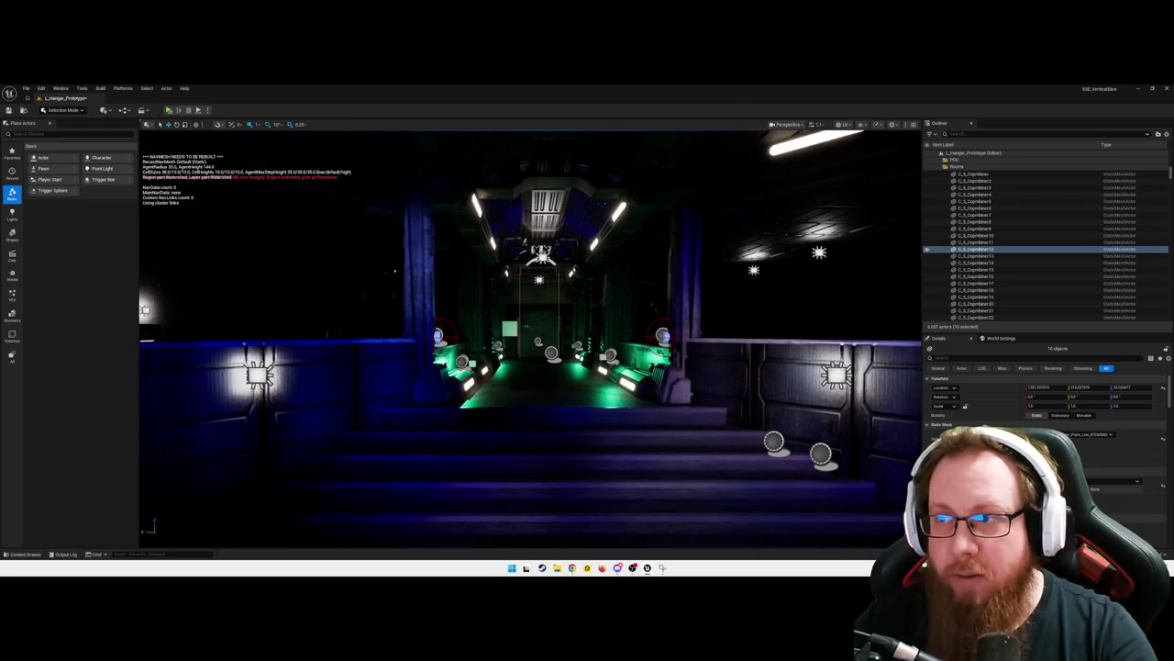
pyautogui.moveTo(524, 410)
pyautogui.mouseDown()
pyautogui.moveTo(523, 449)
pyautogui.moveTo(560, 445)
pyautogui.moveTo(524, 407)
pyautogui.moveTo(450, 404)
pyautogui.moveTo(463, 381)
pyautogui.mouseUp()
pyautogui.click(524, 406)
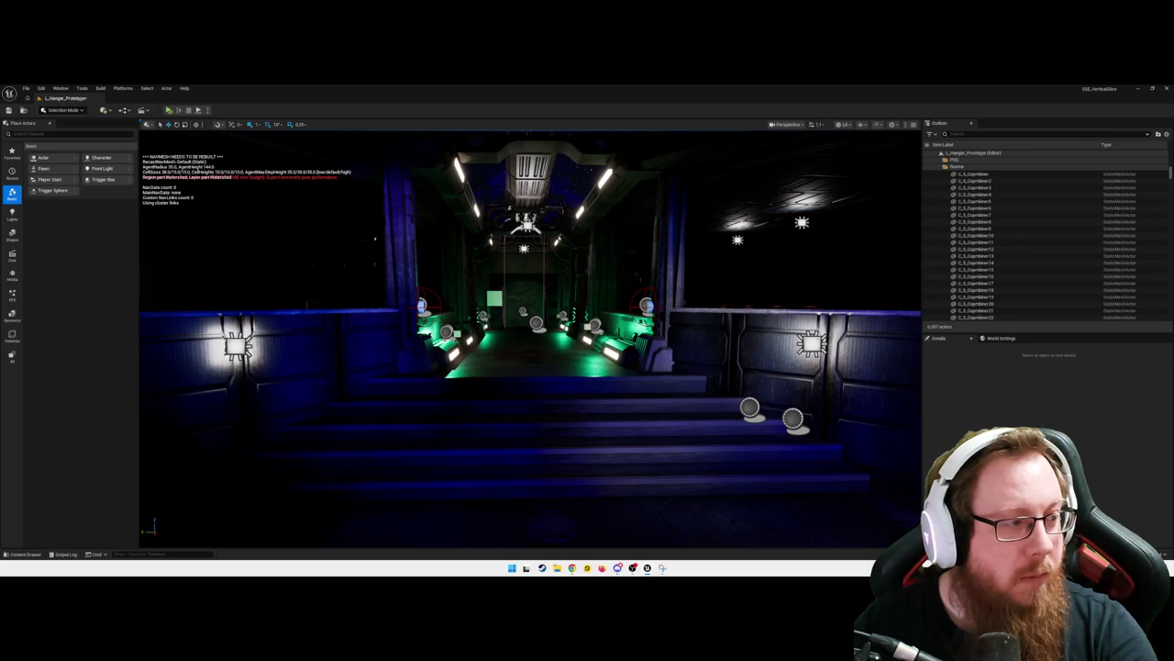
# Run 'stat unit' in the Cmd console to display frame and GPU timing stats
pyautogui.click(172, 554)
pyautogui.write('stat unit')
pyautogui.press('Return')
# Fly down the green-lit corridor into the hangar and bring up the L_Hangar_Prototype save prompt
pyautogui.moveTo(514, 386); pyautogui.dragTo(550, 385)
pyautogui.moveTo(262, 221); pyautogui.dragTo(289, 260)
pyautogui.moveTo(285, 258)
pyautogui.mouseDown()
pyautogui.moveTo(513, 263)
pyautogui.moveTo(413, 261)
pyautogui.moveTo(288, 224)
pyautogui.mouseUp()
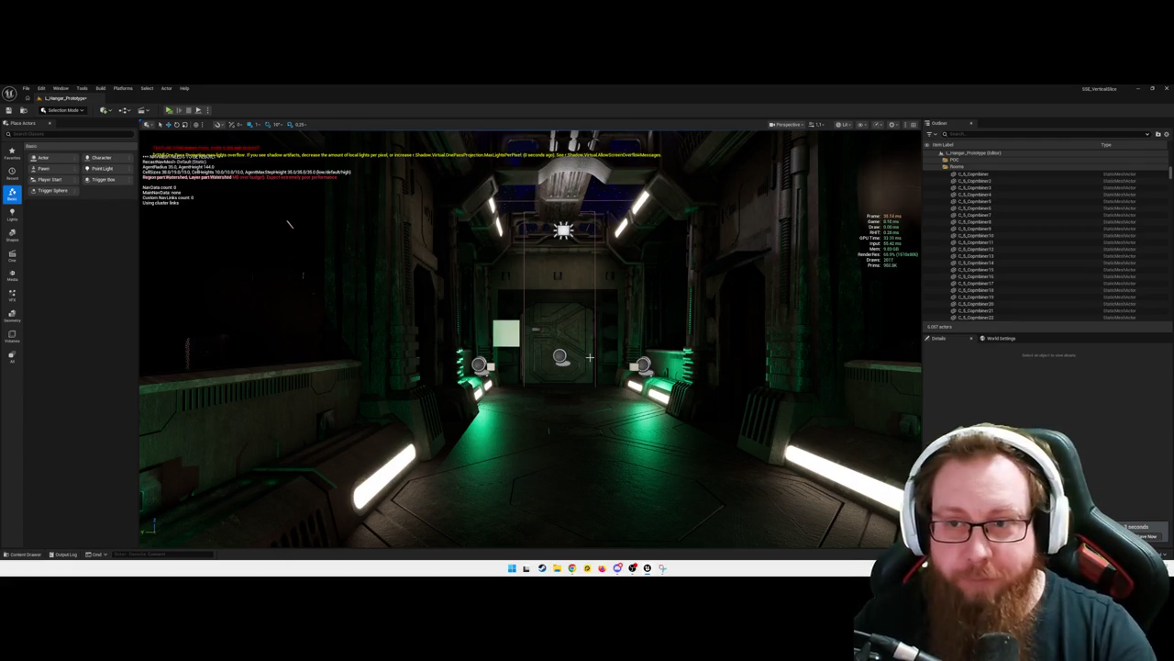
pyautogui.moveTo(289, 223)
pyautogui.mouseDown()
pyautogui.moveTo(287, 167)
pyautogui.moveTo(303, 147)
pyautogui.moveTo(377, 129)
pyautogui.moveTo(551, 136)
pyautogui.moveTo(559, 163)
pyautogui.mouseUp()
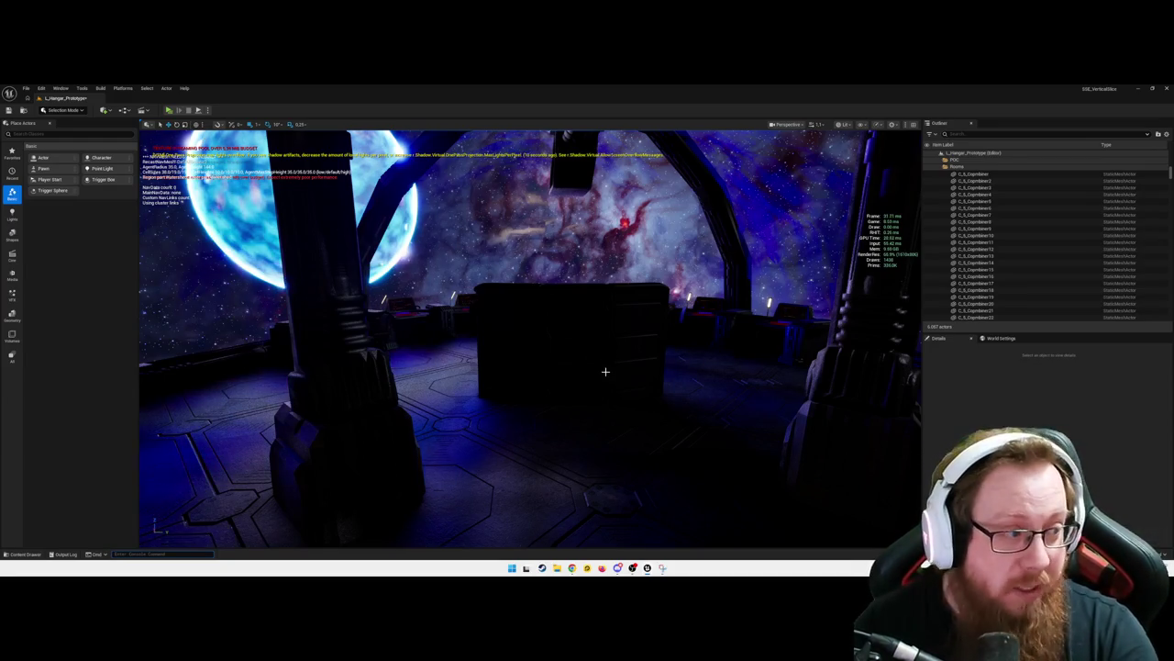
pyautogui.hotkey('ctrl', 'shift', 's')
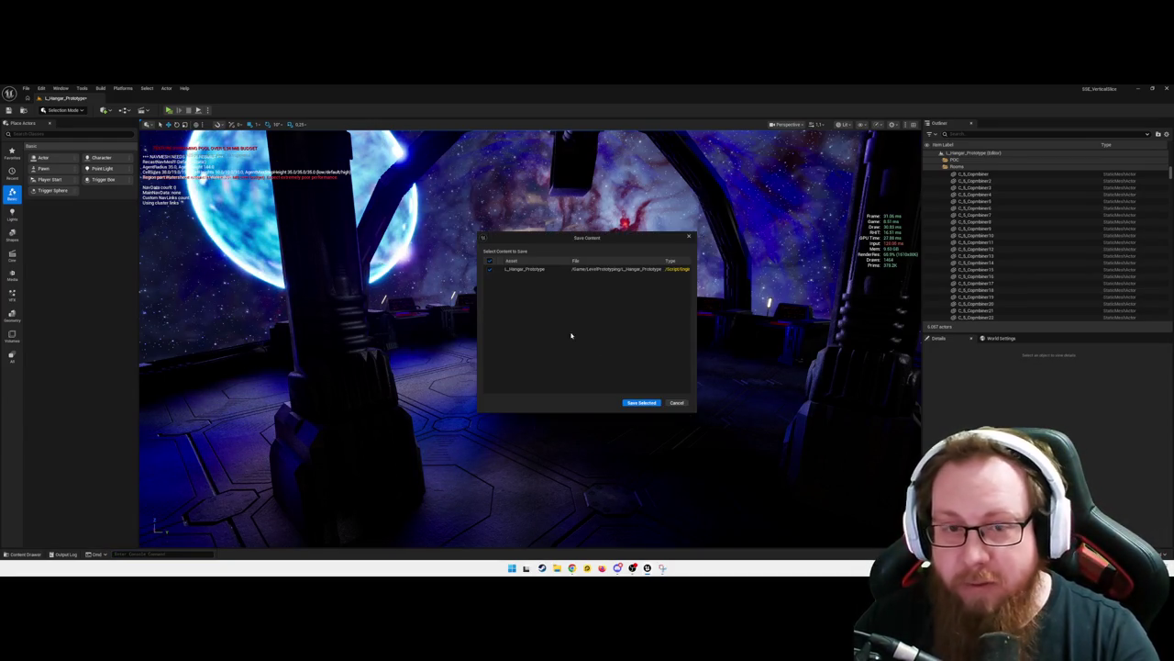
# Save L_Hangar_Prototype with Save Selected, then fly toward the pillar and select a floor plate
pyautogui.click(631, 403)
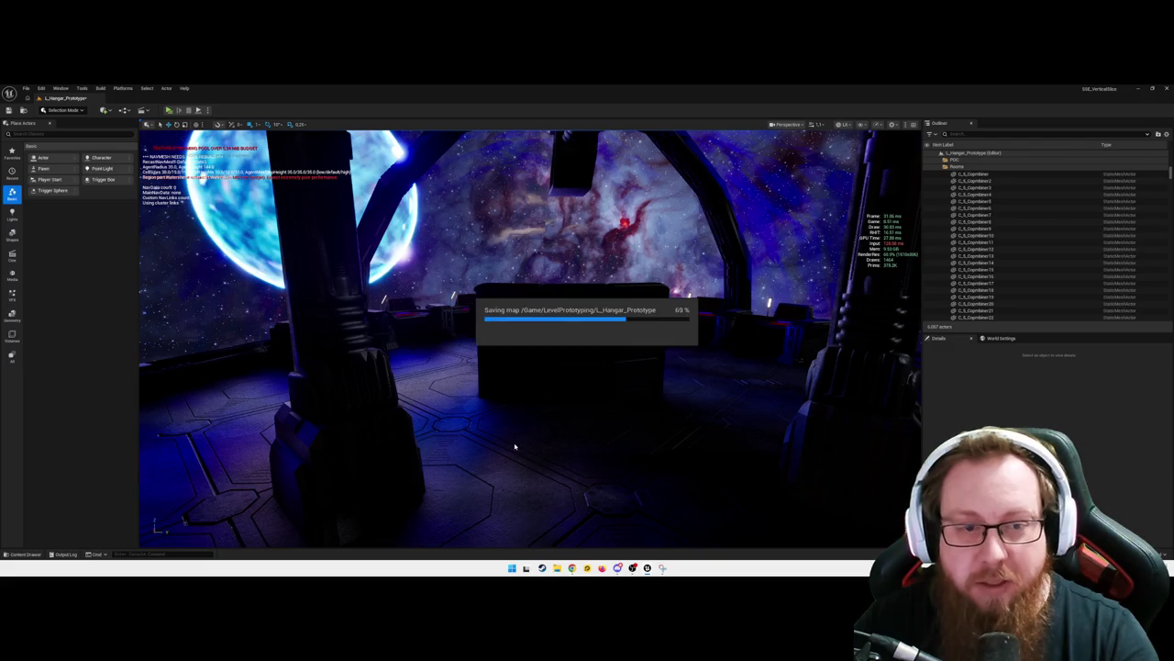
pyautogui.moveTo(557, 434)
pyautogui.mouseDown()
pyautogui.moveTo(596, 404)
pyautogui.moveTo(572, 432)
pyautogui.moveTo(583, 413)
pyautogui.moveTo(505, 430)
pyautogui.mouseUp()
pyautogui.click(477, 375)
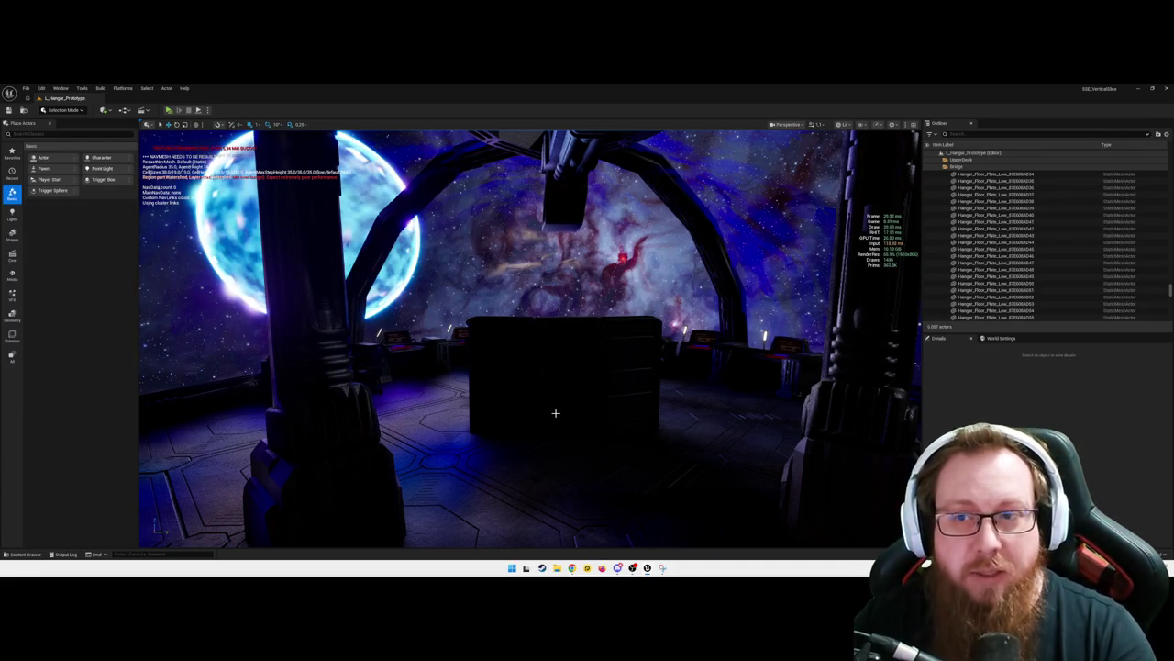
pyautogui.moveTo(555, 413)
pyautogui.mouseDown()
pyautogui.moveTo(697, 413)
pyautogui.moveTo(642, 353)
pyautogui.moveTo(642, 426)
pyautogui.mouseUp()
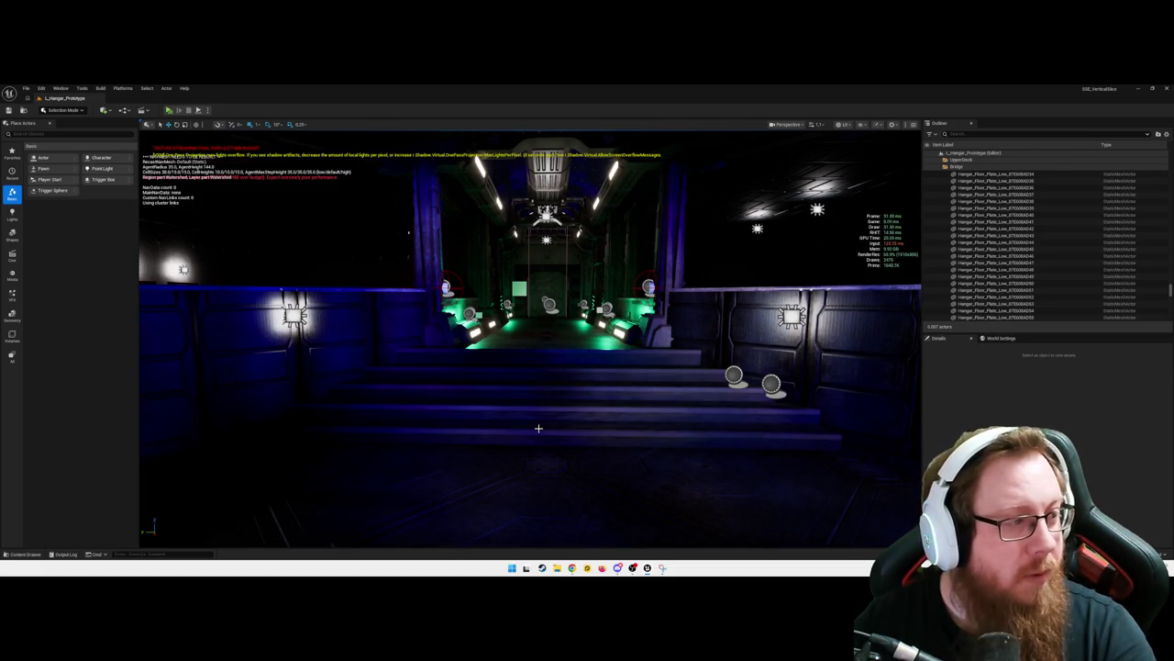
pyautogui.moveTo(557, 424); pyautogui.dragTo(557, 353)
pyautogui.moveTo(276, 194); pyautogui.dragTo(276, 194)
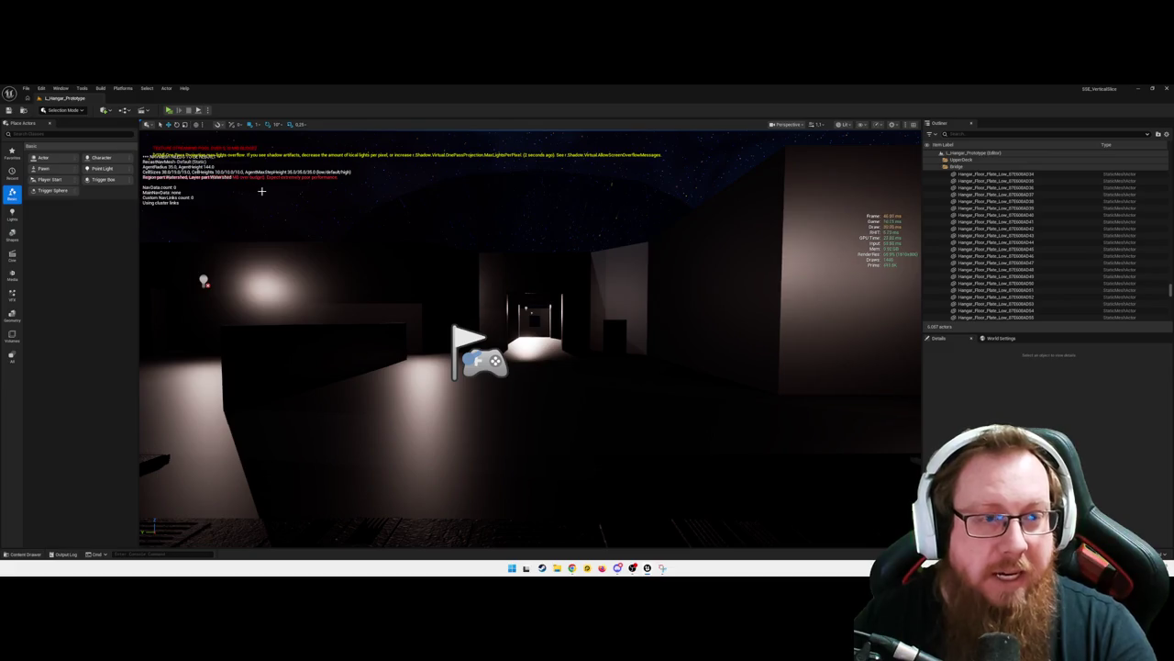
pyautogui.moveTo(341, 223); pyautogui.dragTo(338, 223)
pyautogui.moveTo(489, 323); pyautogui.dragTo(489, 323)
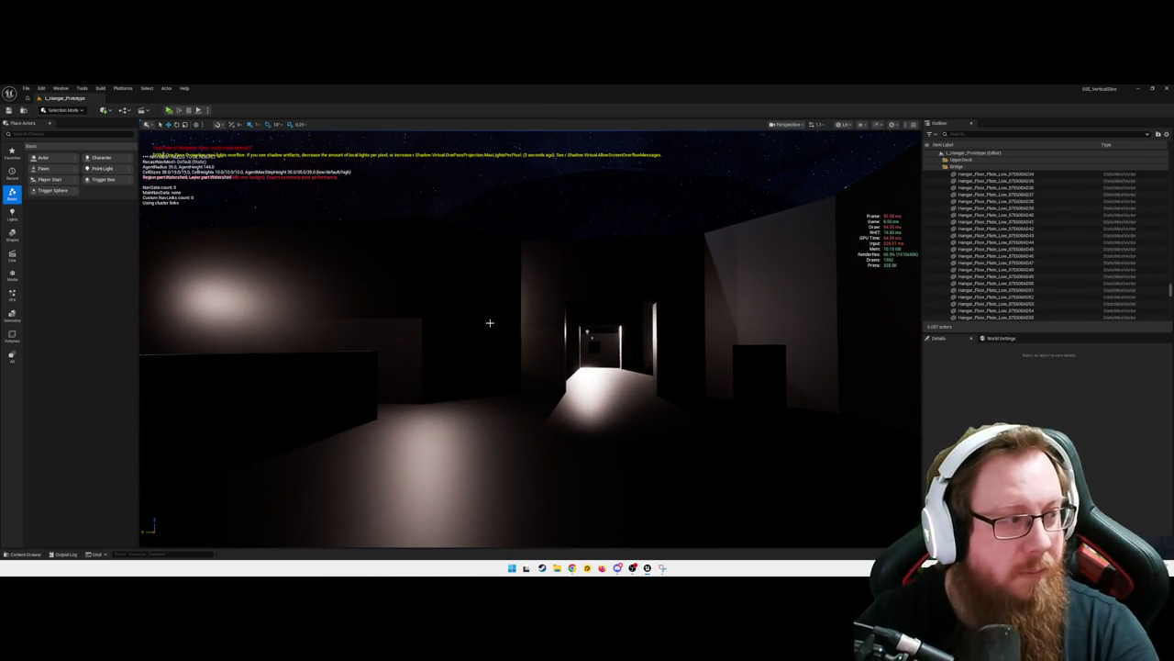
pyautogui.moveTo(489, 323); pyautogui.dragTo(459, 321)
pyautogui.moveTo(459, 385); pyautogui.dragTo(459, 385)
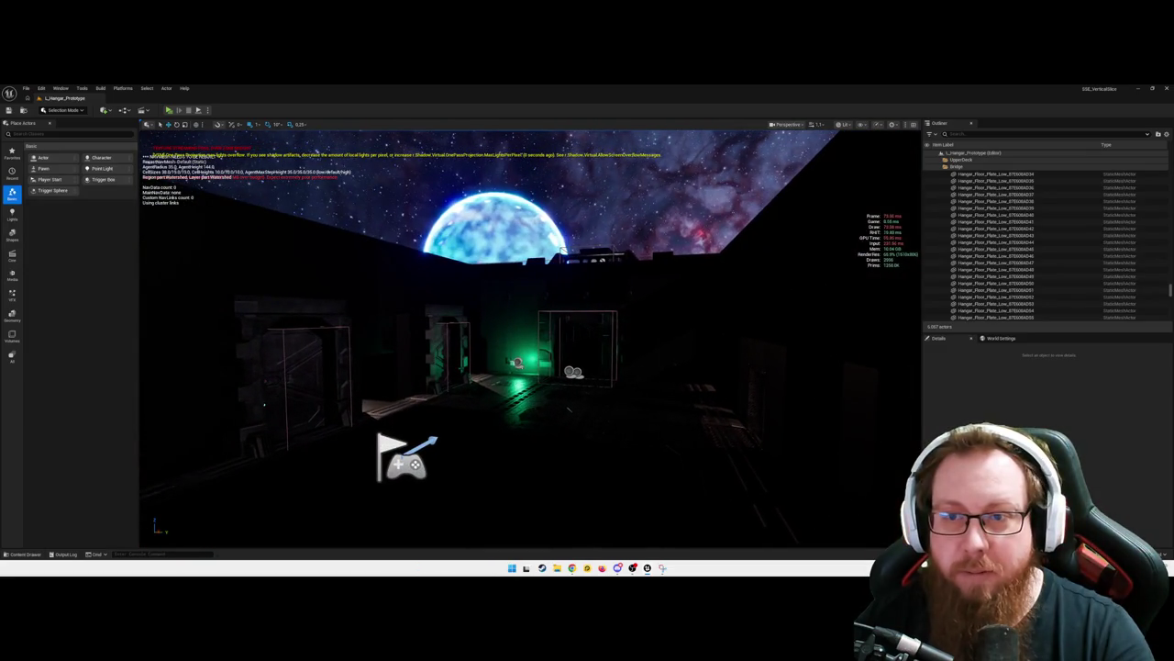
# Fly through the dark hangar under the starry sky, then open the taskbar menu offering Task Manager
pyautogui.moveTo(545, 391); pyautogui.dragTo(548, 388)
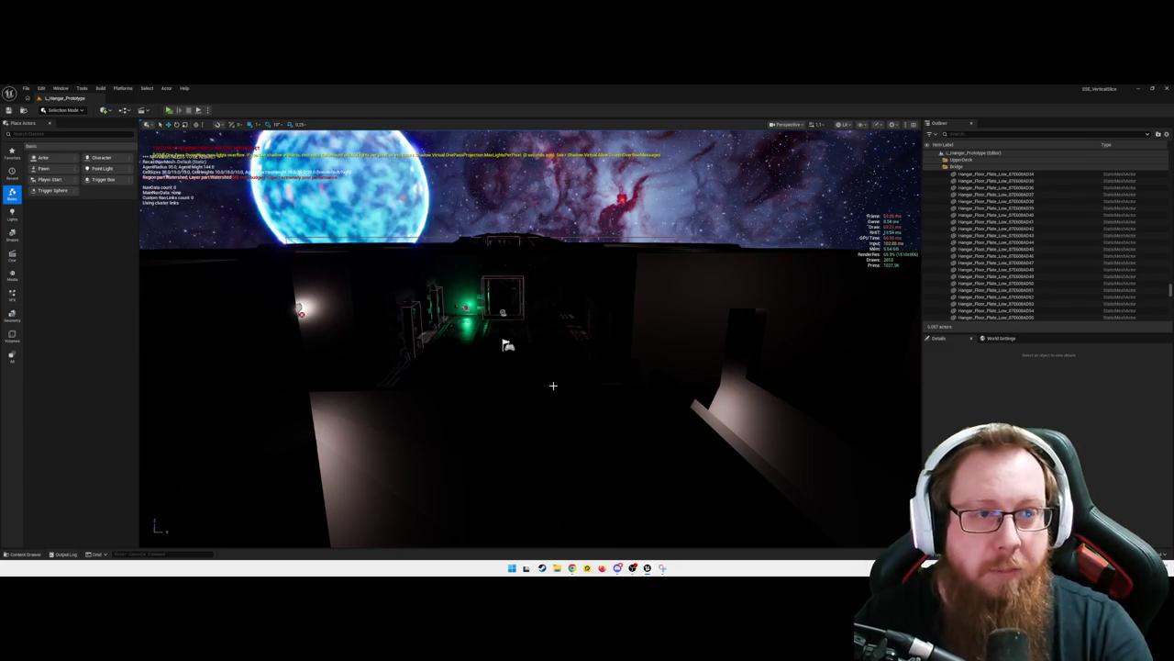
pyautogui.moveTo(547, 388)
pyautogui.mouseDown()
pyautogui.moveTo(585, 303)
pyautogui.moveTo(624, 305)
pyautogui.moveTo(609, 304)
pyautogui.mouseUp()
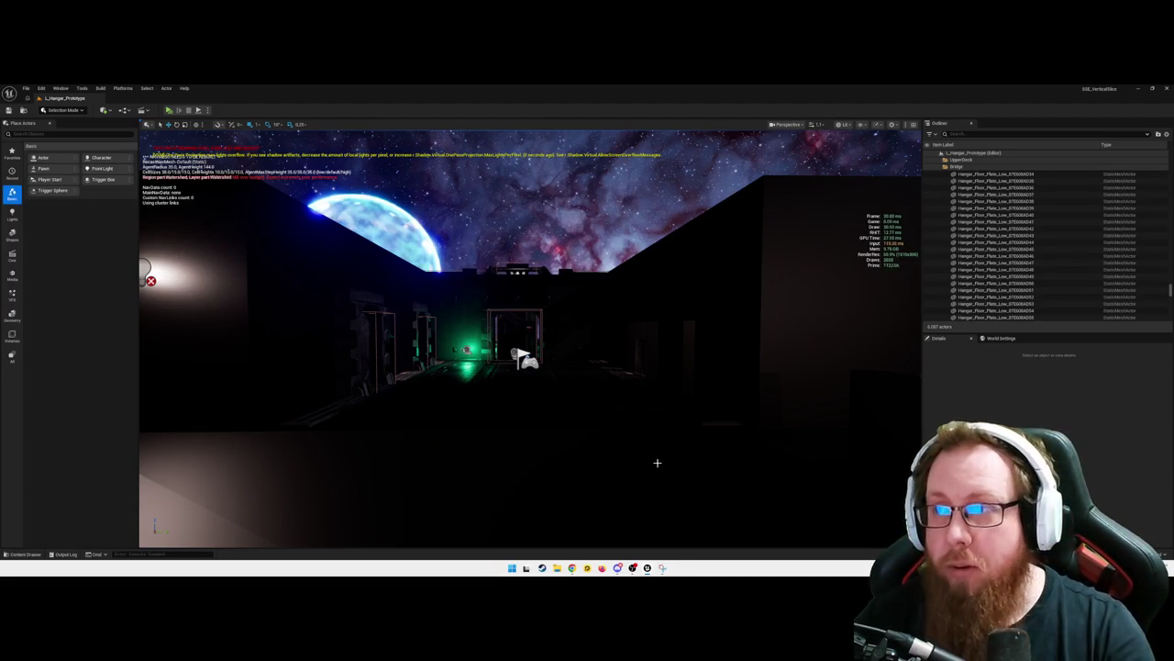
pyautogui.moveTo(563, 441)
pyautogui.mouseDown()
pyautogui.moveTo(540, 409)
pyautogui.moveTo(507, 405)
pyautogui.moveTo(515, 382)
pyautogui.mouseUp()
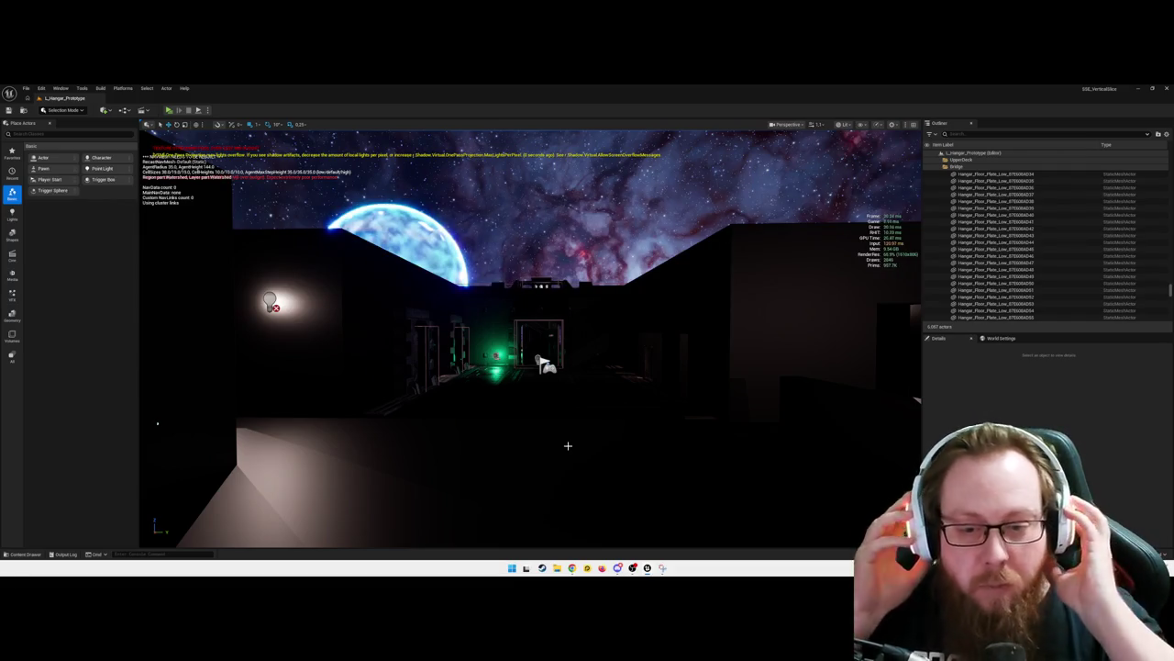
pyautogui.rightClick(714, 562)
# Open Task Manager's Leistung (Performance) CPU graphs, showing 26% at 4.17 GHz, and shift the window left
pyautogui.click(733, 542)
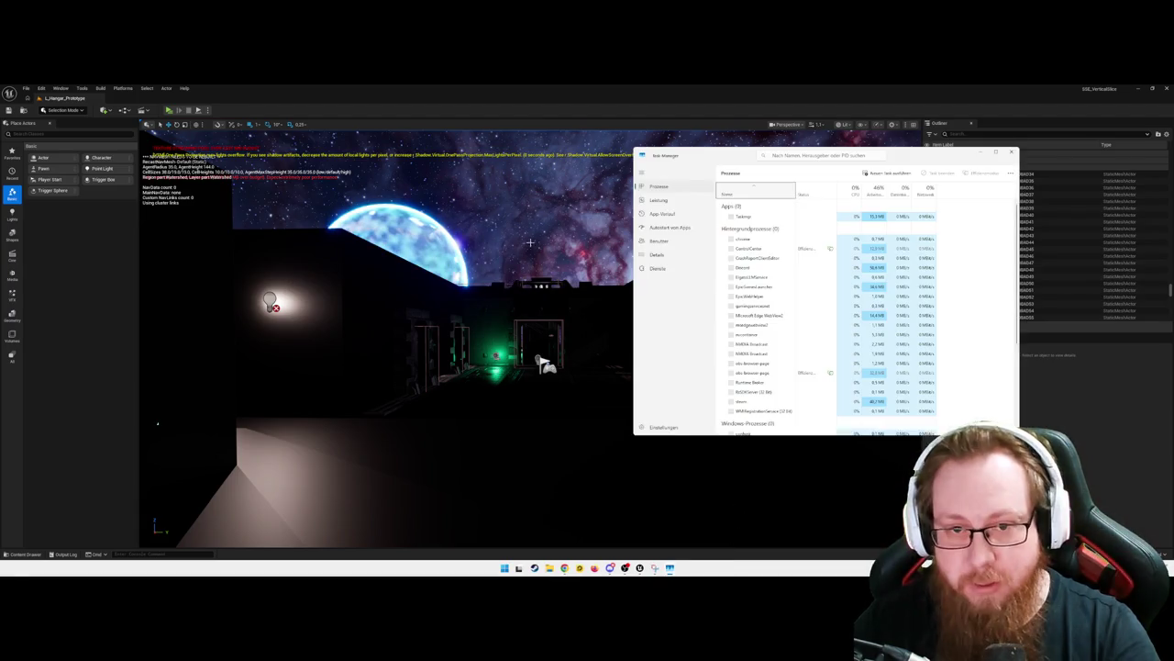
pyautogui.click(659, 200)
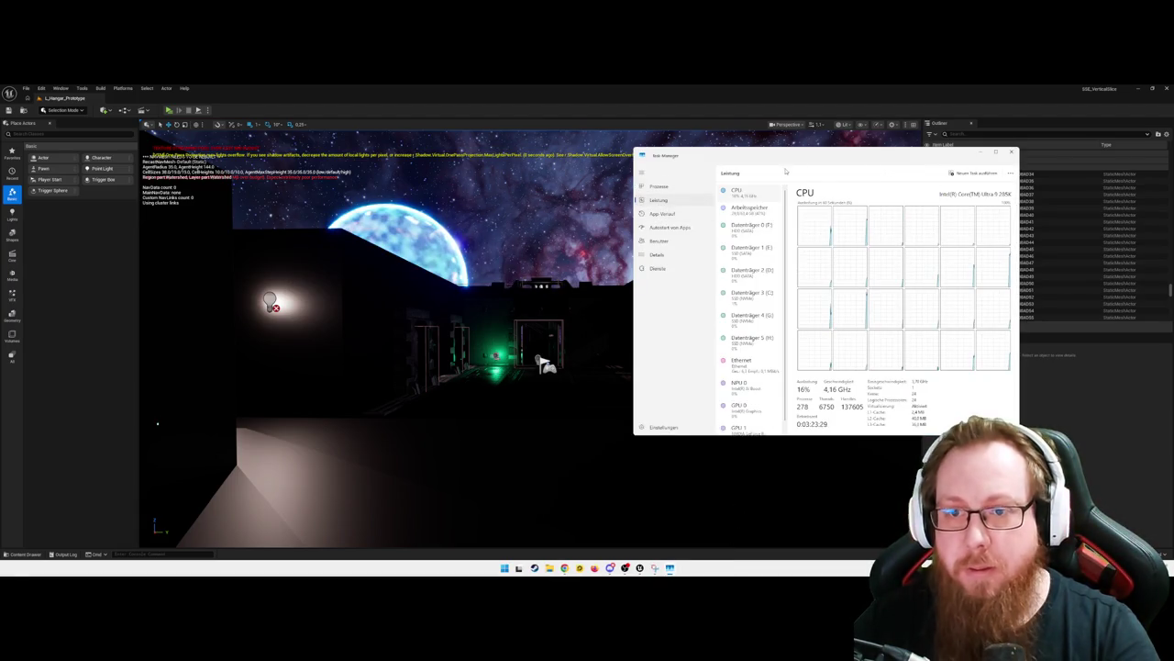
pyautogui.moveTo(819, 156); pyautogui.dragTo(583, 168)
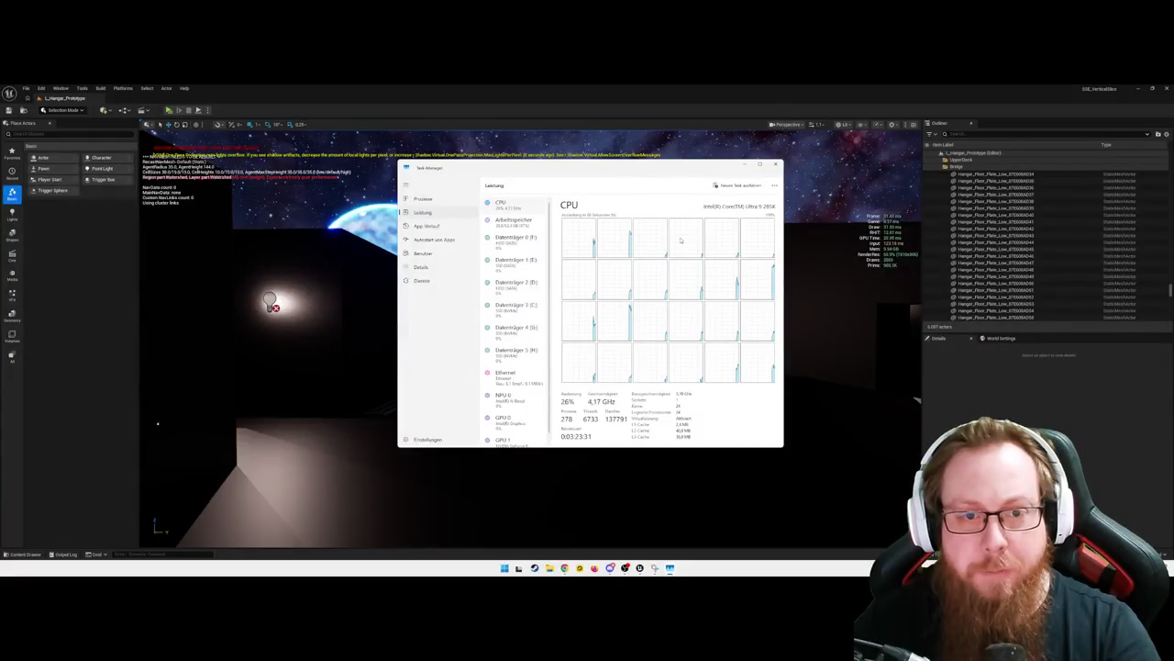
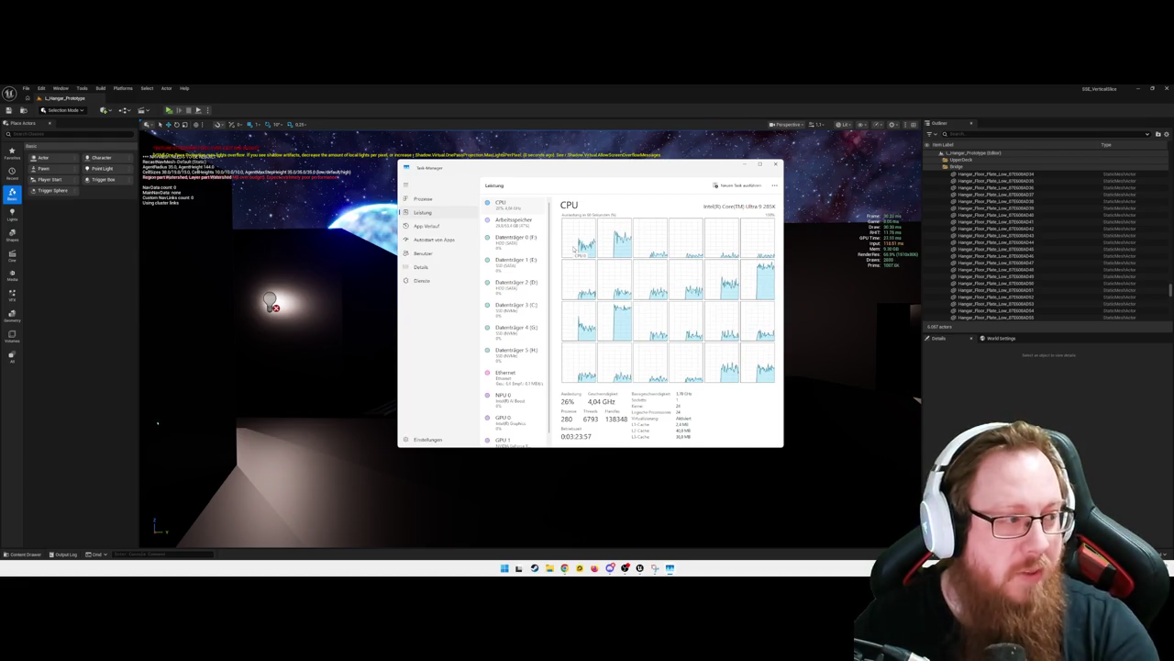
# Close Task Manager and fly the camera through the hangar's lit corridor
pyautogui.click(776, 165)
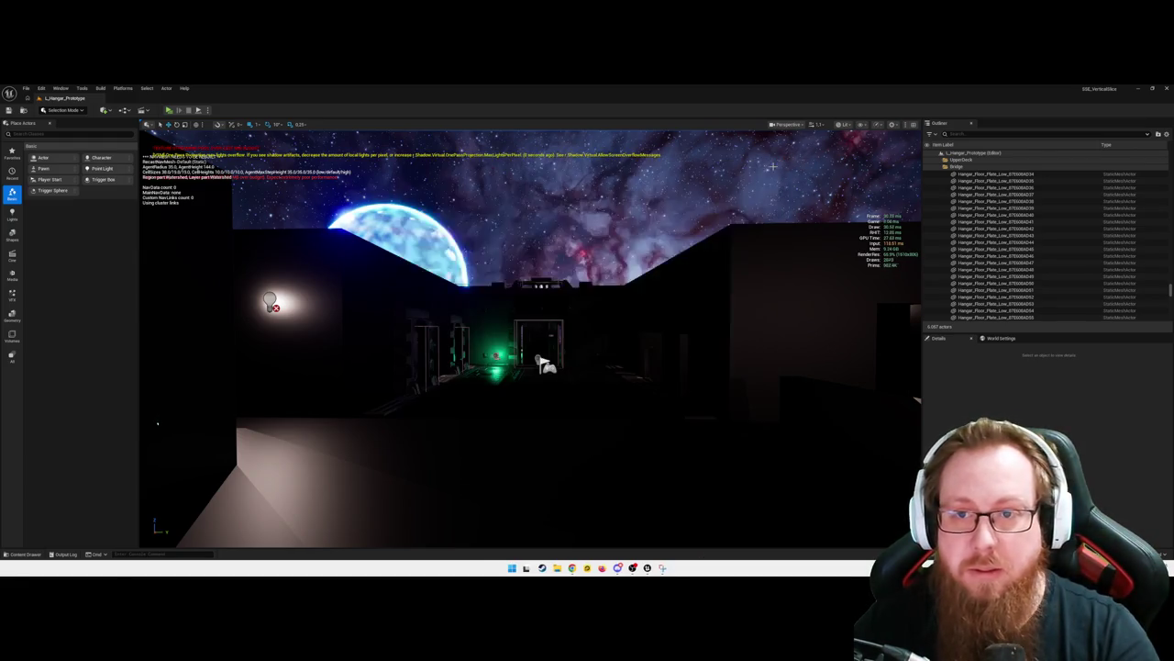
pyautogui.press('w')
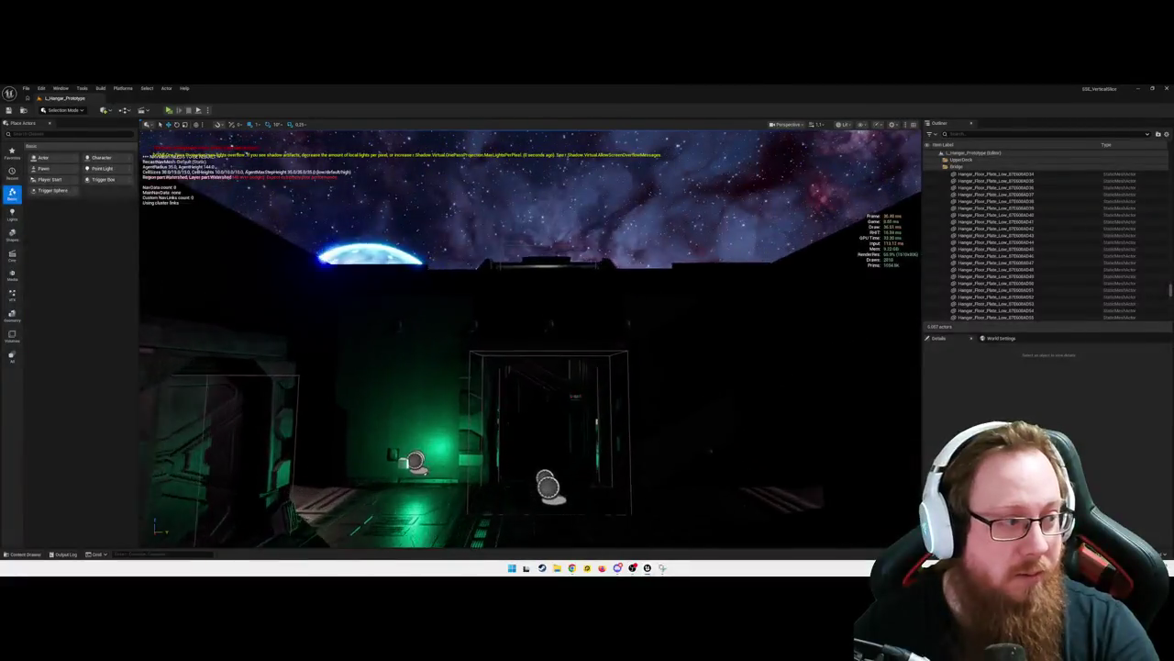
pyautogui.press('w')
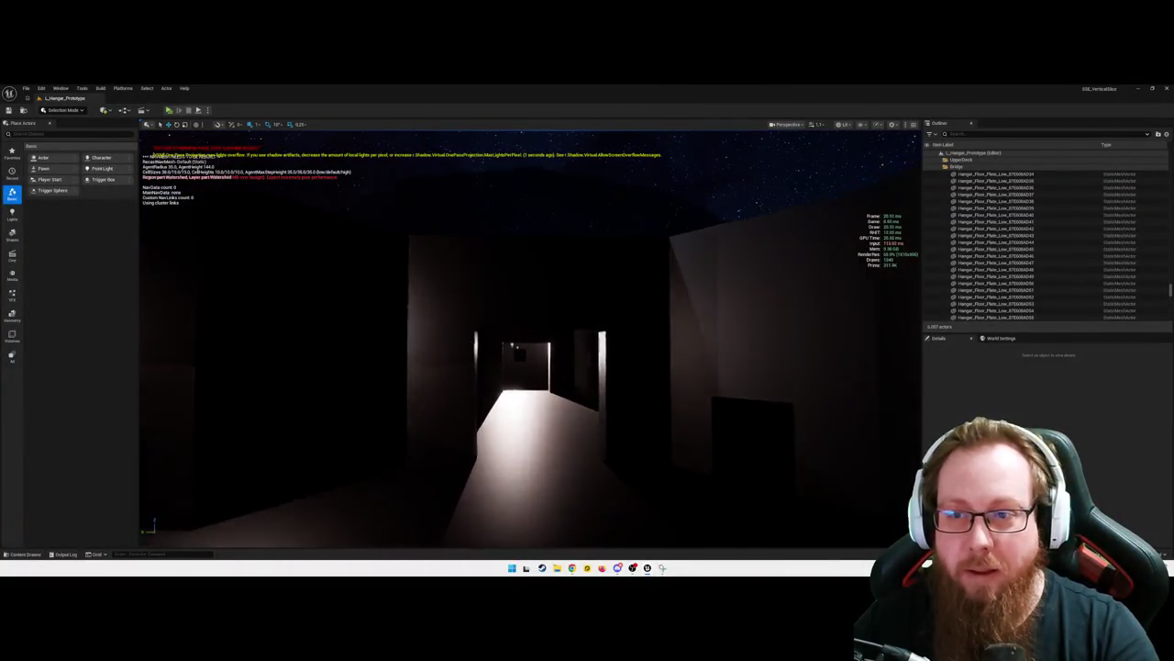
pyautogui.press('w')
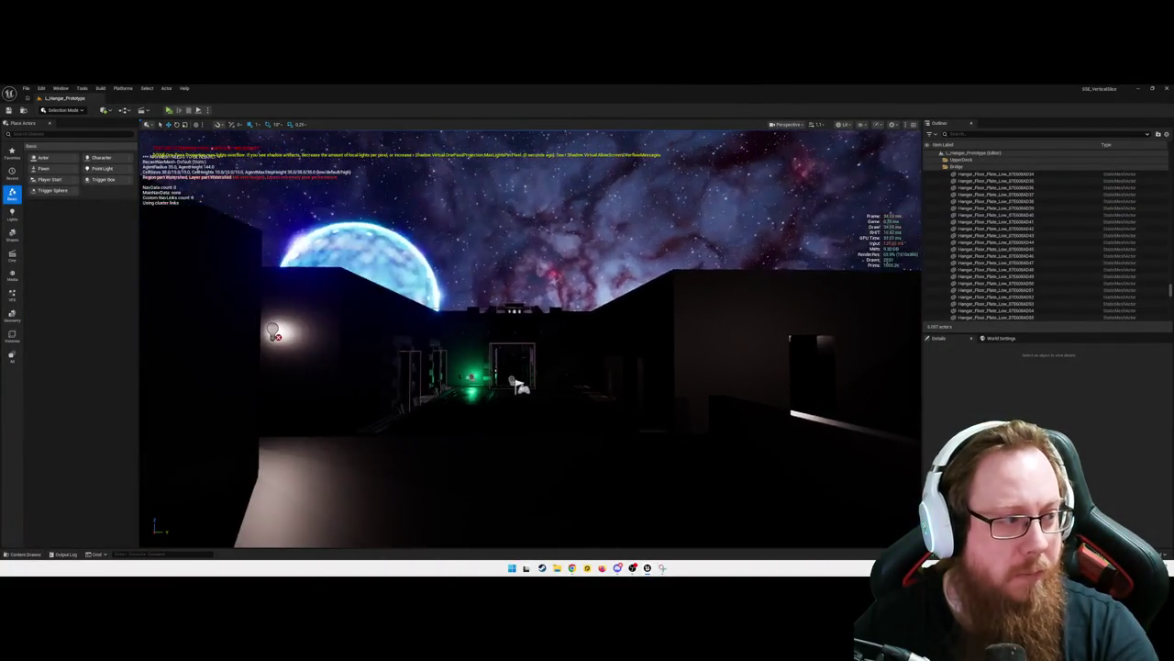
# Fly toward the player start, up through the hangar roof and back down inside
pyautogui.press('w')
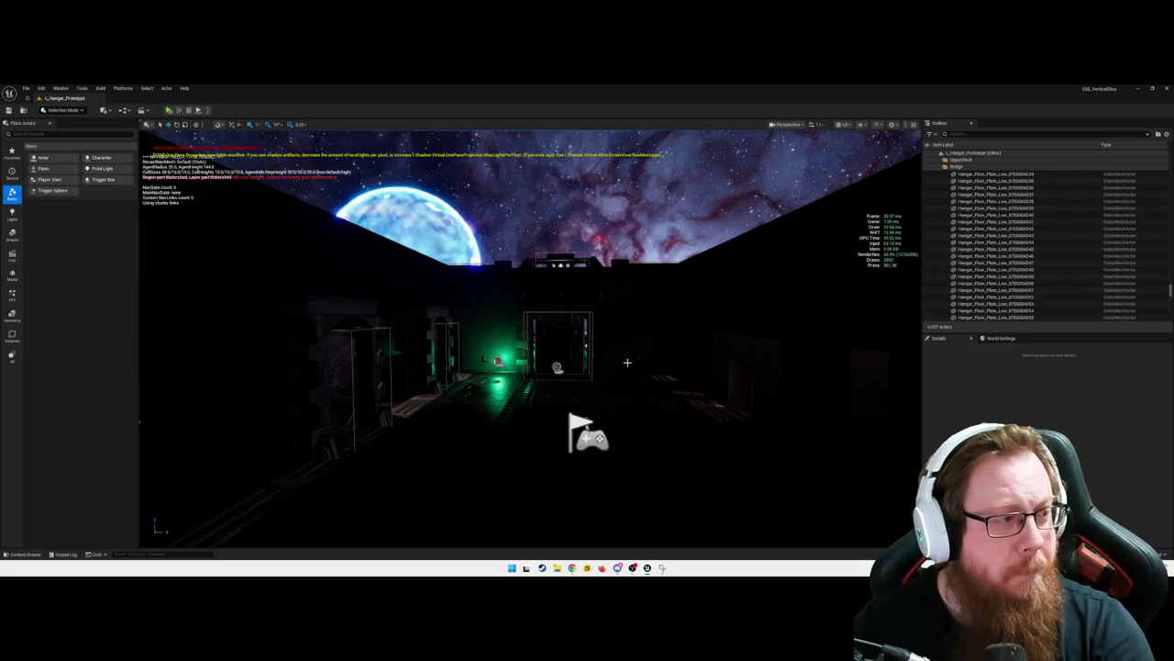
pyautogui.moveTo(628, 410)
pyautogui.mouseDown()
pyautogui.moveTo(628, 358)
pyautogui.moveTo(615, 377)
pyautogui.moveTo(532, 395)
pyautogui.moveTo(532, 349)
pyautogui.mouseUp()
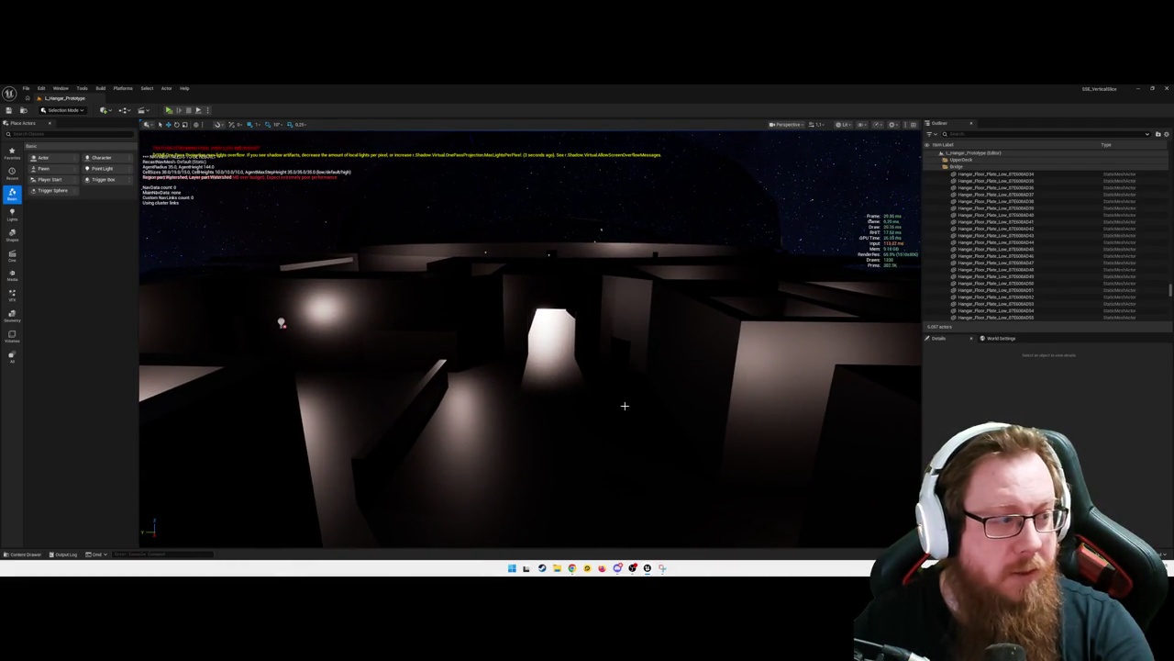
pyautogui.moveTo(621, 401); pyautogui.dragTo(621, 357)
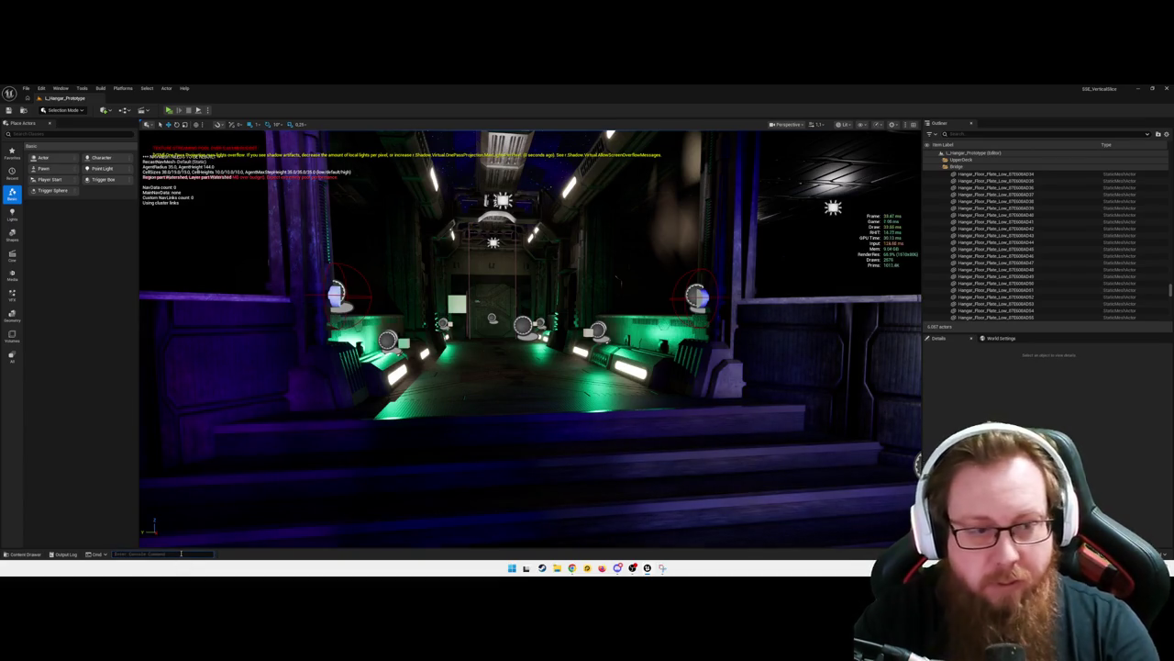
# Run 'stat unit' to hide the readout, then fly down the corridor through the door
pyautogui.write('stat unit')
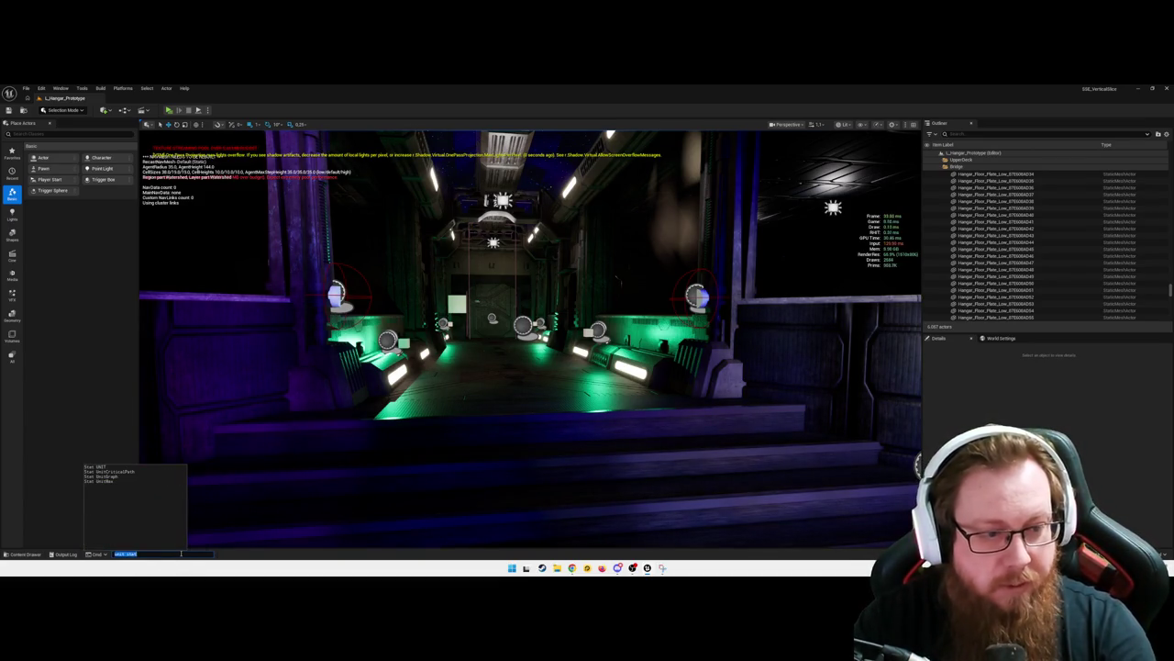
pyautogui.press('Return')
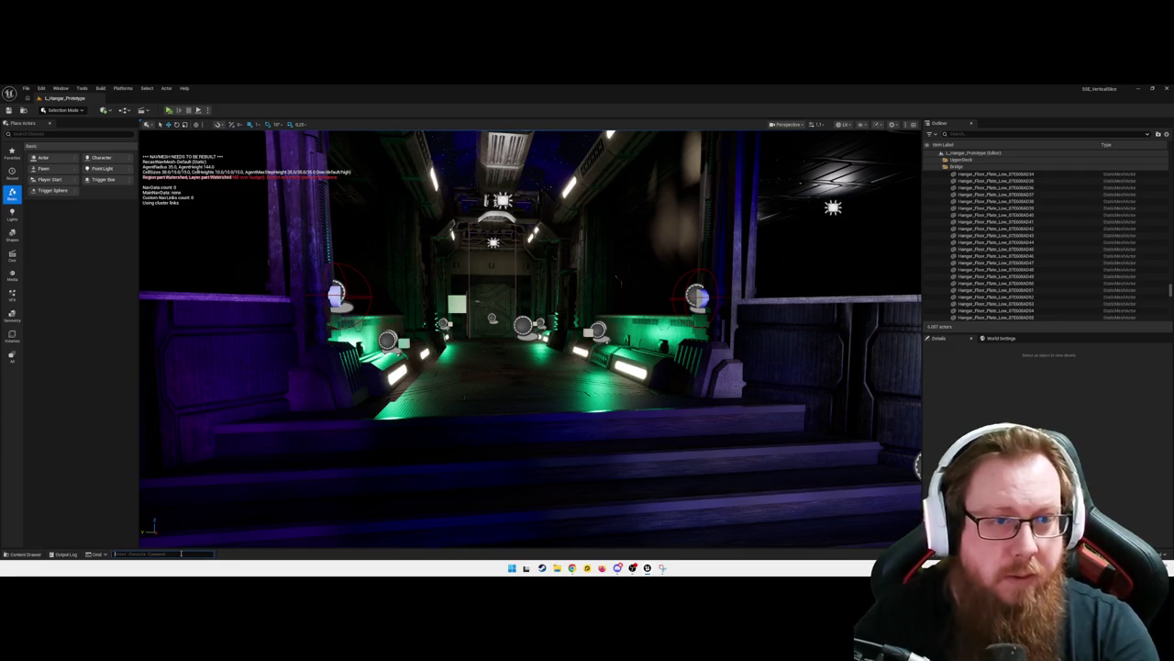
pyautogui.press('w')
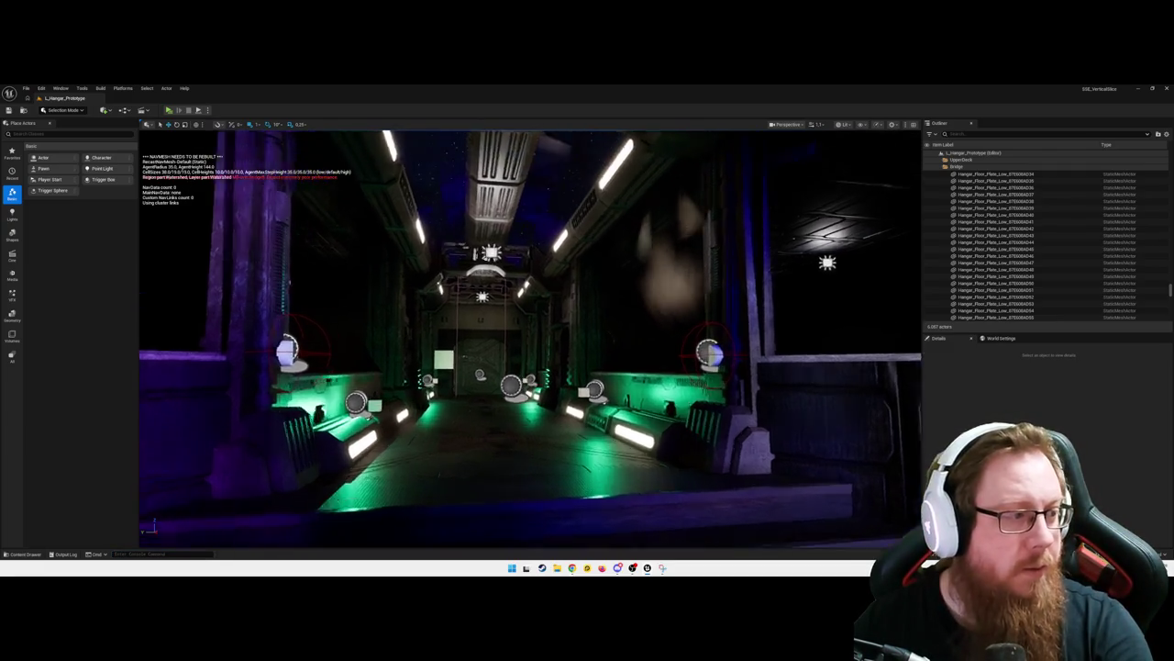
pyautogui.press('w')
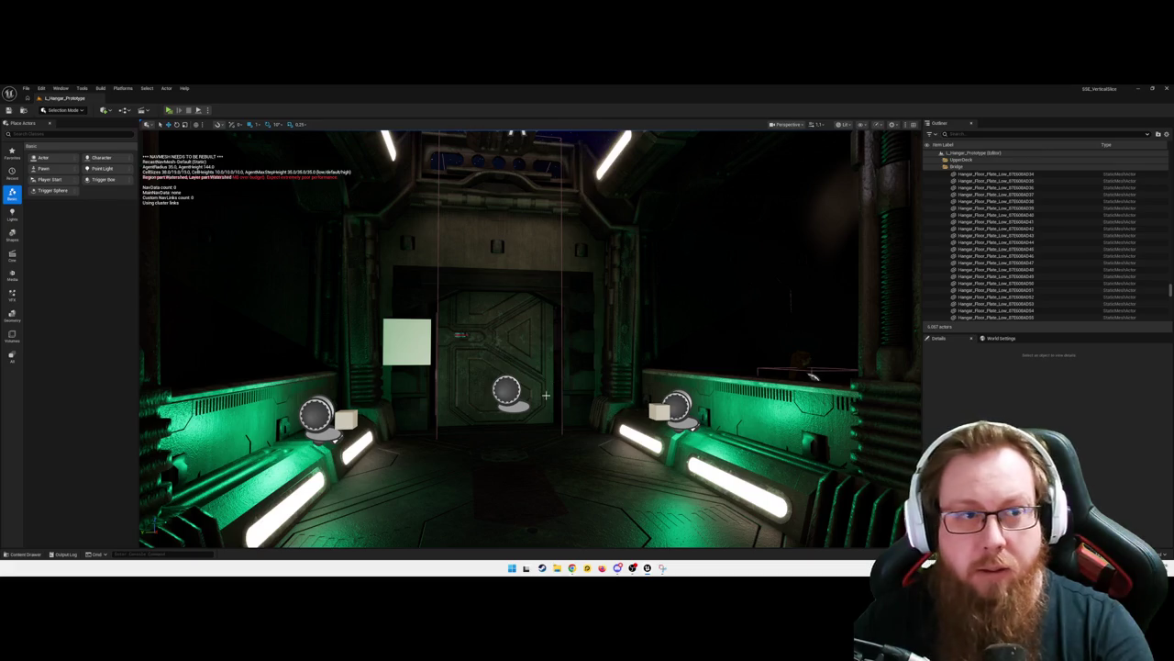
pyautogui.press('w')
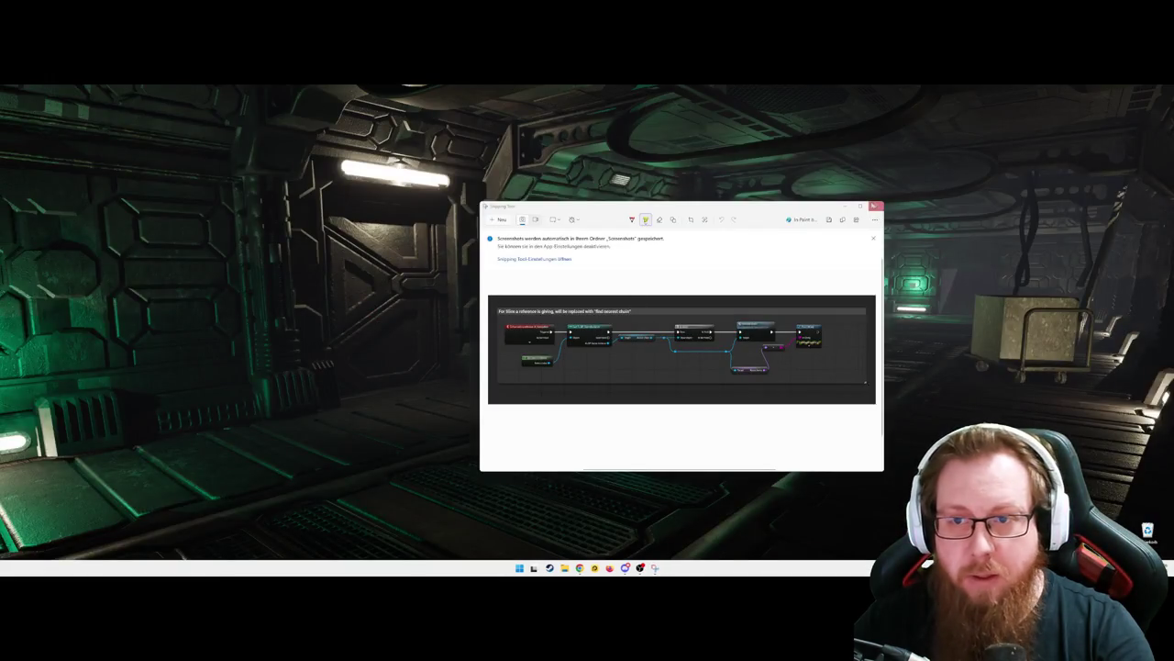
# Close Snipping Tool, relaunch SSE_VerticalSlice, and minimize the launcher and BP_FirstPersonCharacter Blueprint
pyautogui.click(876, 206)
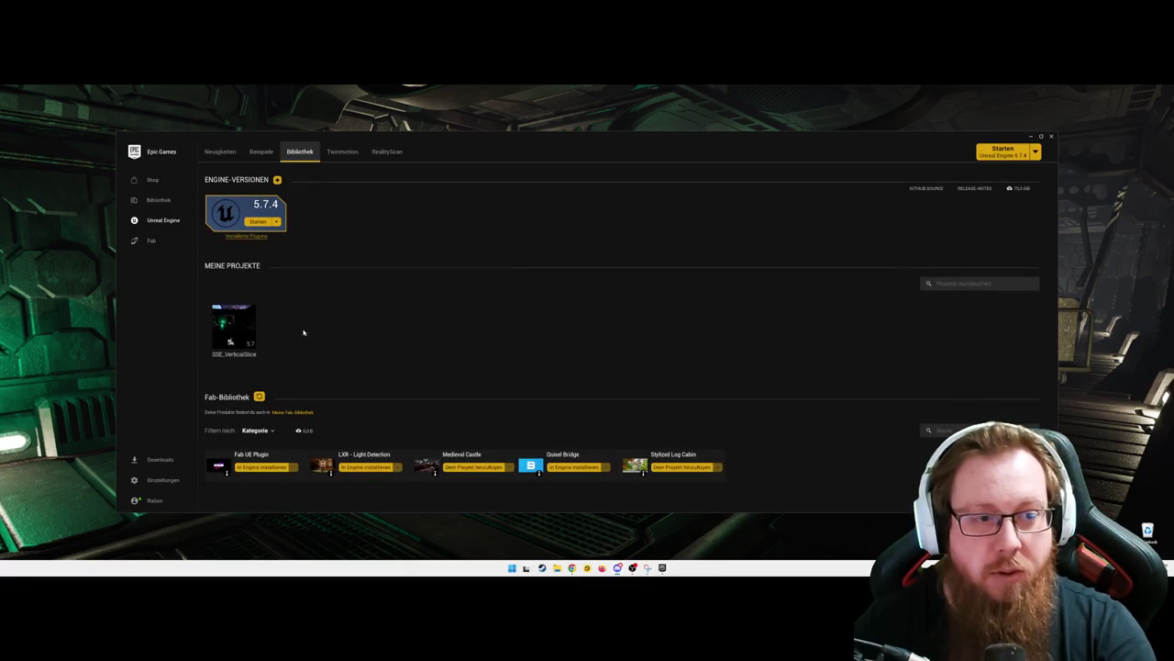
pyautogui.doubleClick(231, 326)
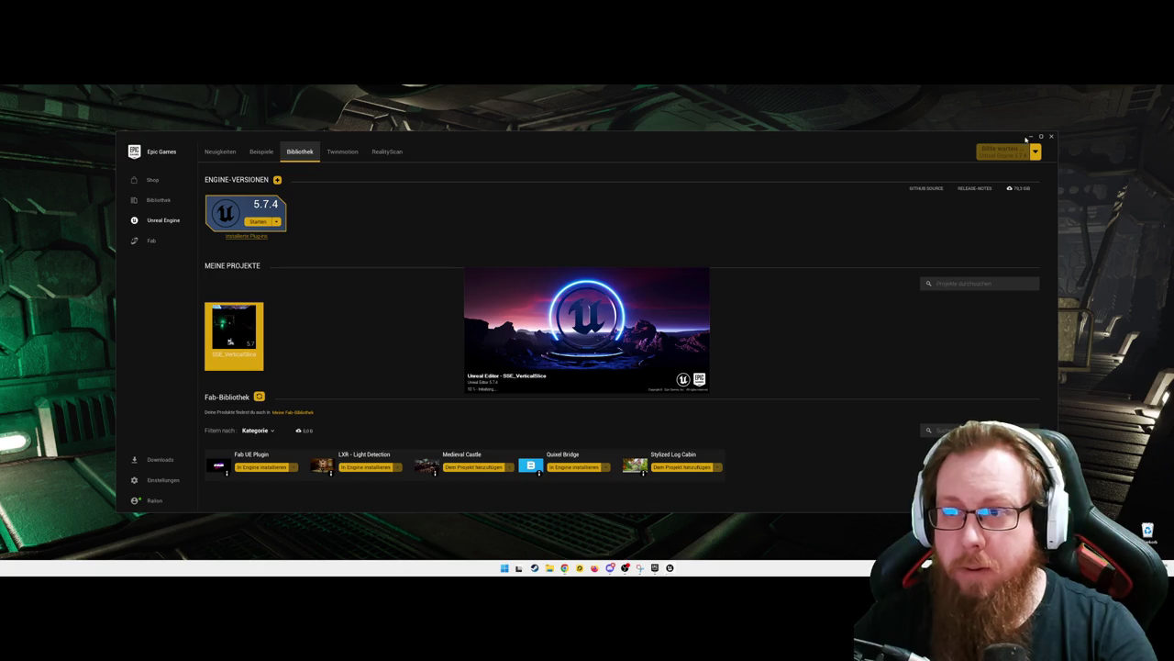
pyautogui.click(1028, 137)
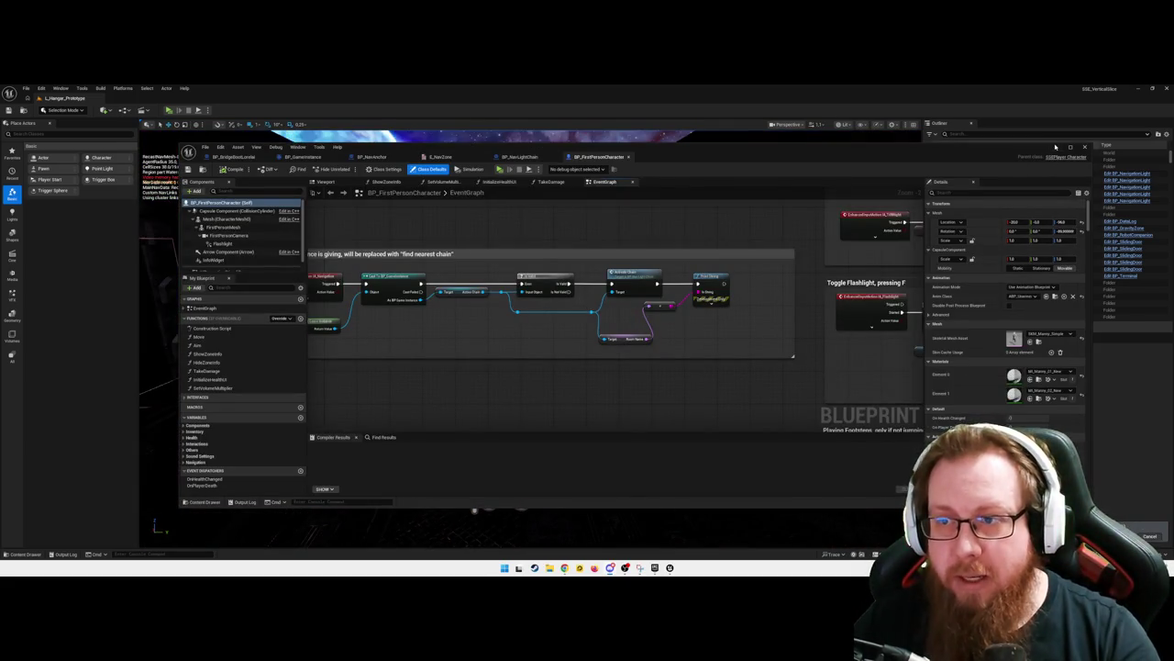
pyautogui.click(1055, 148)
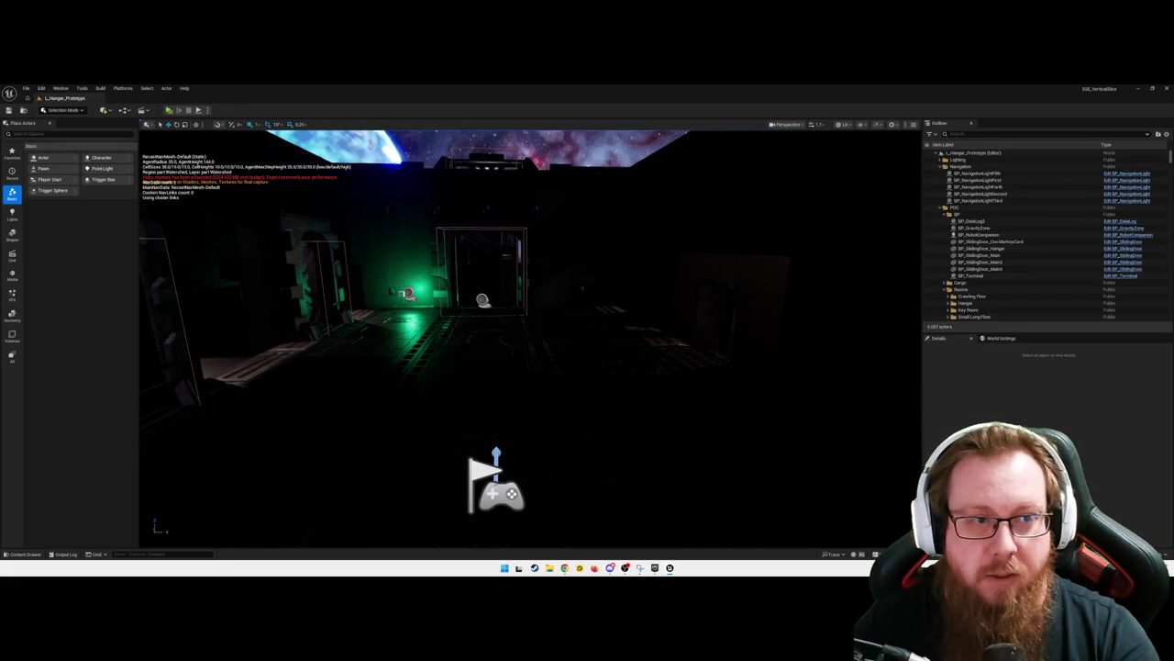
# Fly through the lit corridor into the green-lit hangar, over the dark structure and back inside
pyautogui.press('w')
pyautogui.press('w')
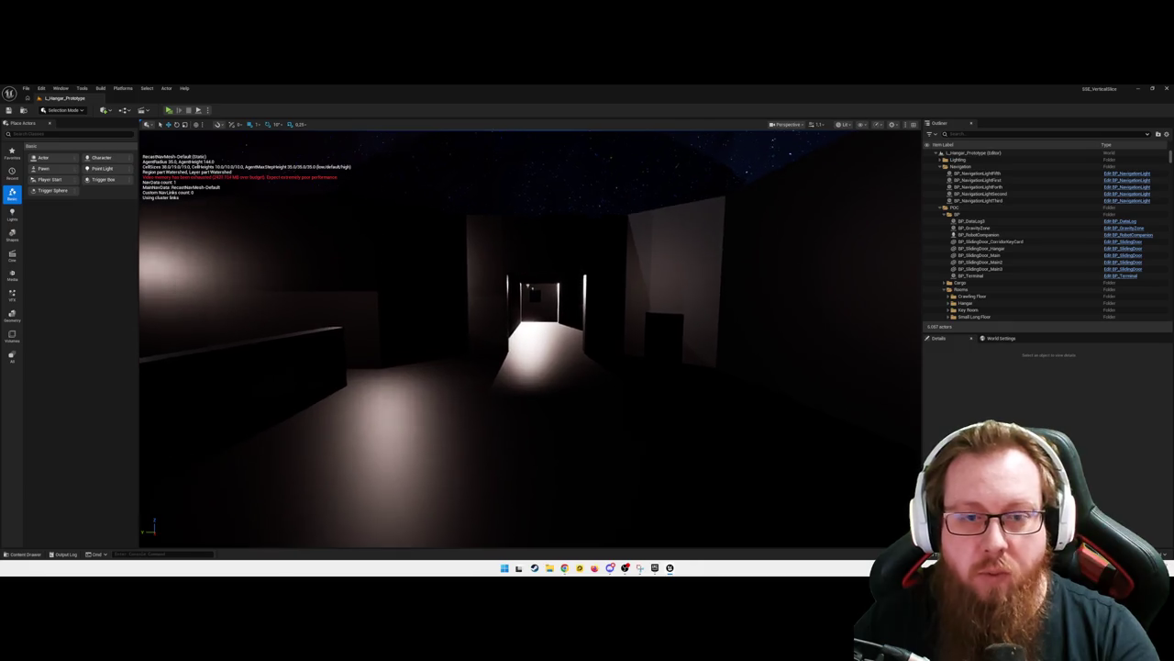
pyautogui.press('w')
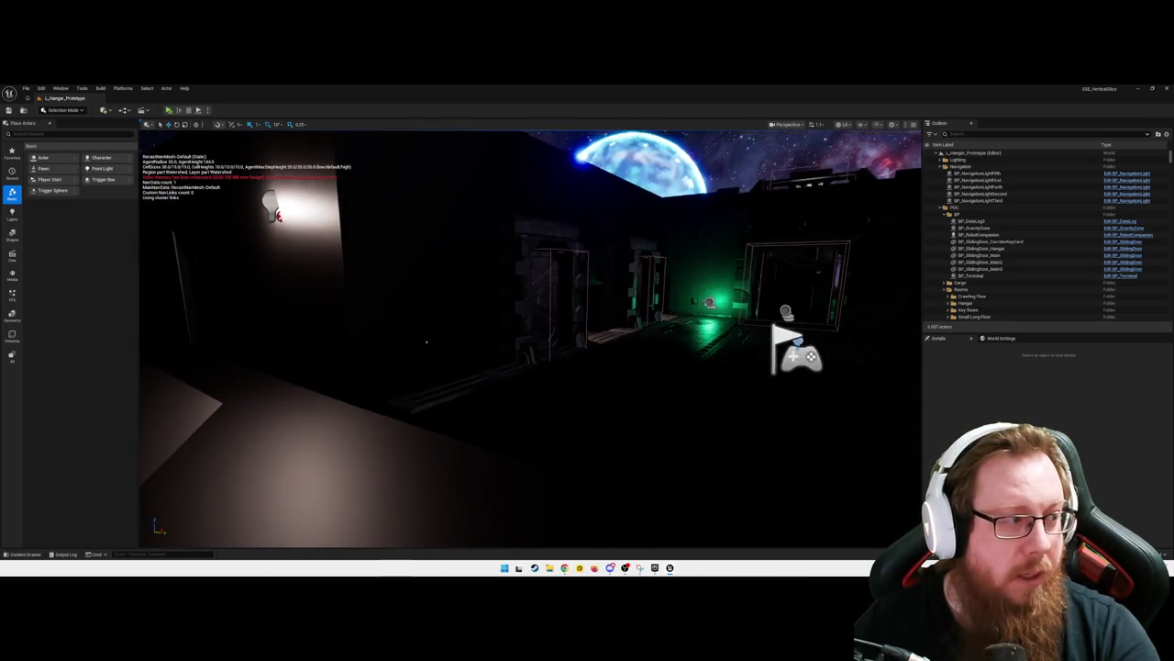
pyautogui.press('a')
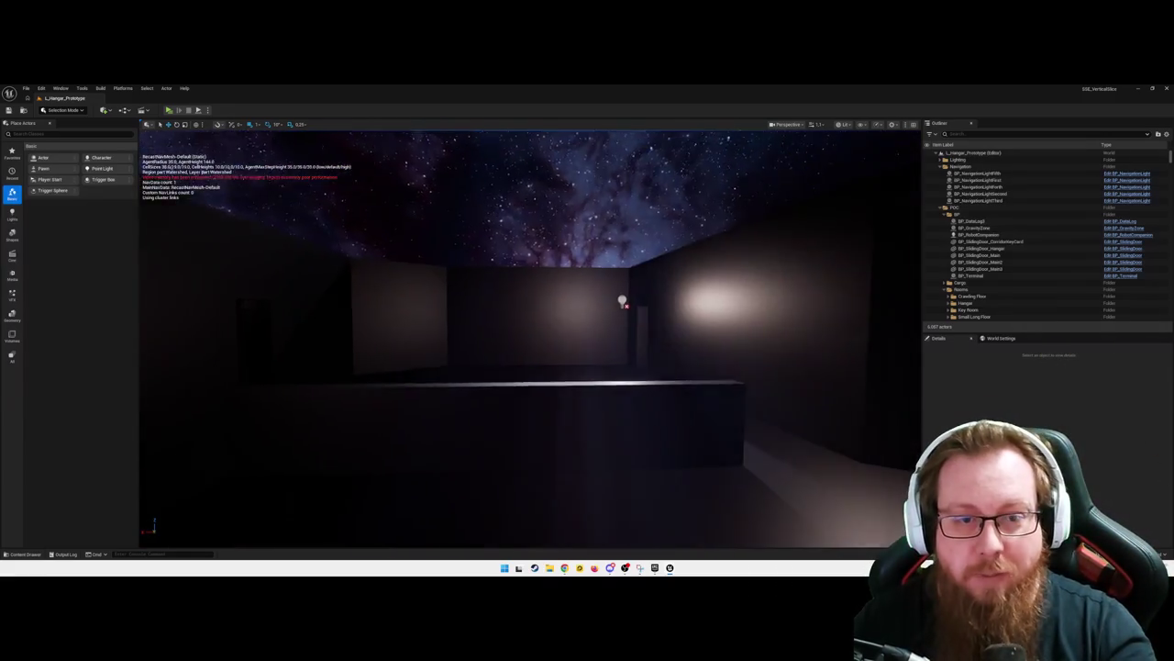
pyautogui.press('w')
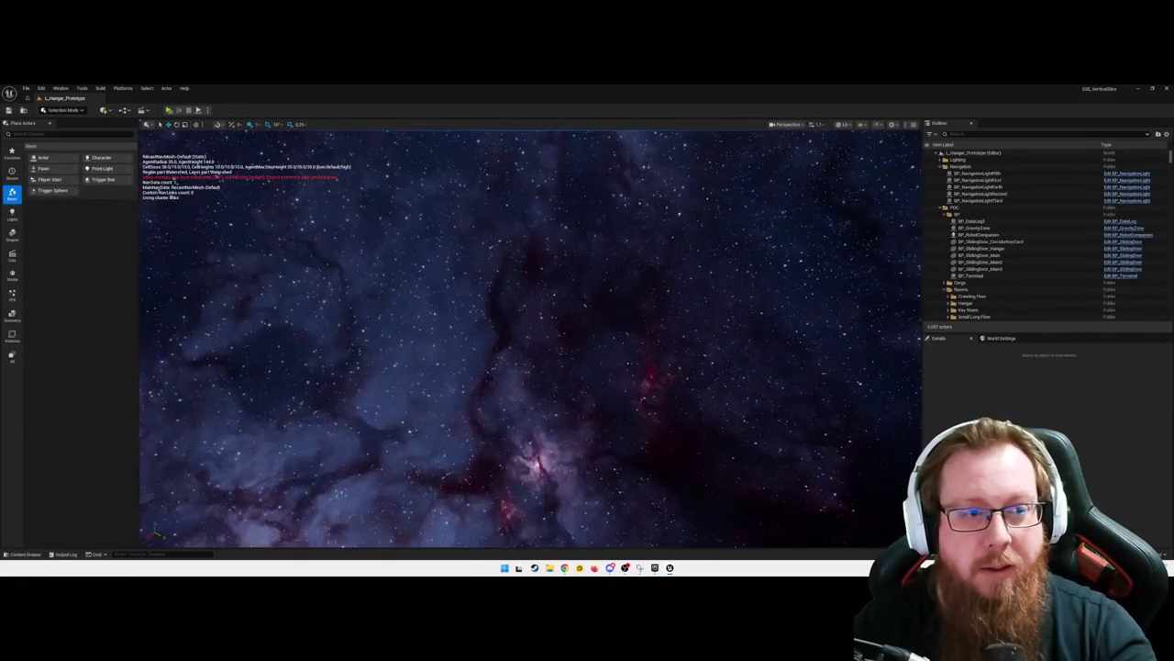
pyautogui.moveTo(530, 340)
pyautogui.mouseDown()
pyautogui.moveTo(514, 385)
pyautogui.moveTo(551, 403)
pyautogui.moveTo(596, 404)
pyautogui.mouseUp()
pyautogui.moveTo(482, 413)
pyautogui.mouseDown()
pyautogui.moveTo(450, 363)
pyautogui.moveTo(483, 413)
pyautogui.moveTo(578, 402)
pyautogui.moveTo(505, 396)
pyautogui.mouseUp()
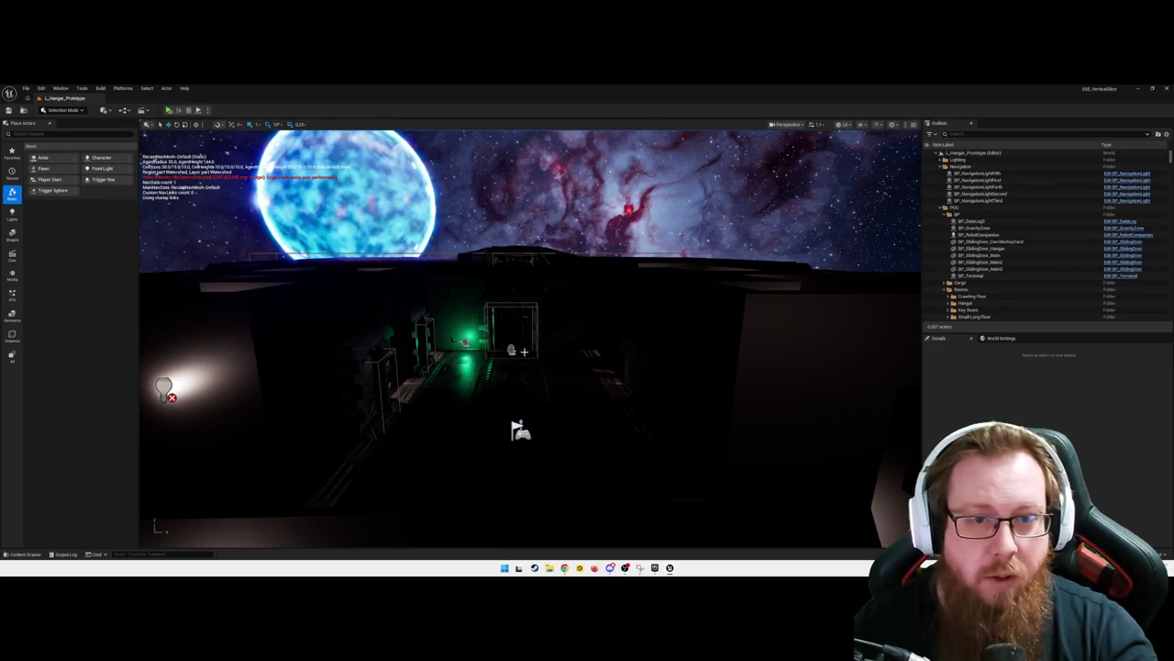
pyautogui.moveTo(483, 413)
pyautogui.mouseDown()
pyautogui.moveTo(483, 335)
pyautogui.moveTo(495, 327)
pyautogui.mouseUp()
# Browse the Content Drawer to the LevelPrototyping > Cinematics folder, then close it
pyautogui.hotkey('ctrl', 'space')
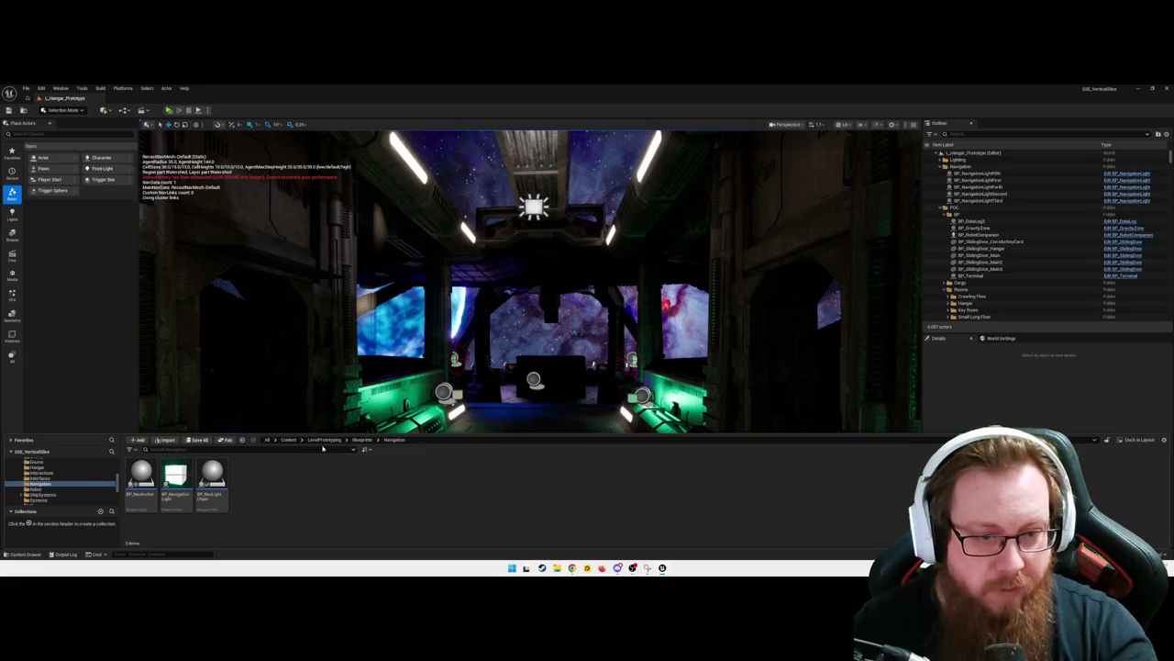
pyautogui.click(323, 440)
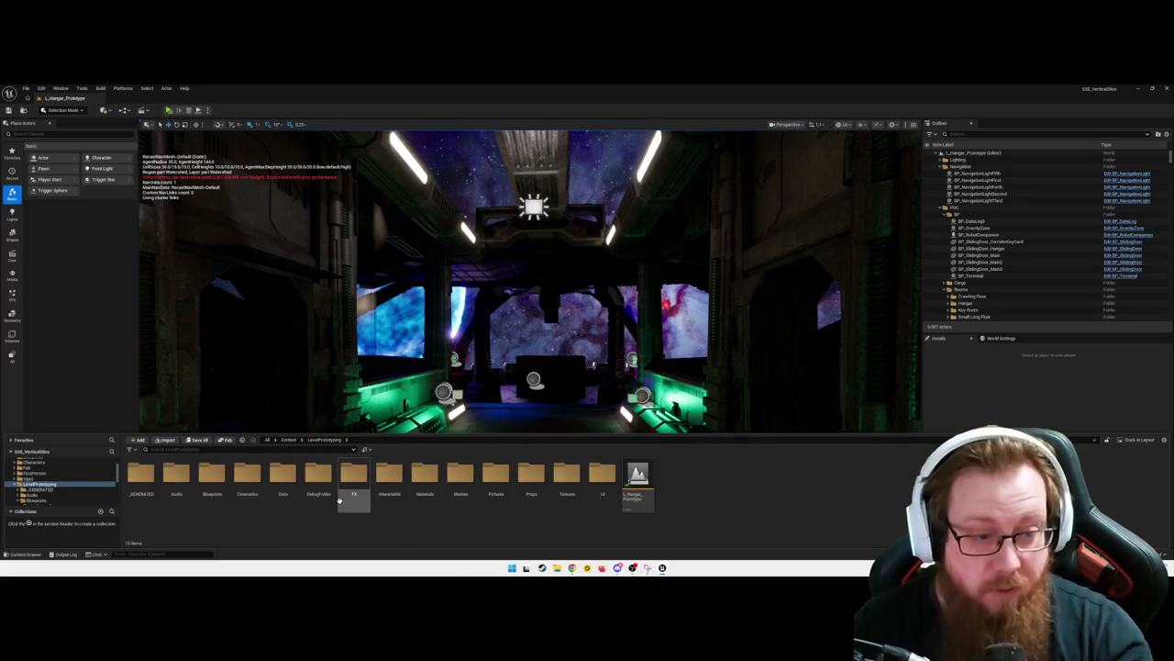
pyautogui.doubleClick(244, 474)
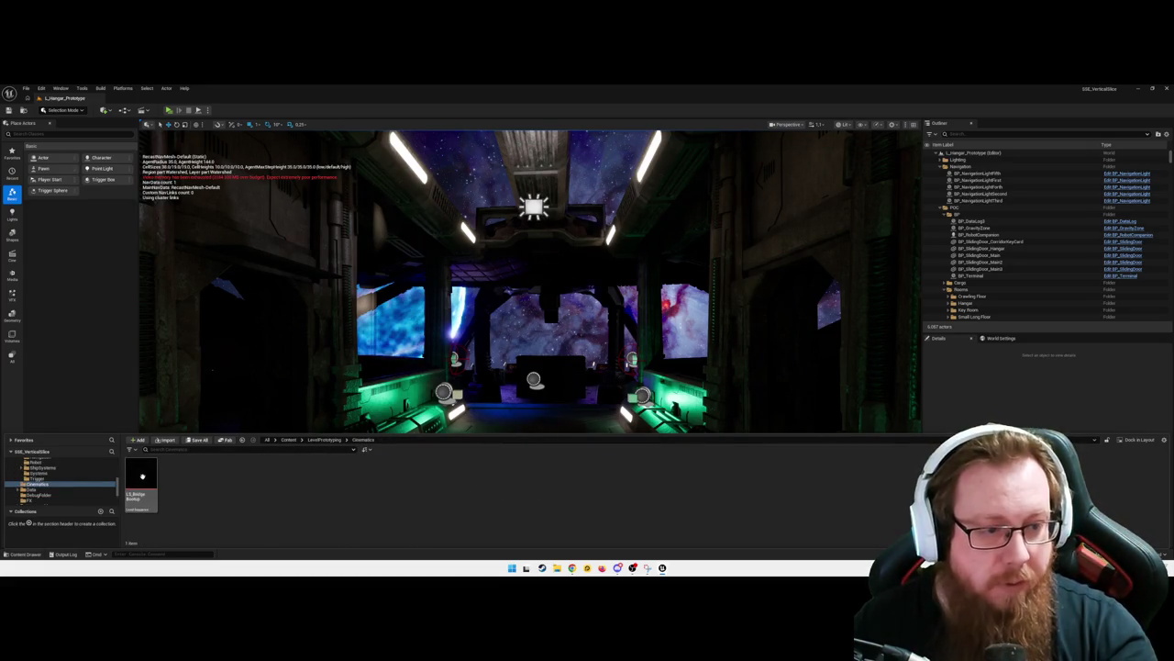
pyautogui.moveTo(229, 440)
pyautogui.mouseDown()
pyautogui.moveTo(334, 401)
pyautogui.moveTo(248, 403)
pyautogui.mouseUp()
# Select the BP_BootLightOrchestrator actor on the stairs, then deselect and face the green corridor
pyautogui.moveTo(551, 405)
pyautogui.mouseDown()
pyautogui.moveTo(554, 433)
pyautogui.moveTo(541, 386)
pyautogui.mouseUp()
pyautogui.click(551, 377)
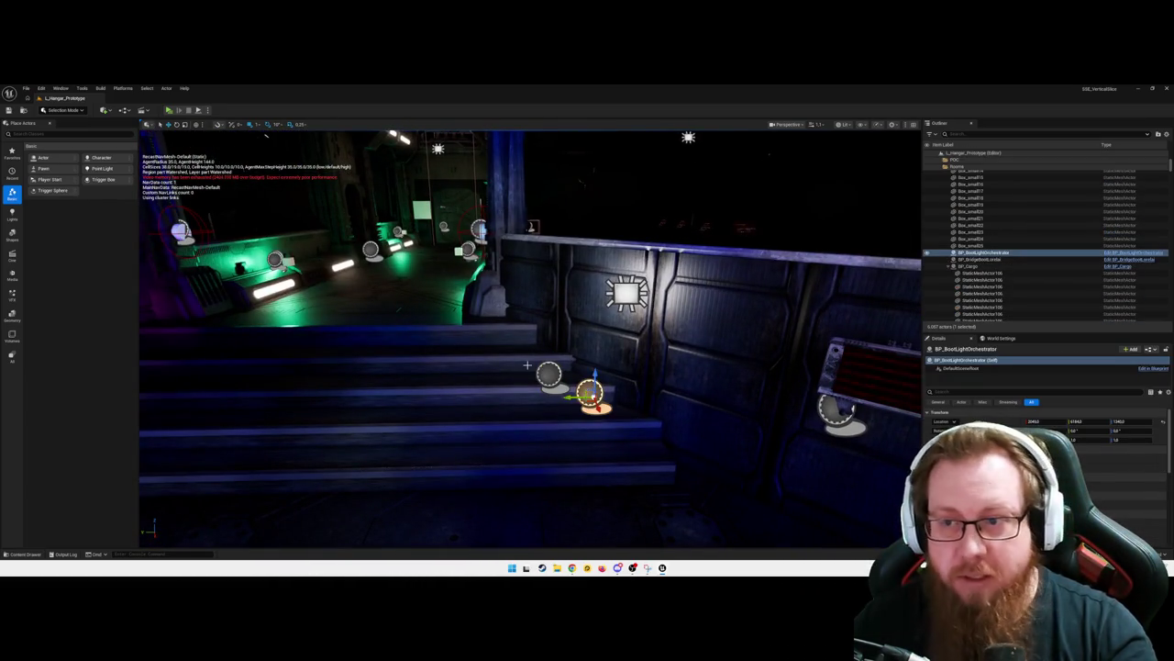
pyautogui.press('Escape')
pyautogui.moveTo(479, 371)
pyautogui.mouseDown()
pyautogui.moveTo(503, 132)
pyautogui.moveTo(329, 265)
pyautogui.mouseUp()
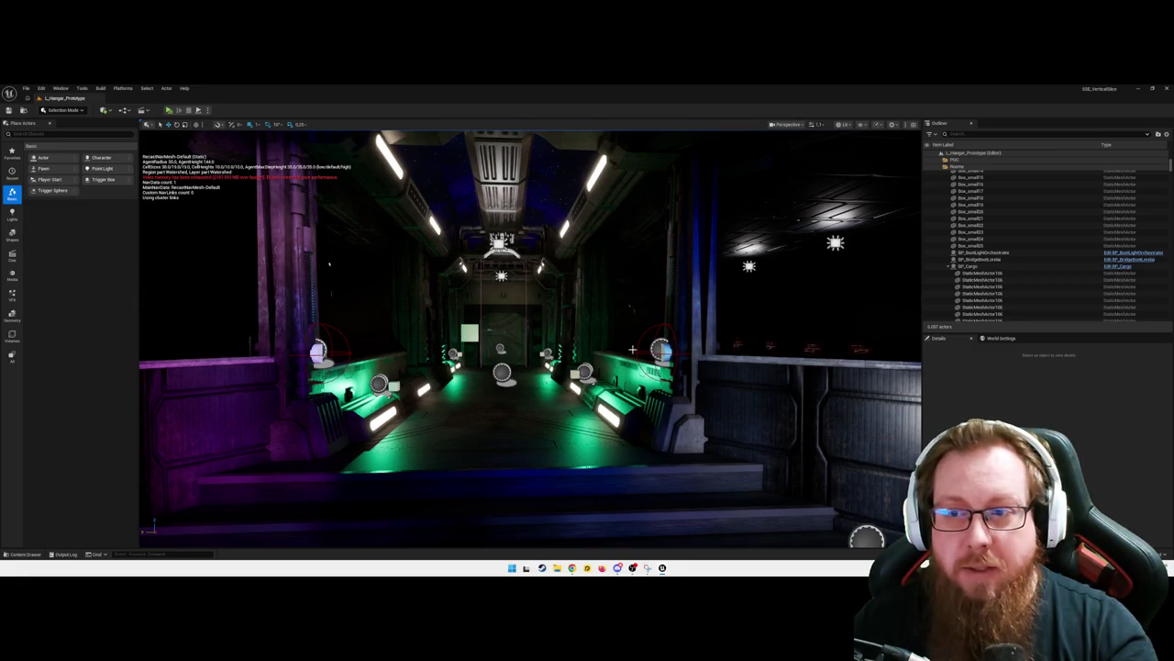
# Collapse BP_Cargo in the Outliner and fly down the corridor to the two doors
pyautogui.click(948, 266)
pyautogui.moveTo(367, 284); pyautogui.dragTo(355, 274)
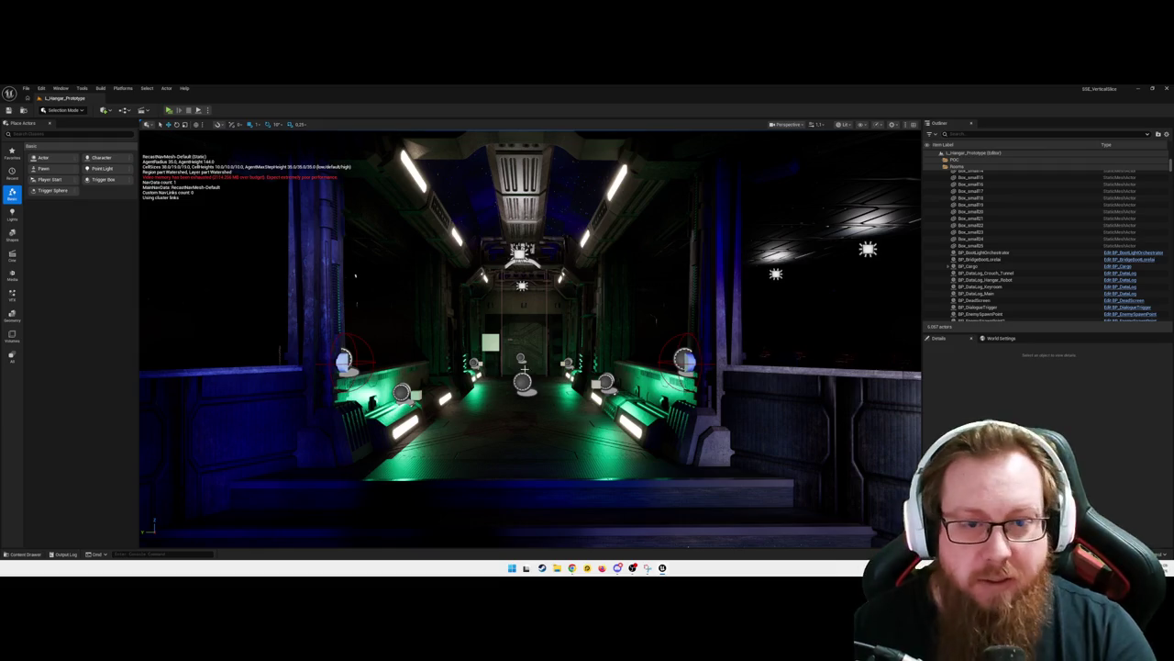
pyautogui.press('w')
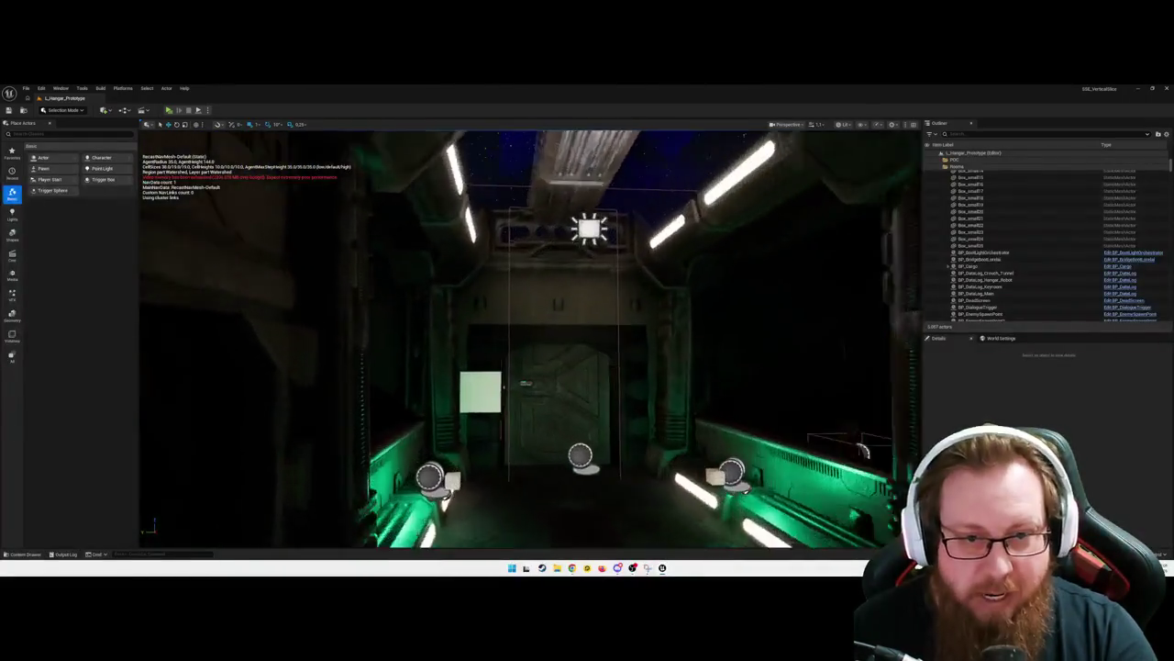
pyautogui.press('s')
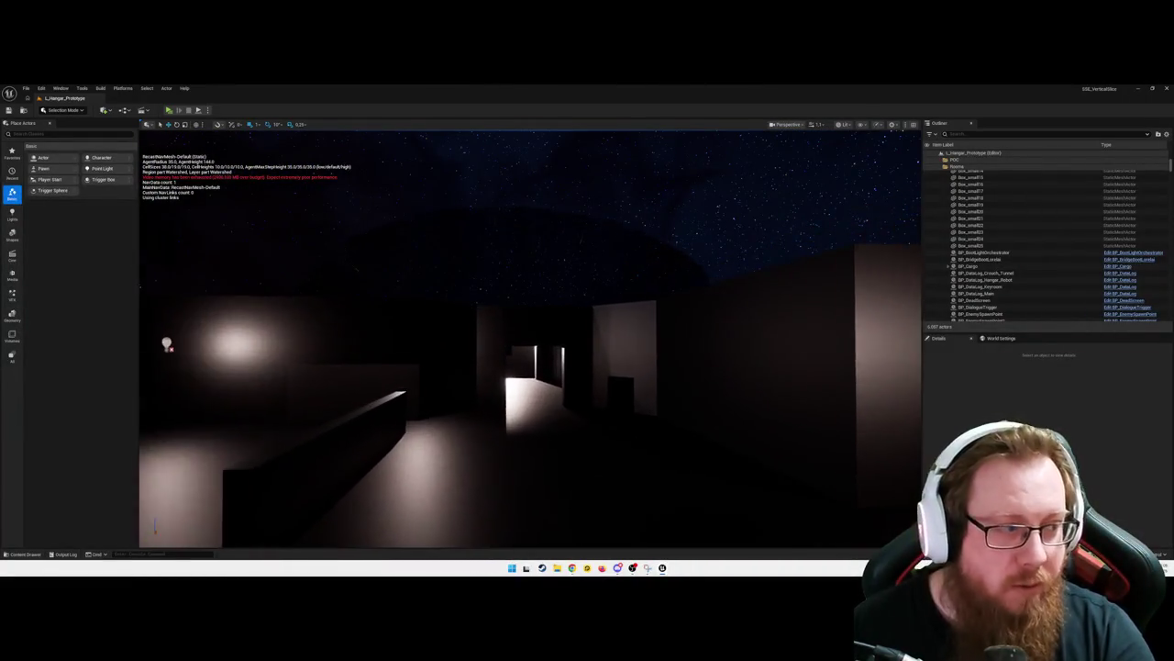
pyautogui.press('d')
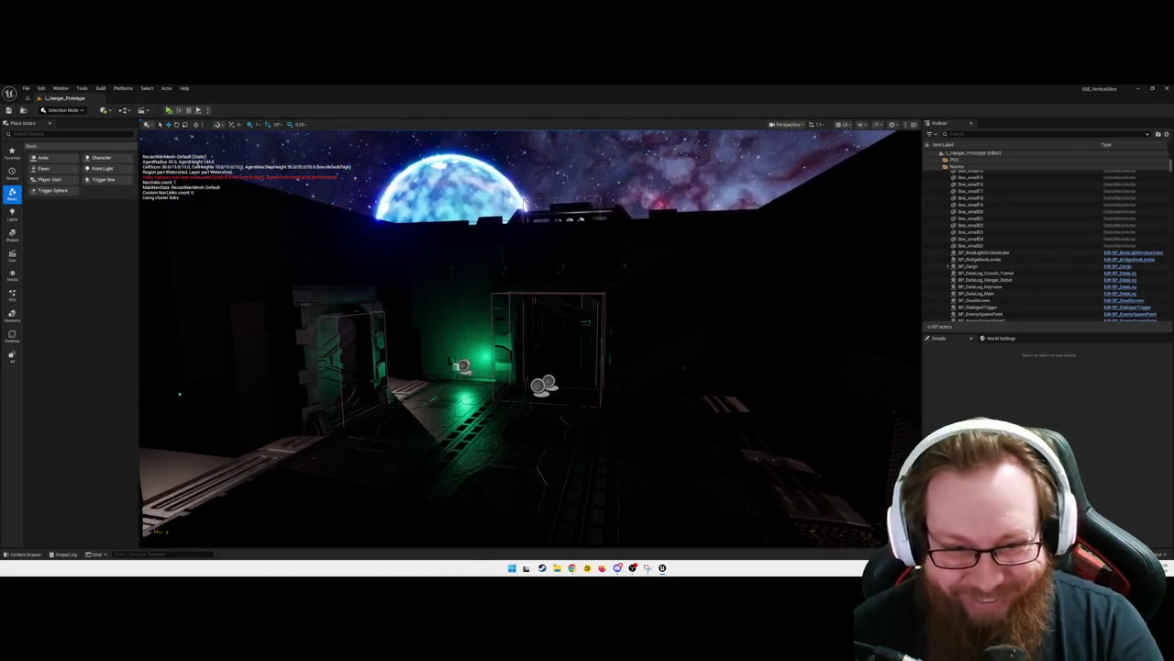
pyautogui.press('a')
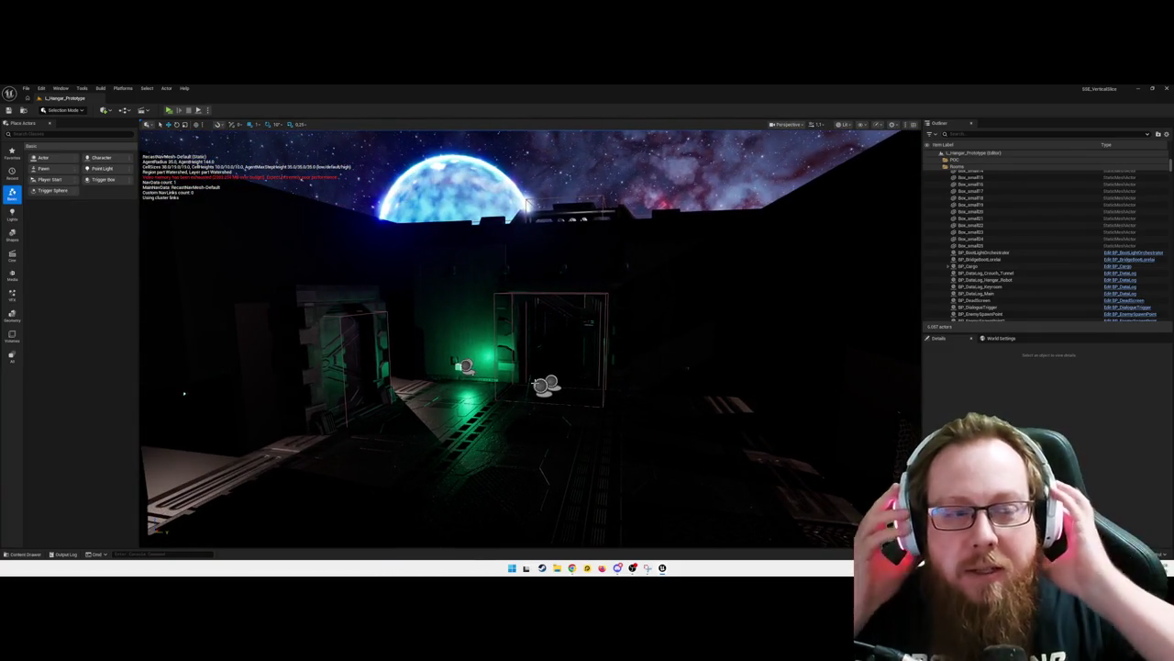
# Look up at the sky above the walls, then fly toward the dark box
pyautogui.moveTo(632, 357)
pyautogui.mouseDown()
pyautogui.moveTo(642, 321)
pyautogui.moveTo(669, 464)
pyautogui.moveTo(726, 395)
pyautogui.moveTo(777, 414)
pyautogui.mouseUp()
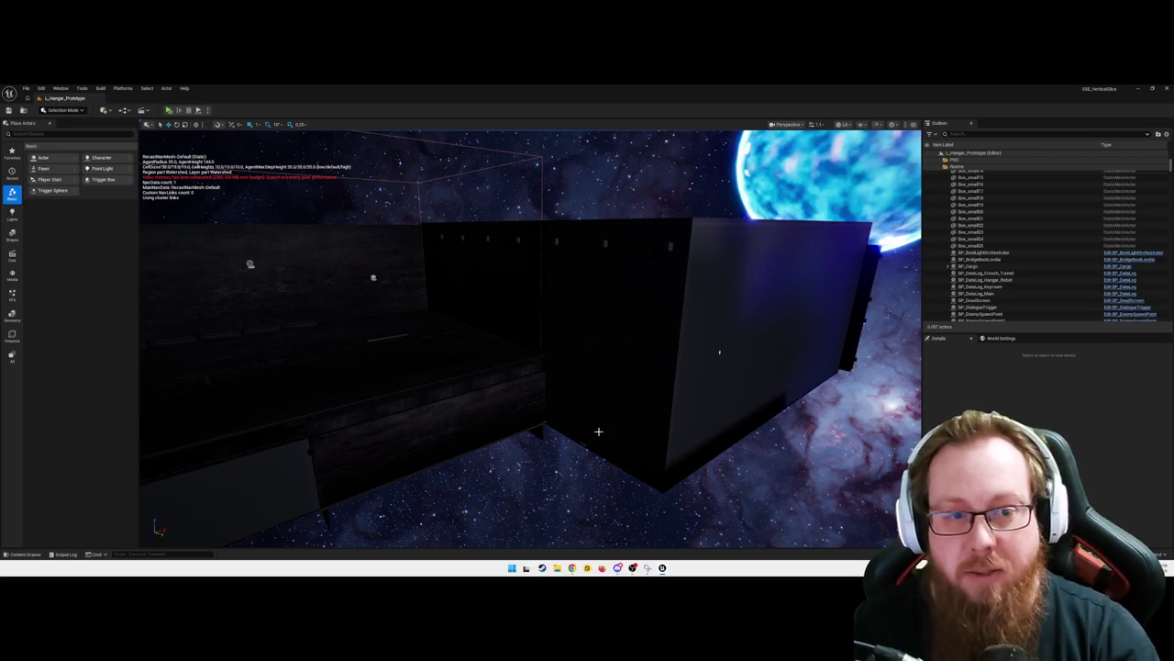
pyautogui.moveTo(589, 438)
pyautogui.mouseDown()
pyautogui.moveTo(716, 438)
pyautogui.moveTo(679, 412)
pyautogui.moveTo(762, 412)
pyautogui.moveTo(734, 413)
pyautogui.mouseUp()
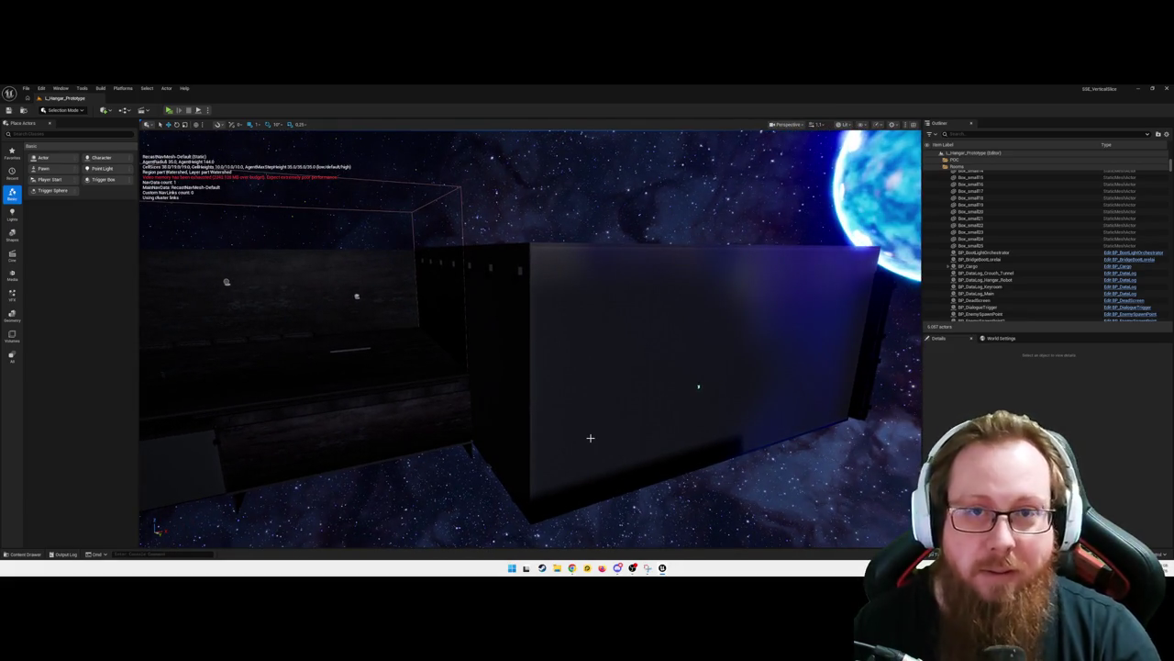
pyautogui.moveTo(591, 438)
pyautogui.mouseDown()
pyautogui.moveTo(573, 399)
pyautogui.moveTo(560, 418)
pyautogui.moveTo(578, 417)
pyautogui.mouseUp()
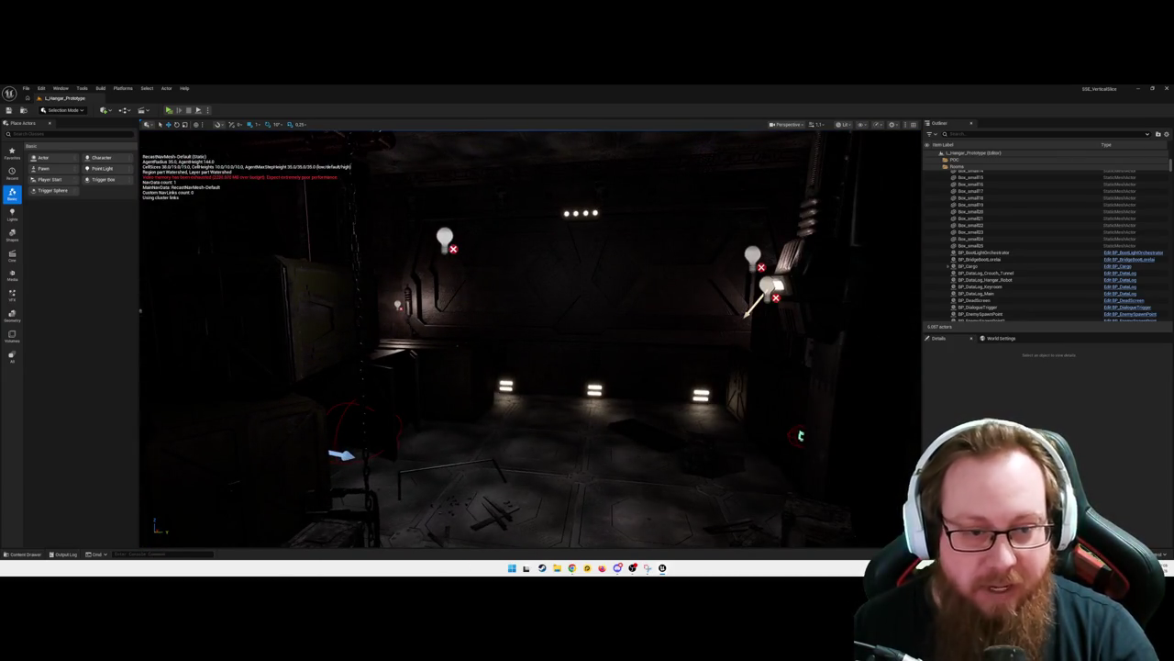
# Fly through the bridge area and along the wall panel into the outdoor area
pyautogui.moveTo(578, 417)
pyautogui.mouseDown()
pyautogui.moveTo(505, 381)
pyautogui.moveTo(356, 376)
pyautogui.mouseUp()
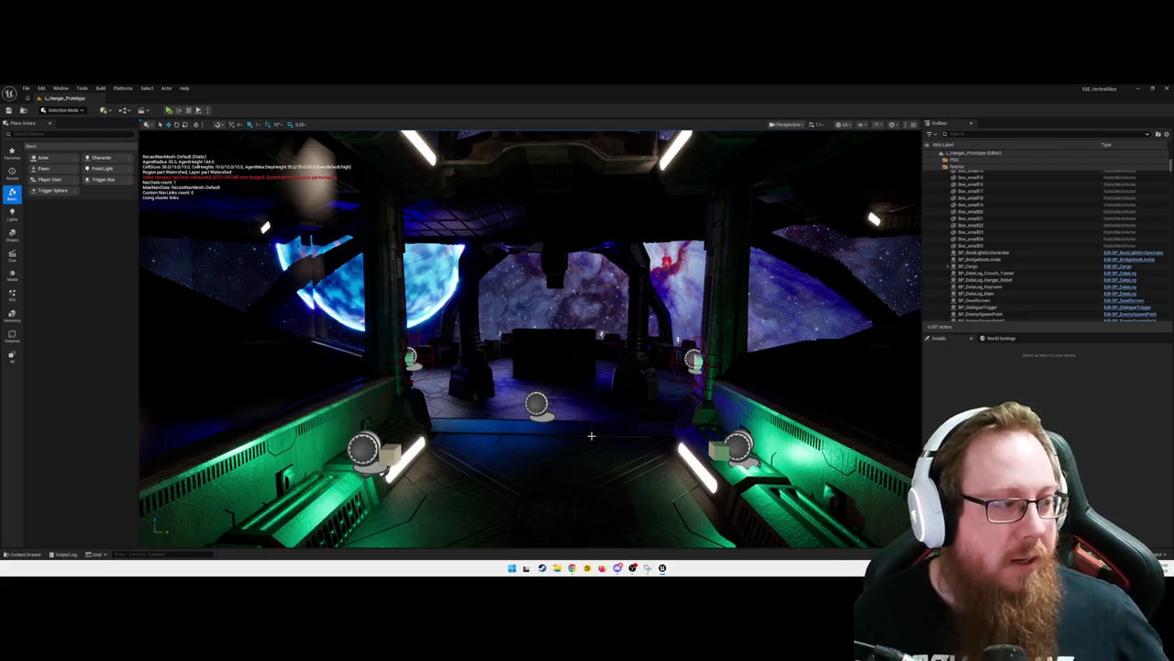
pyautogui.moveTo(586, 429)
pyautogui.mouseDown()
pyautogui.moveTo(587, 371)
pyautogui.moveTo(495, 363)
pyautogui.moveTo(586, 432)
pyautogui.moveTo(588, 458)
pyautogui.moveTo(661, 458)
pyautogui.moveTo(596, 407)
pyautogui.mouseUp()
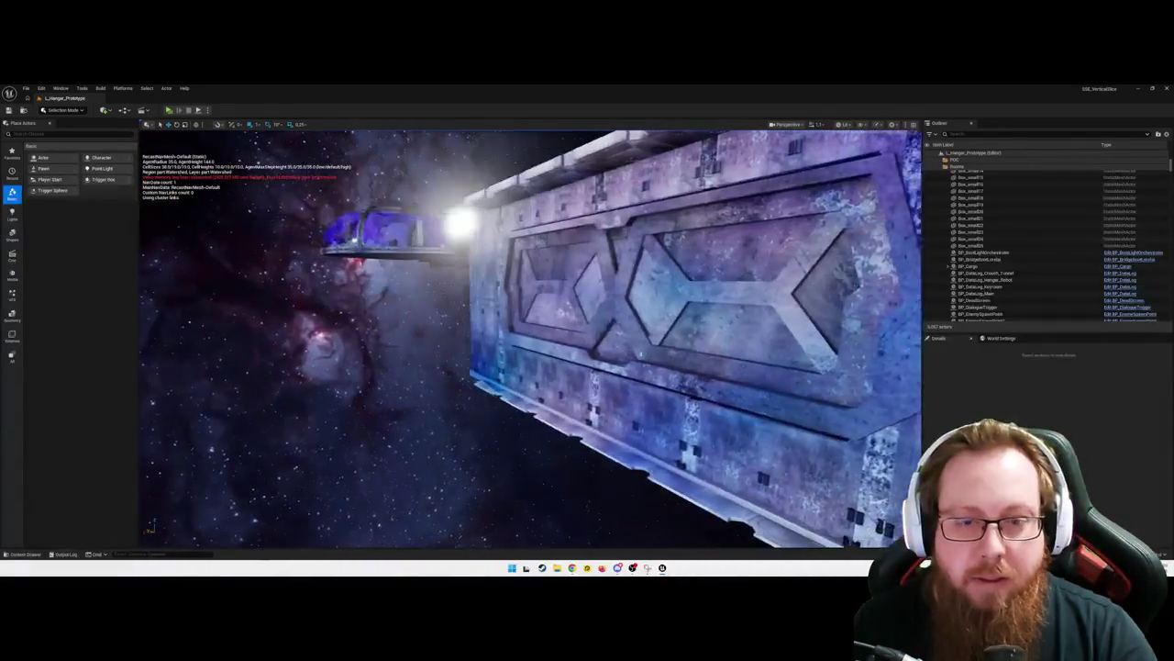
pyautogui.press('d')
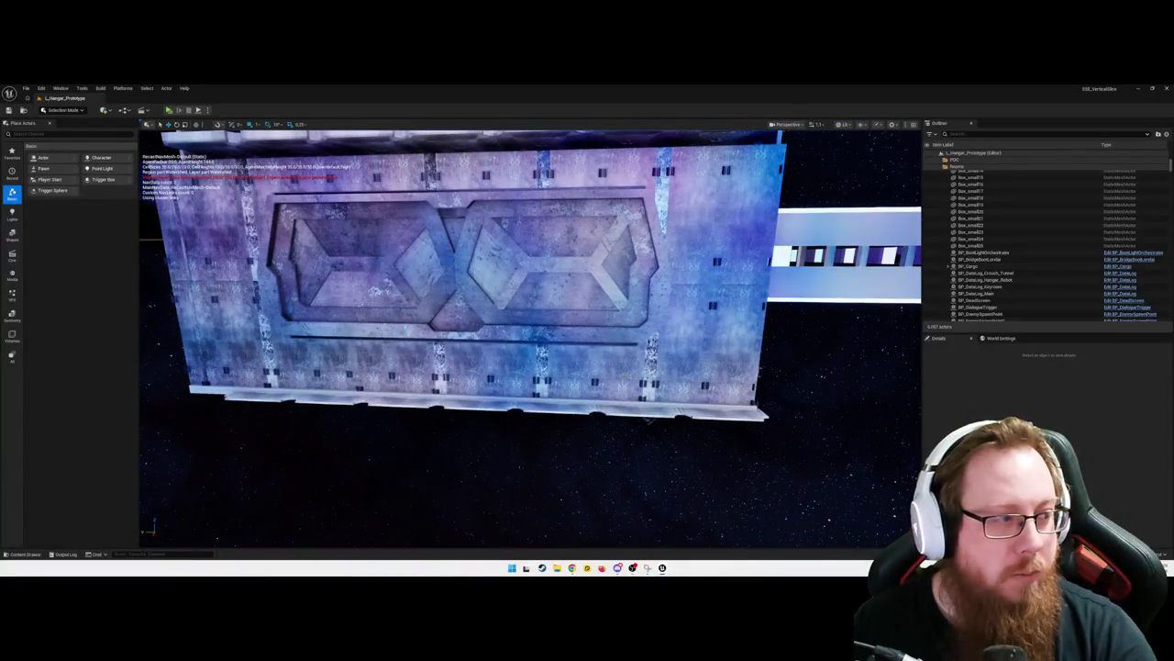
pyautogui.press('e')
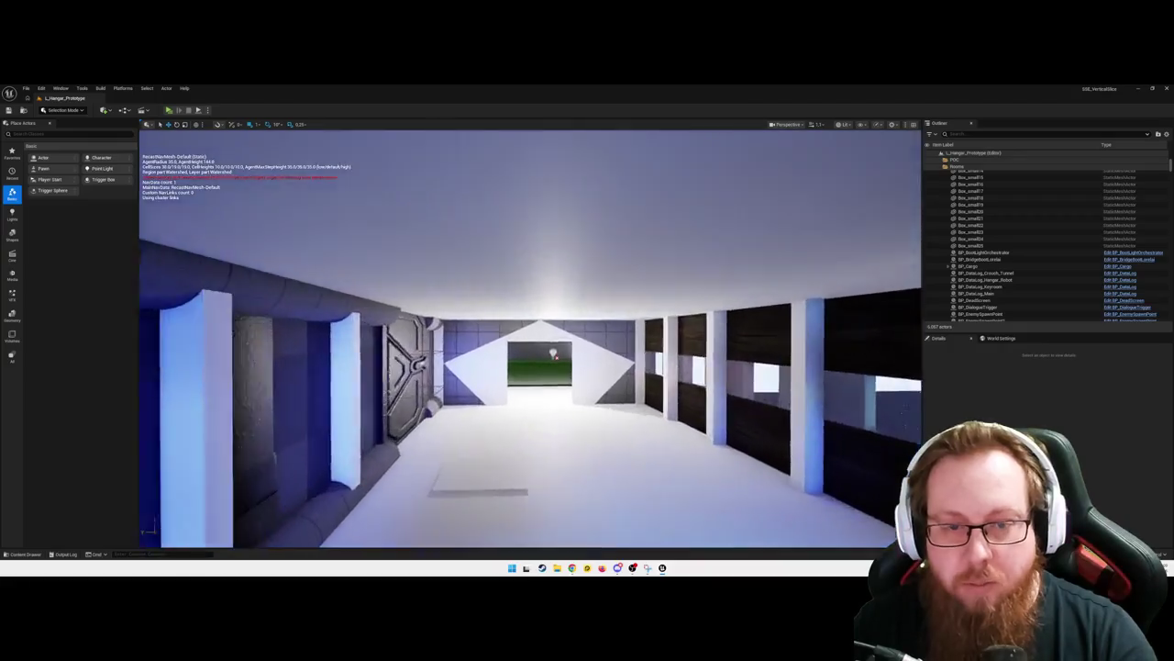
pyautogui.press('w')
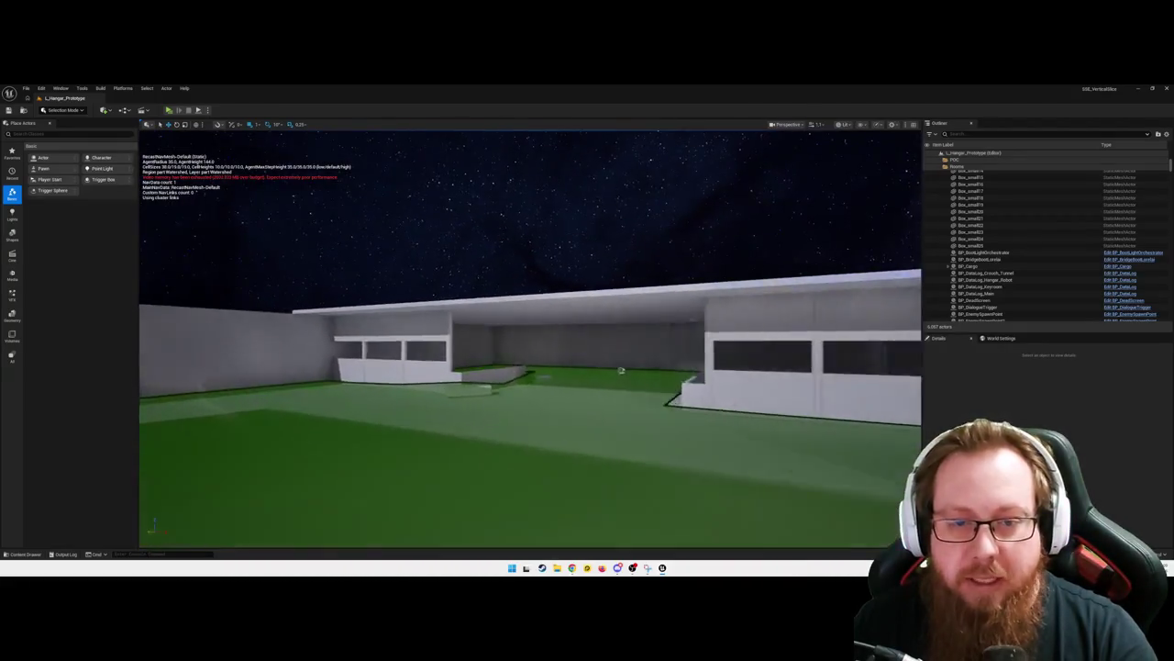
# Fly past the lit corridor to the dark floor, selecting Cube20 and then grate Term_Rahmen_0011
pyautogui.press('d')
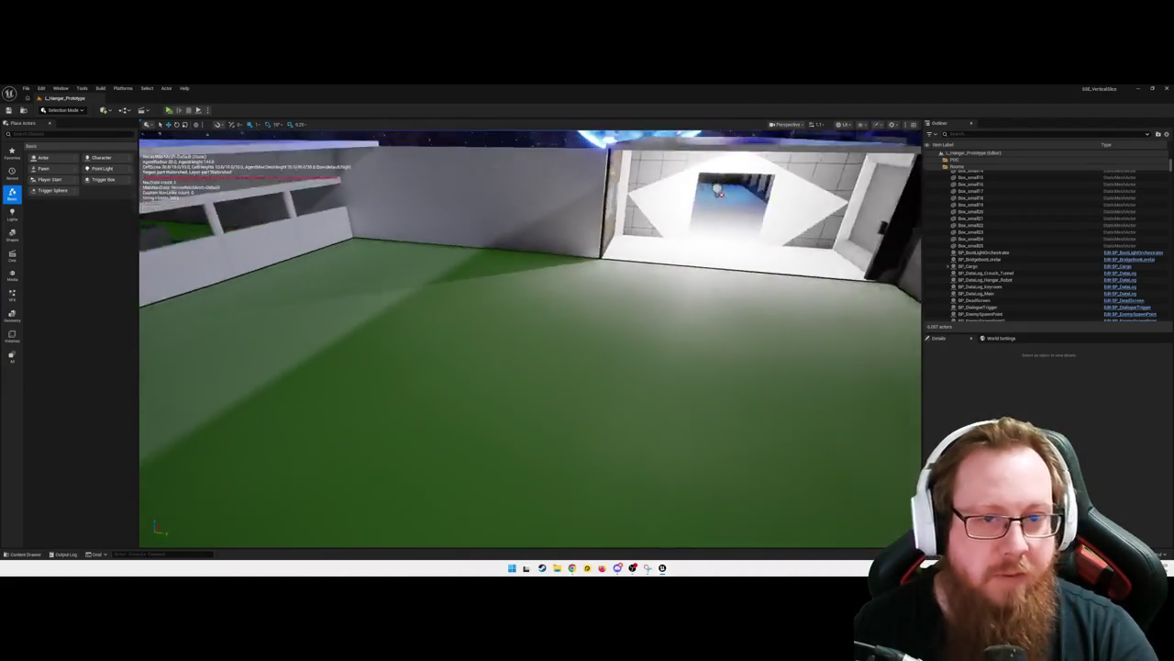
pyautogui.press('d')
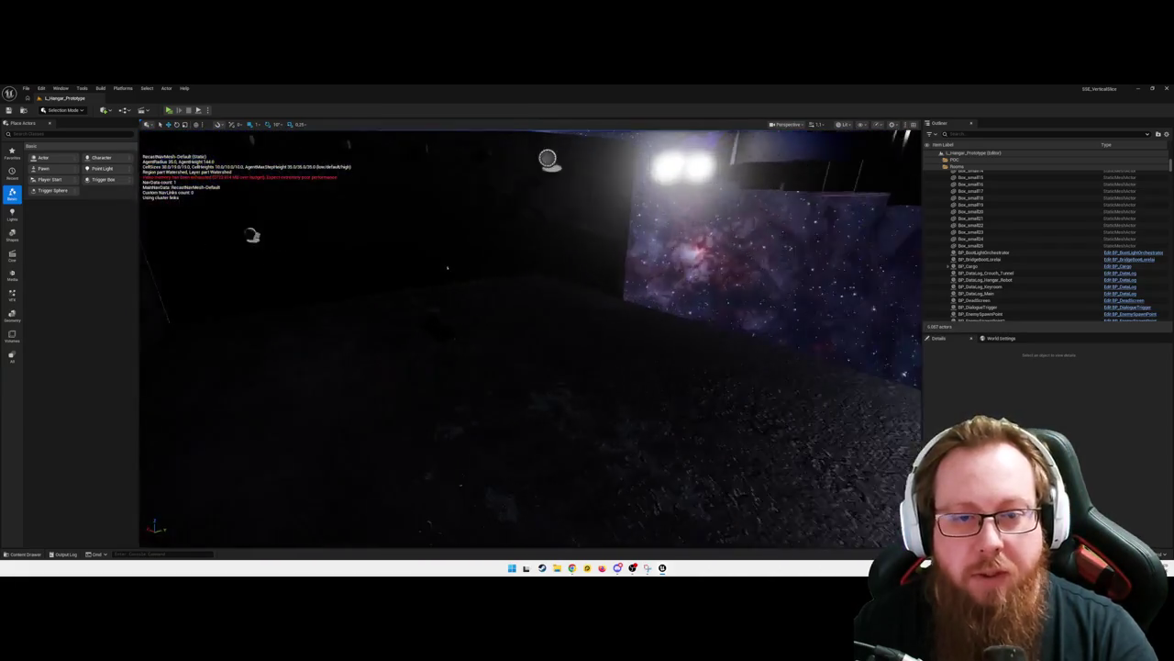
pyautogui.press('d')
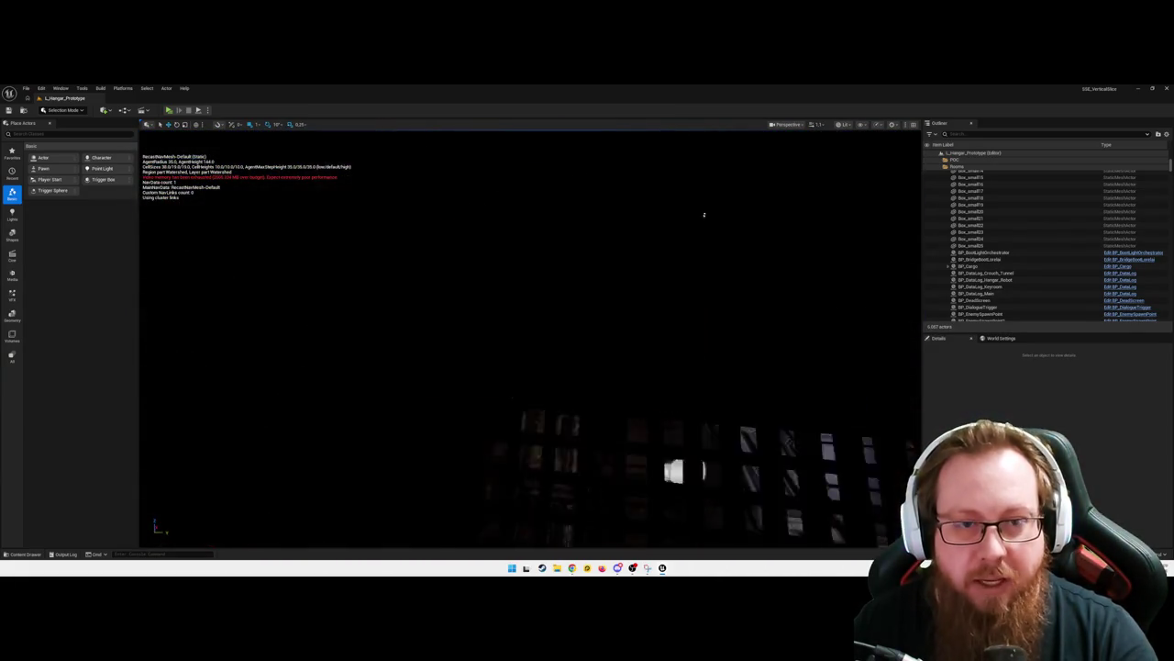
pyautogui.press('d')
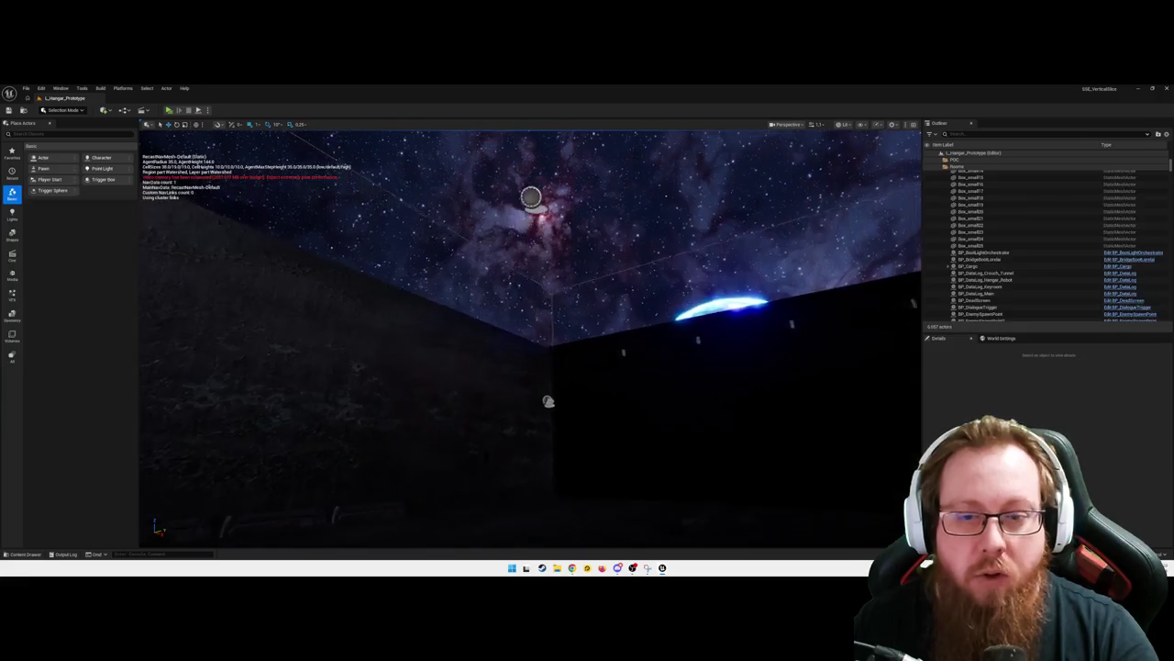
pyautogui.press('d')
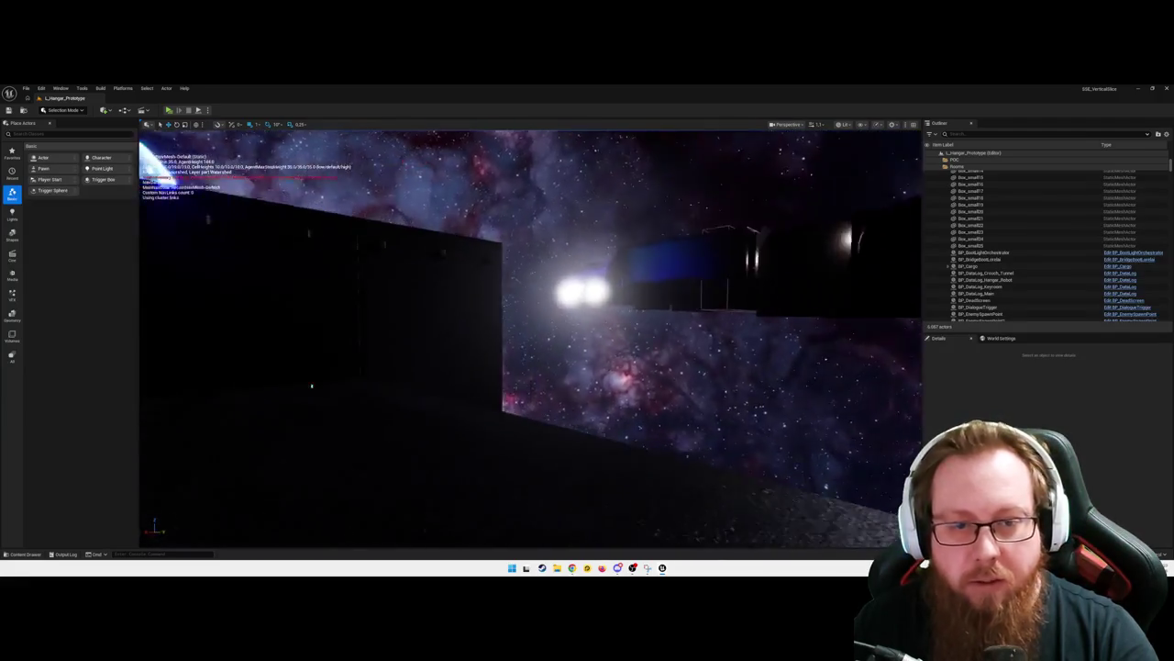
pyautogui.press('d')
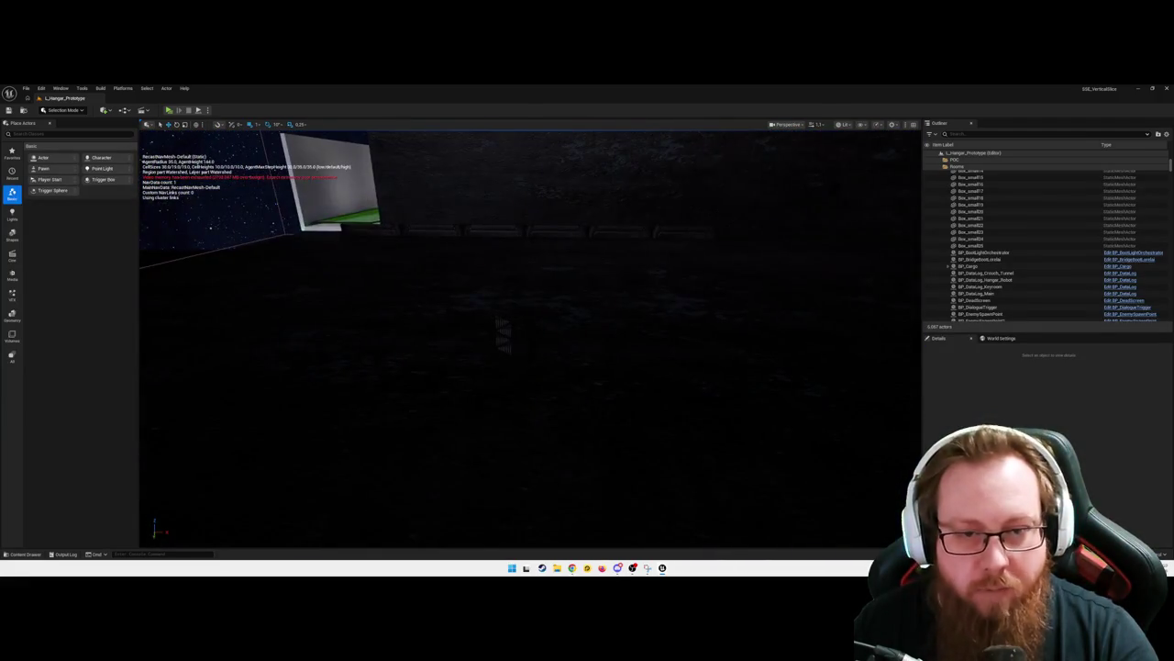
pyautogui.click(499, 323)
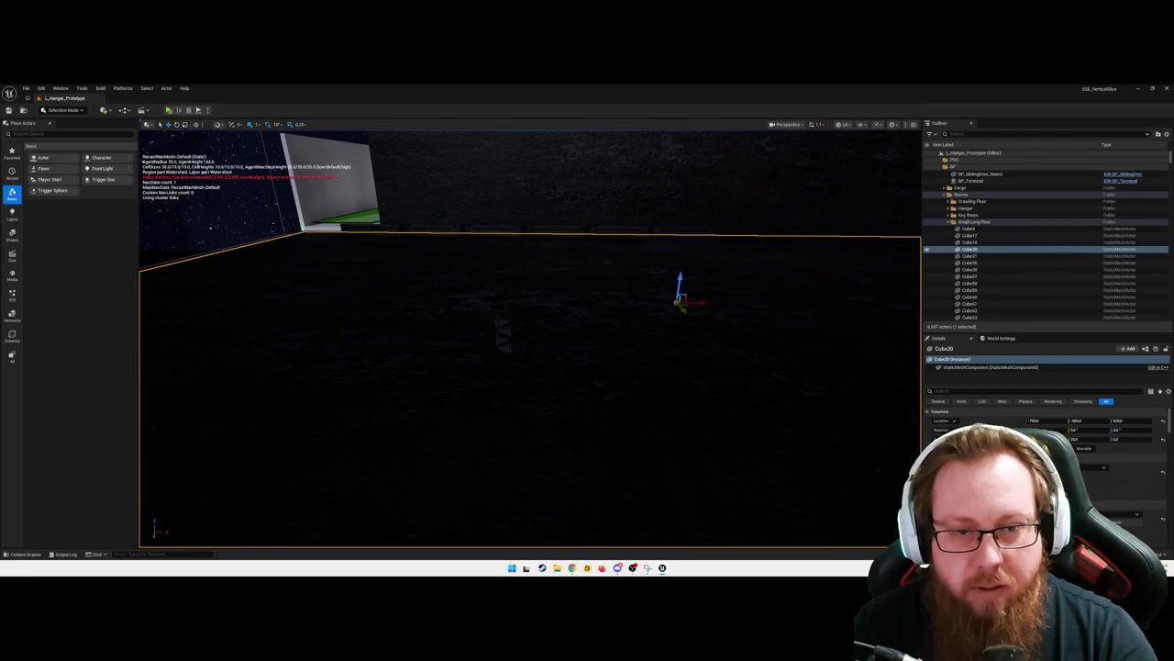
pyautogui.press('a')
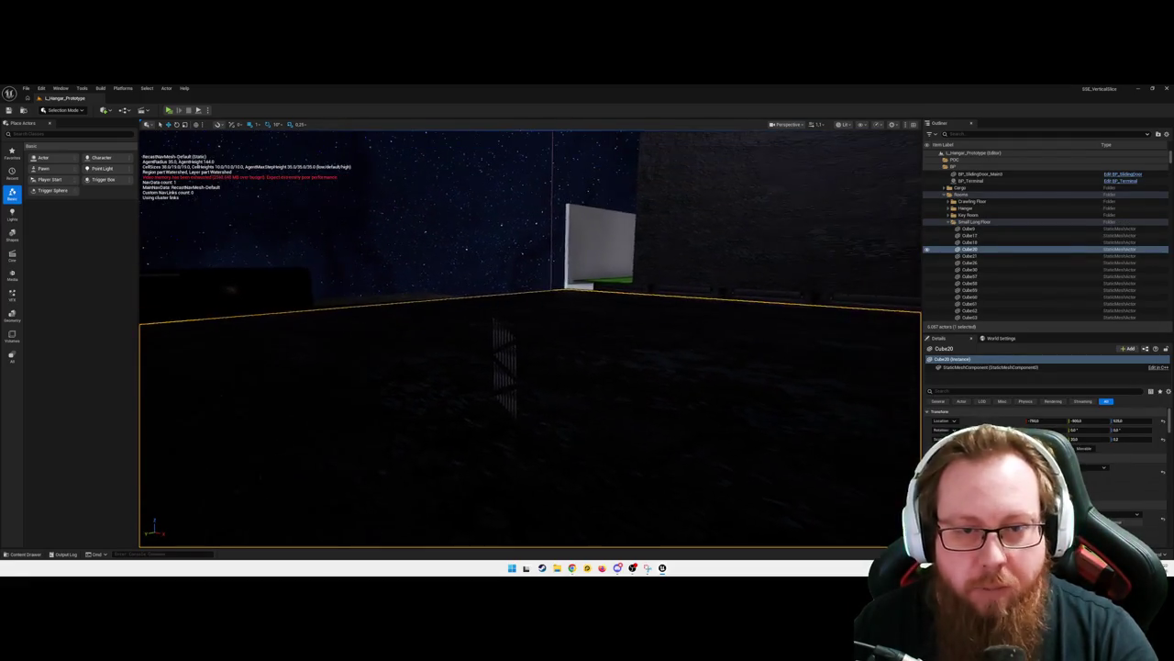
pyautogui.click(487, 345)
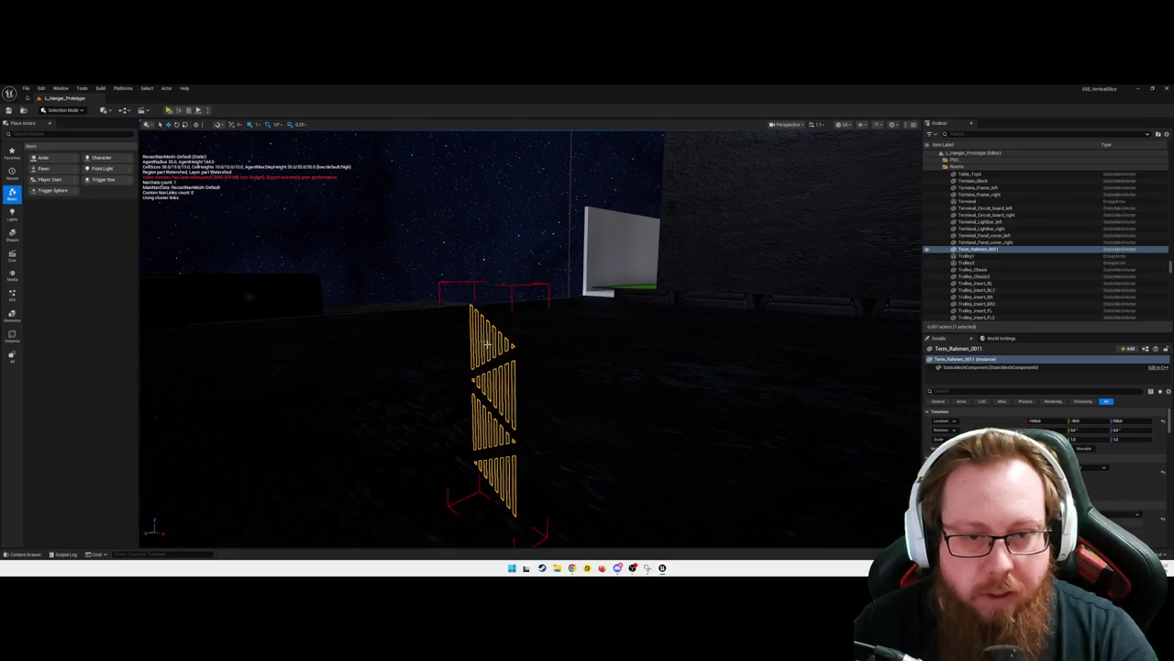
# Delete the grouped Term_Rahmen_0011 grate, confirming the Delete Referenced Actor prompt
pyautogui.press('Delete')
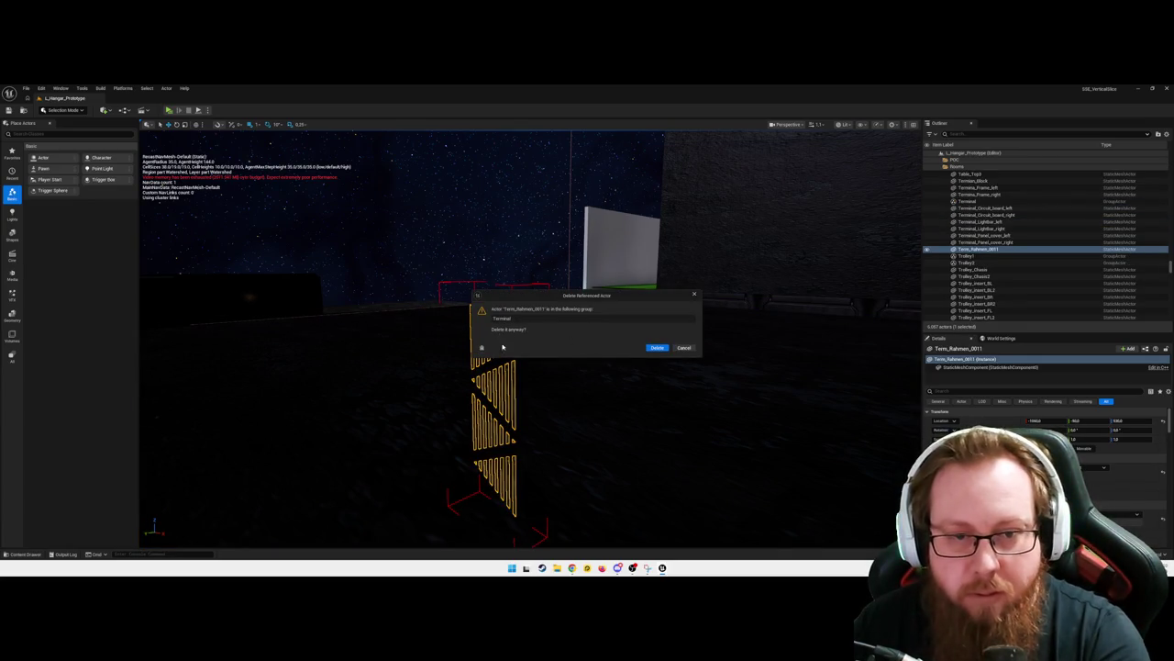
pyautogui.click(657, 348)
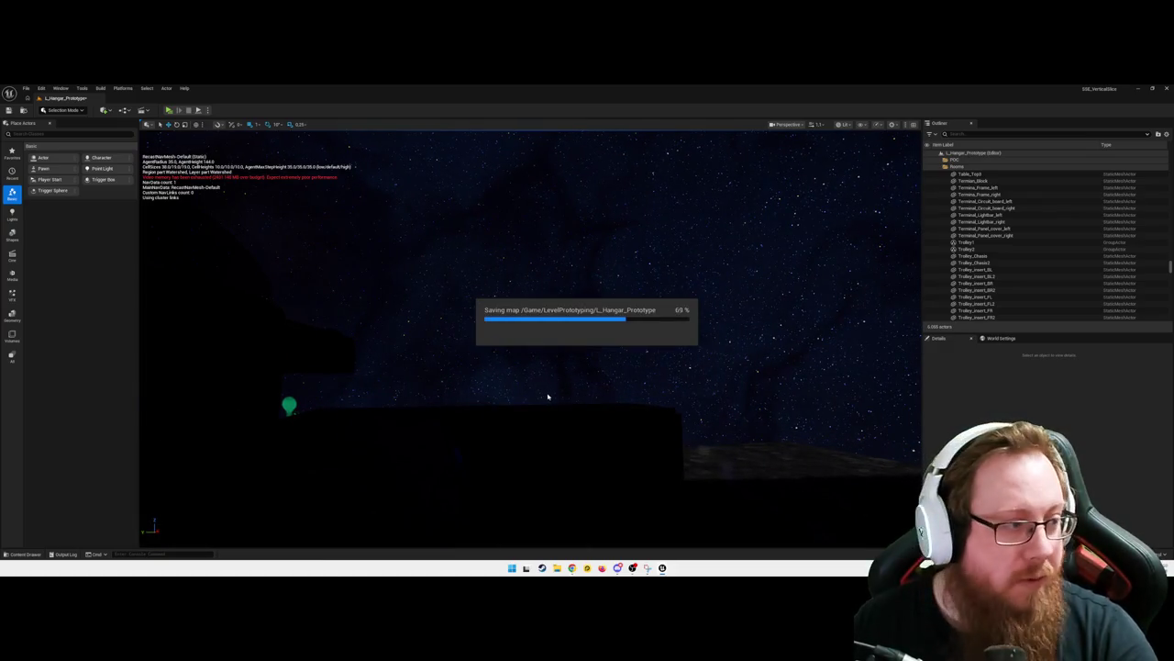
pyautogui.moveTo(530, 339)
pyautogui.mouseDown()
pyautogui.moveTo(590, 354)
pyautogui.moveTo(519, 385)
pyautogui.moveTo(666, 299)
pyautogui.moveTo(556, 296)
pyautogui.mouseUp()
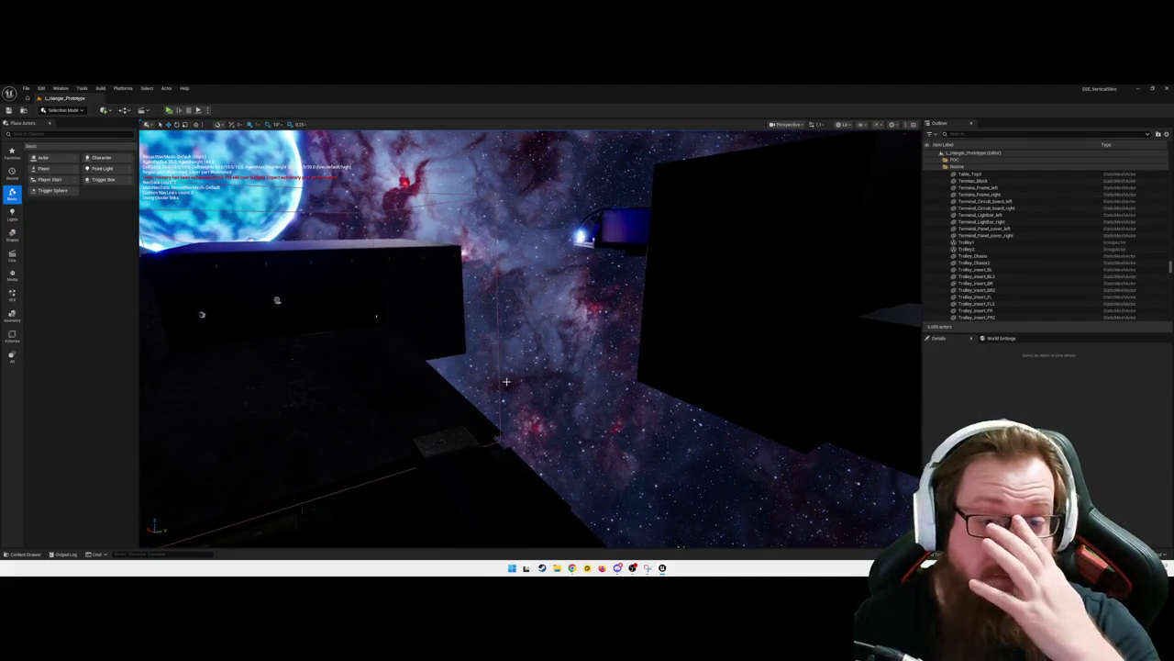
# Circle the box and station exterior, select Cube3, then focus the Cube floor piece from the Outliner
pyautogui.moveTo(505, 381); pyautogui.dragTo(459, 380)
pyautogui.moveTo(659, 331)
pyautogui.mouseDown()
pyautogui.moveTo(489, 352)
pyautogui.moveTo(422, 211)
pyautogui.moveTo(438, 215)
pyautogui.mouseUp()
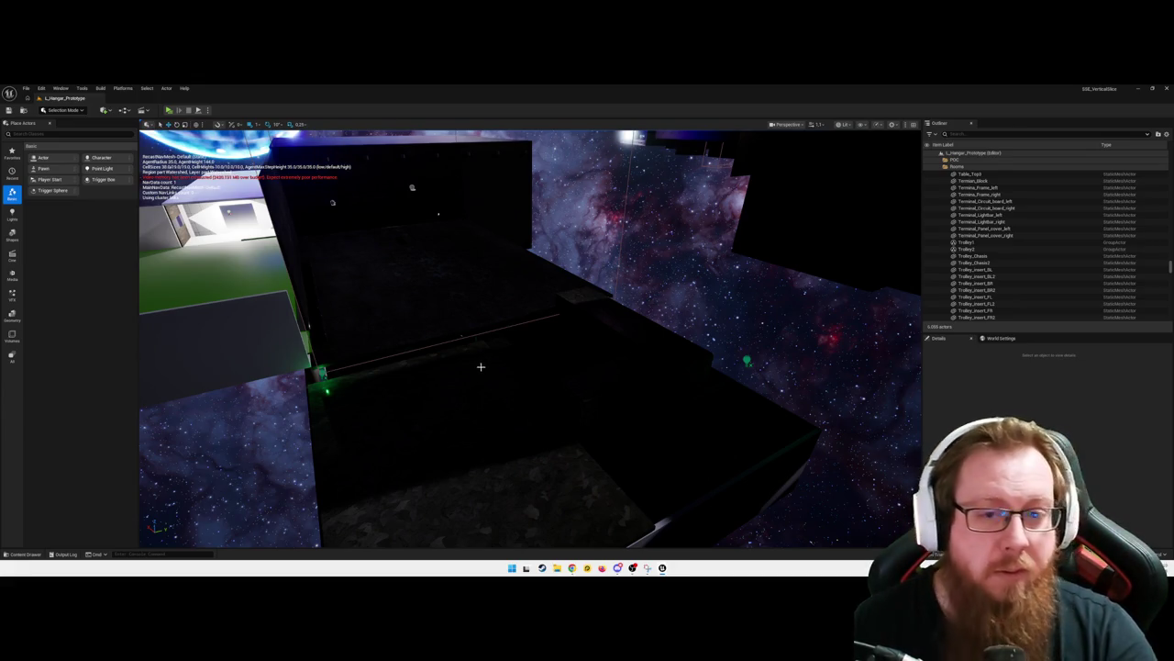
pyautogui.moveTo(439, 215)
pyautogui.mouseDown()
pyautogui.moveTo(384, 219)
pyautogui.moveTo(384, 197)
pyautogui.moveTo(441, 217)
pyautogui.moveTo(386, 211)
pyautogui.moveTo(394, 207)
pyautogui.mouseUp()
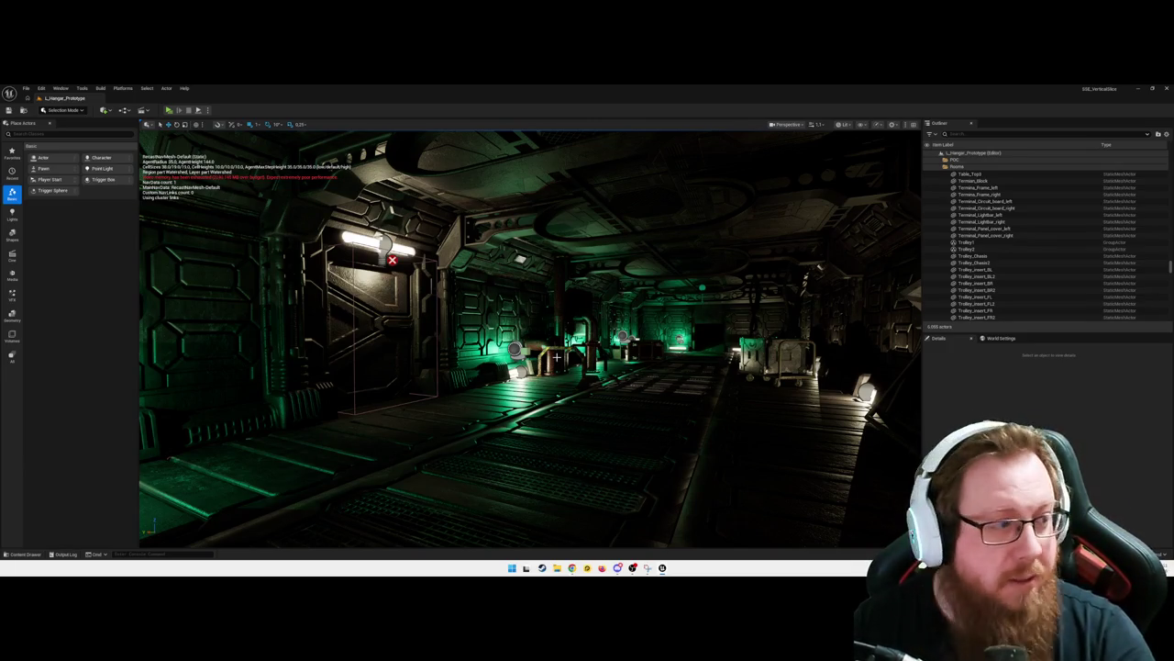
pyautogui.moveTo(578, 387)
pyautogui.mouseDown()
pyautogui.moveTo(468, 384)
pyautogui.moveTo(476, 318)
pyautogui.moveTo(395, 306)
pyautogui.moveTo(391, 275)
pyautogui.moveTo(468, 311)
pyautogui.mouseUp()
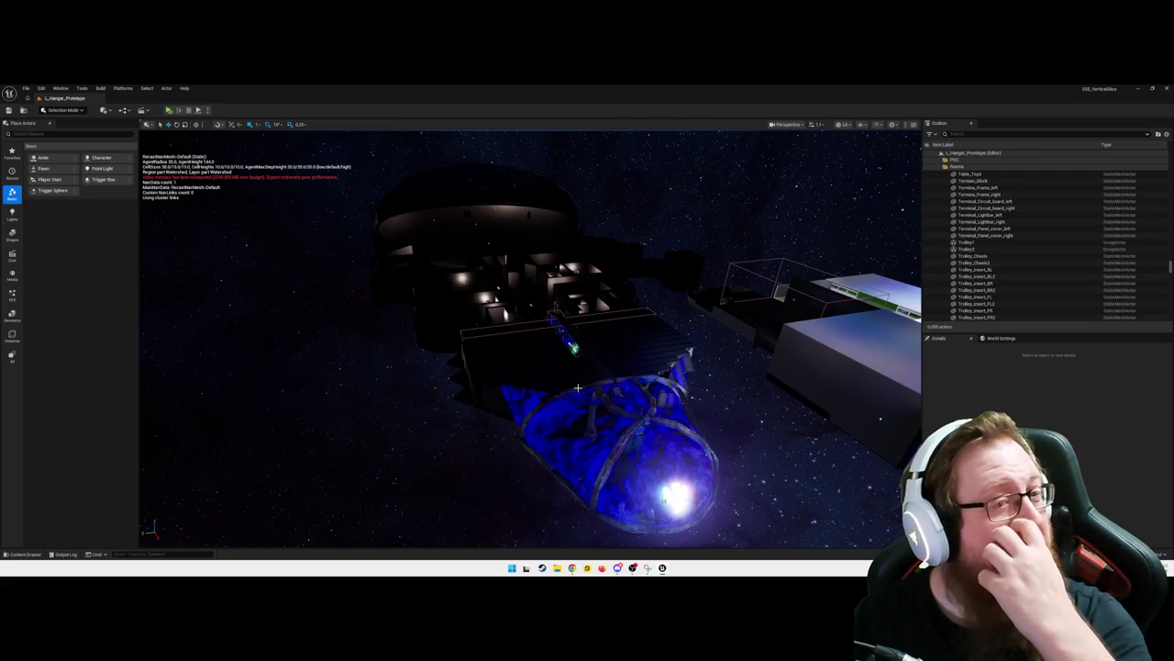
pyautogui.moveTo(564, 404); pyautogui.dragTo(528, 398)
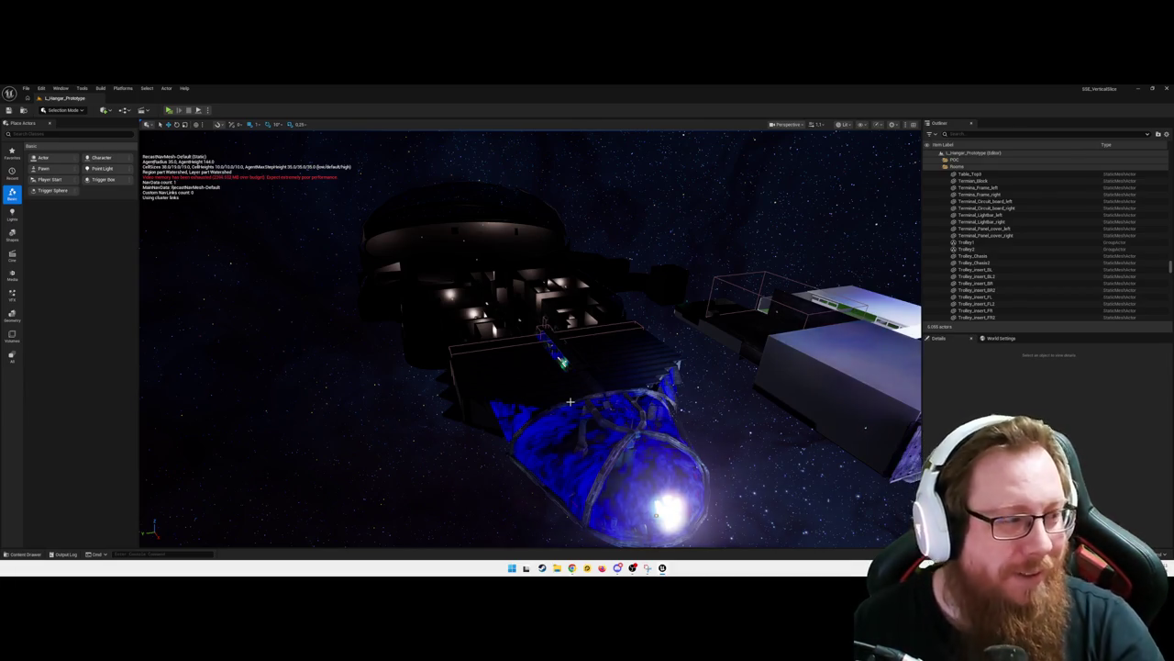
pyautogui.moveTo(610, 412)
pyautogui.mouseDown()
pyautogui.moveTo(665, 389)
pyautogui.moveTo(730, 387)
pyautogui.moveTo(802, 410)
pyautogui.mouseUp()
pyautogui.click(545, 354)
pyautogui.doubleClick(974, 249)
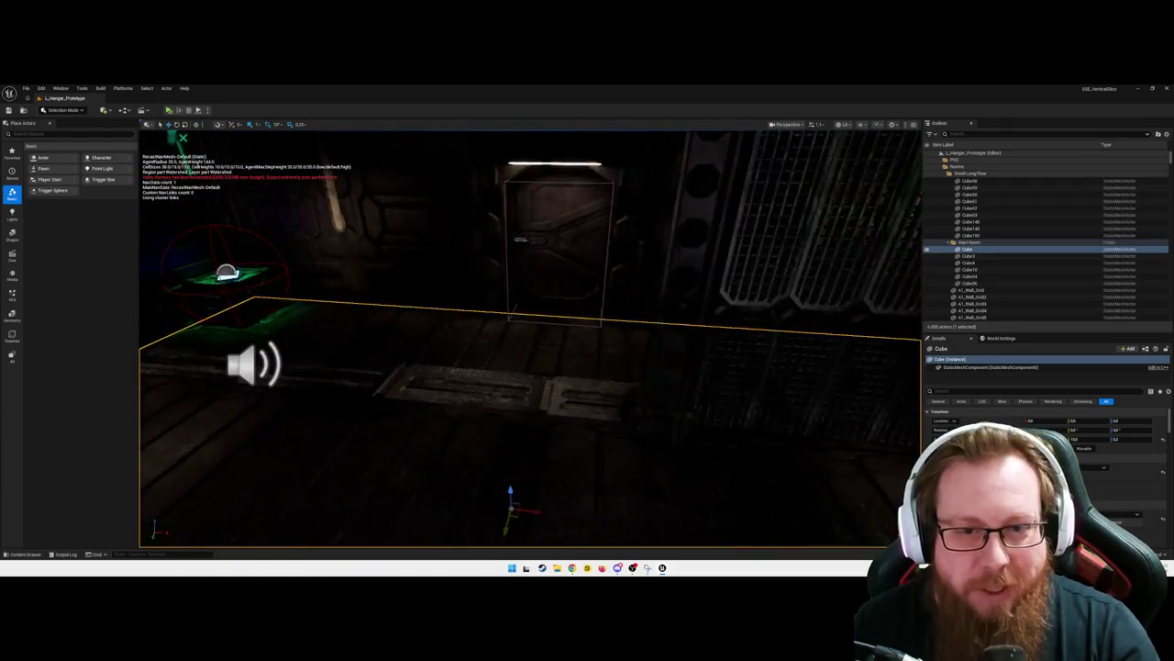
pyautogui.press('s')
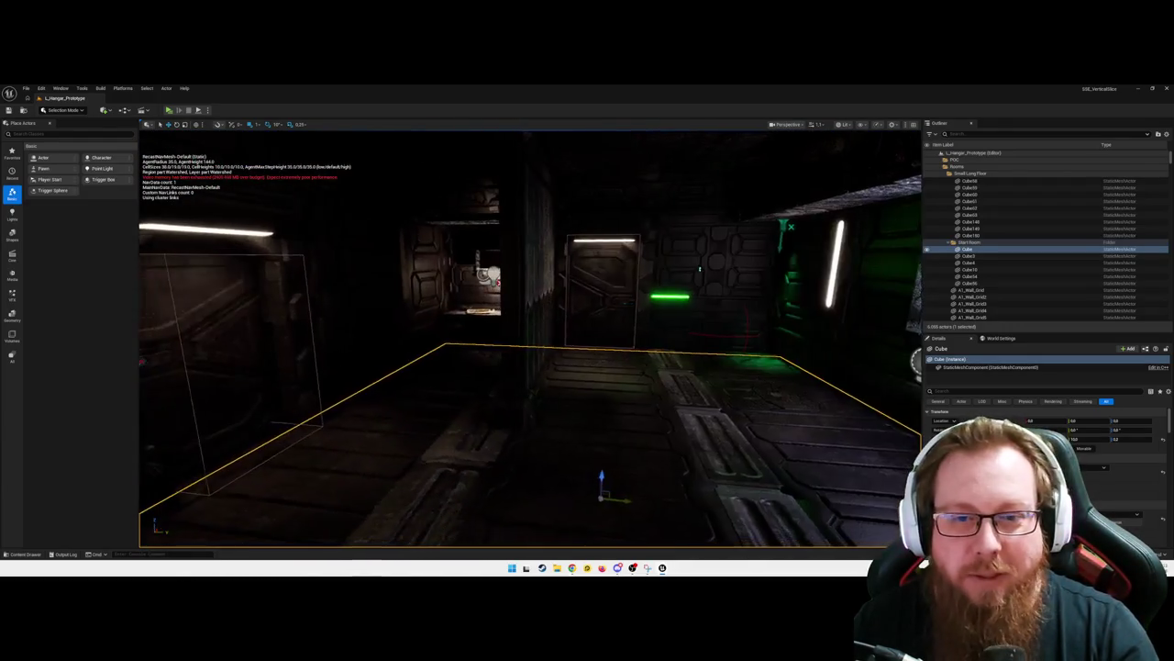
pyautogui.press('w')
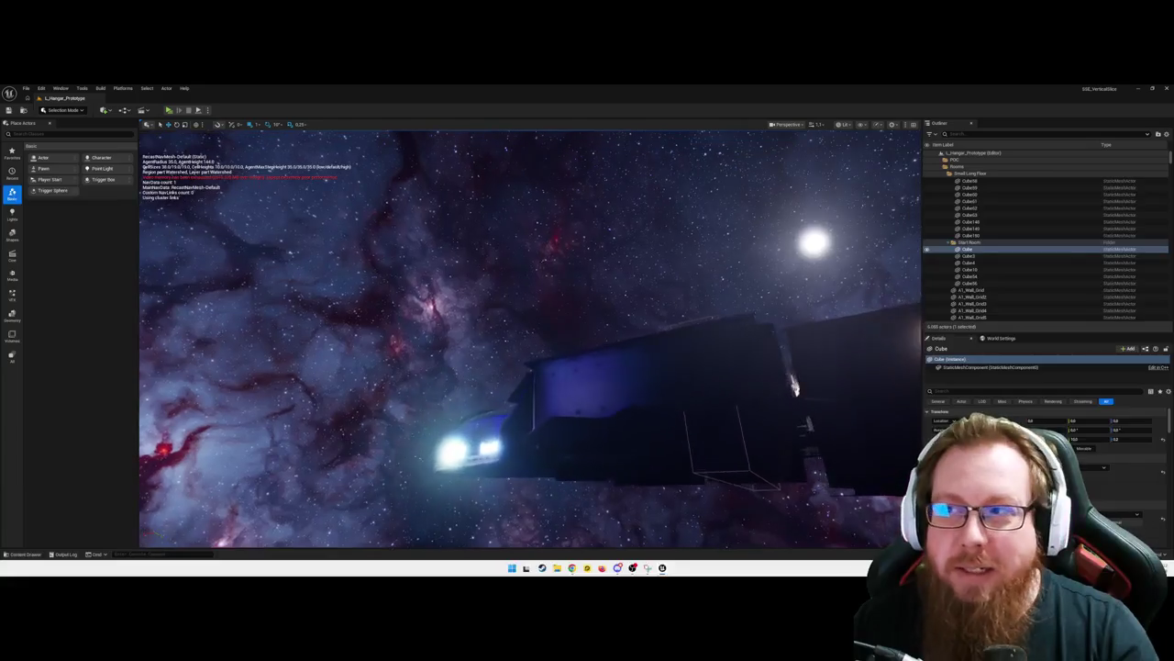
pyautogui.press('w')
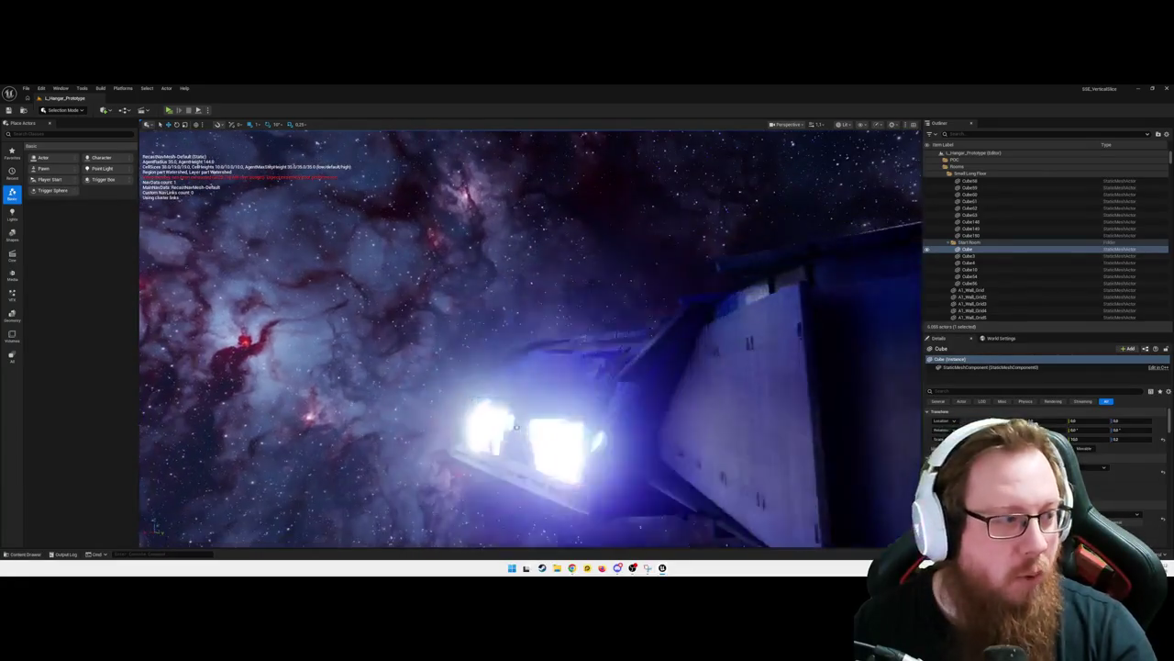
pyautogui.press('w')
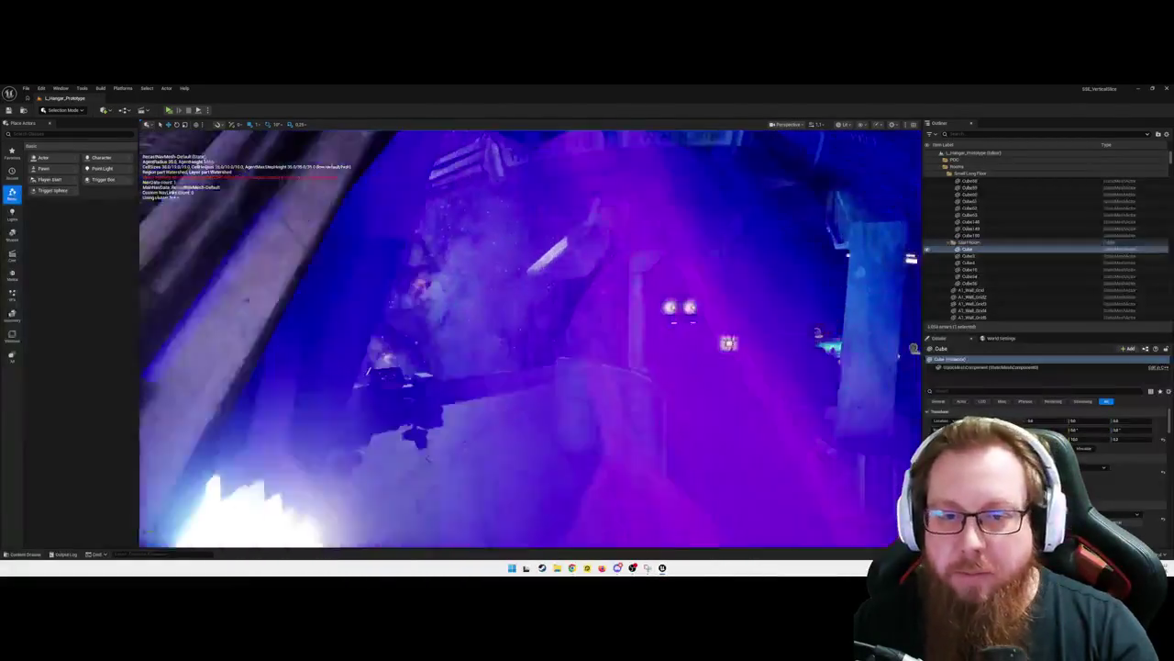
pyautogui.moveTo(562, 410)
pyautogui.mouseDown()
pyautogui.moveTo(541, 411)
pyautogui.moveTo(563, 410)
pyautogui.mouseUp()
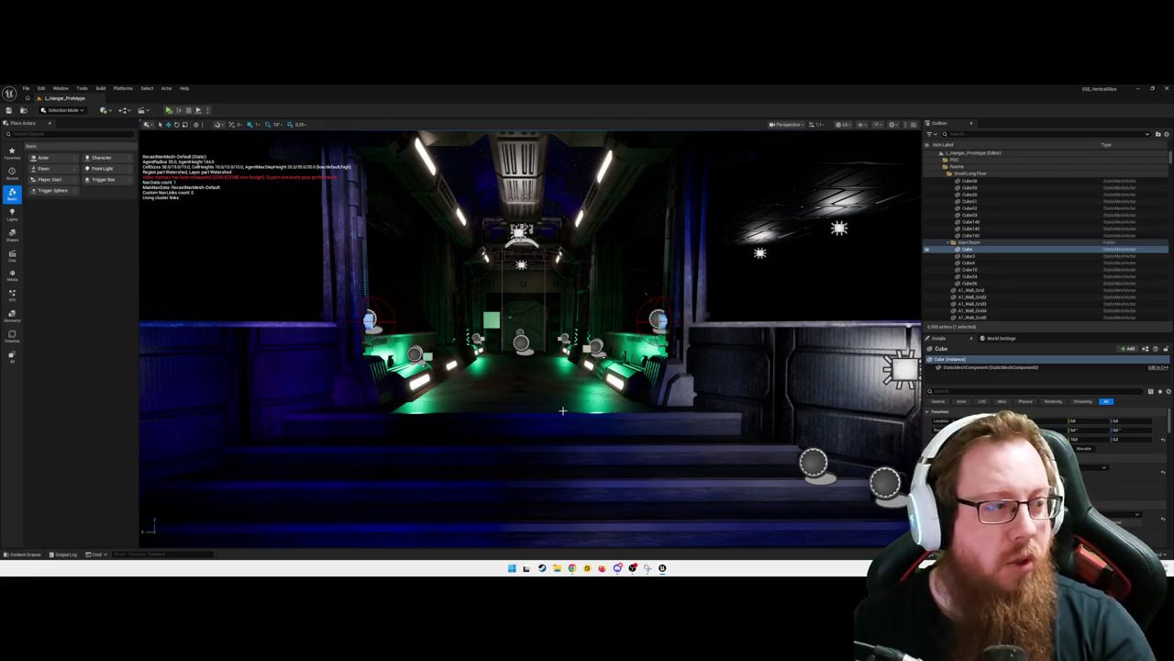
pyautogui.moveTo(528, 405); pyautogui.dragTo(435, 380)
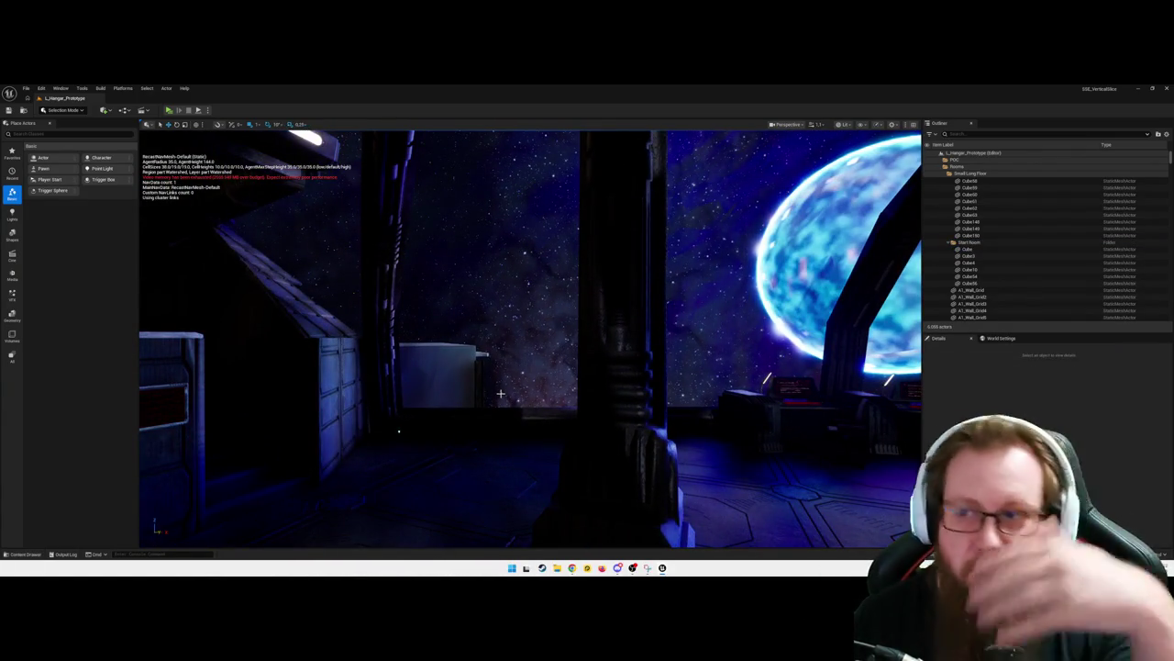
pyautogui.moveTo(500, 393)
pyautogui.mouseDown()
pyautogui.moveTo(588, 376)
pyautogui.moveTo(445, 380)
pyautogui.moveTo(418, 302)
pyautogui.moveTo(298, 274)
pyautogui.mouseUp()
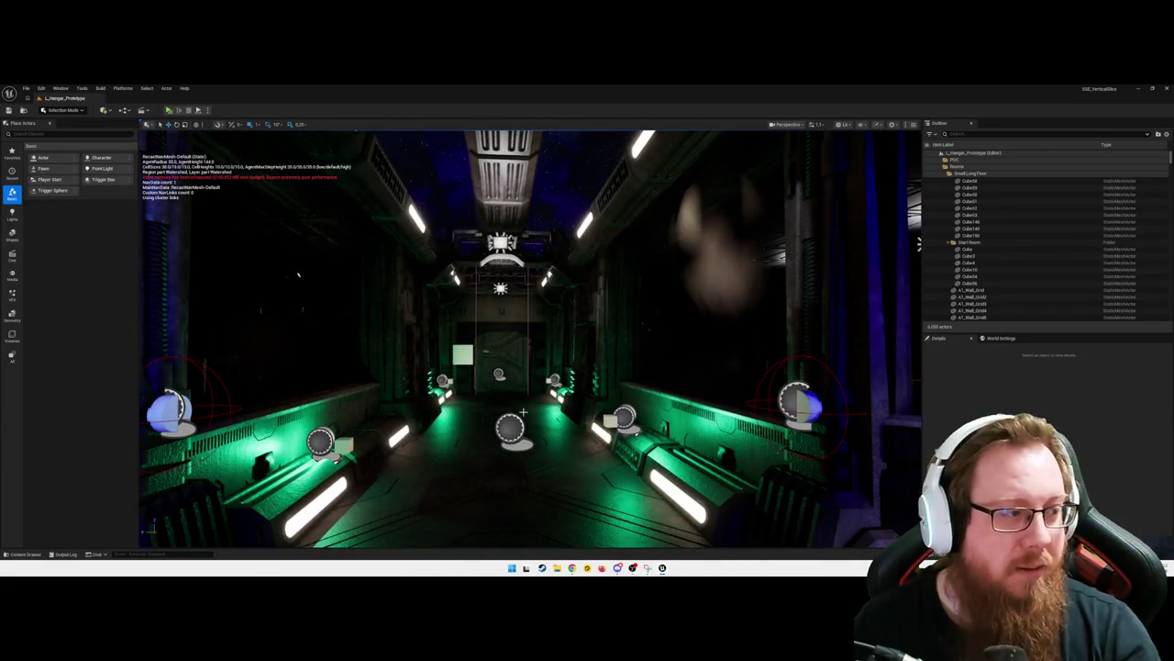
pyautogui.moveTo(298, 274)
pyautogui.mouseDown()
pyautogui.moveTo(275, 276)
pyautogui.moveTo(410, 269)
pyautogui.mouseUp()
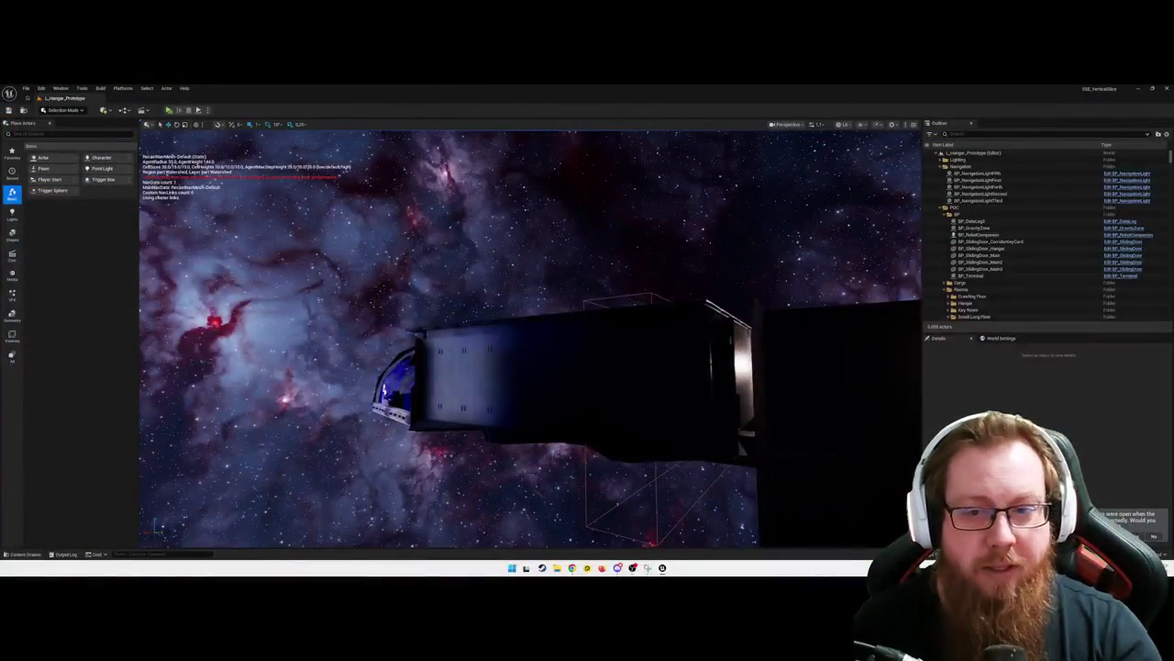
# Fly into the ship toward the green-lit corridor, and open then dismiss the Trace menu
pyautogui.press('w')
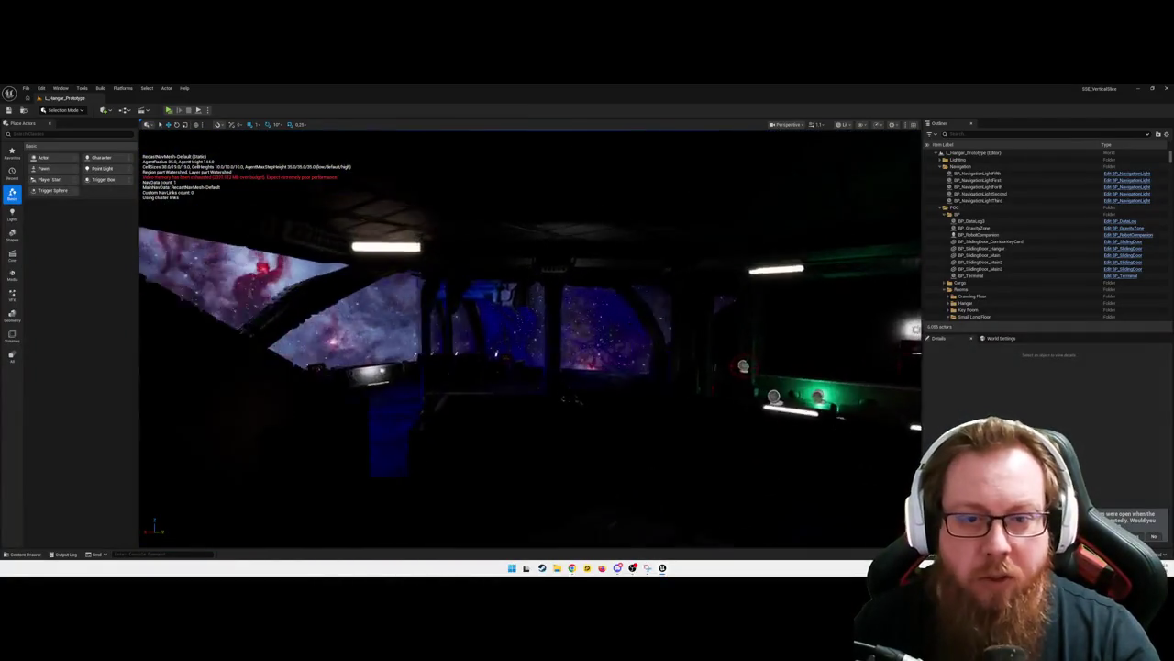
pyautogui.press('w')
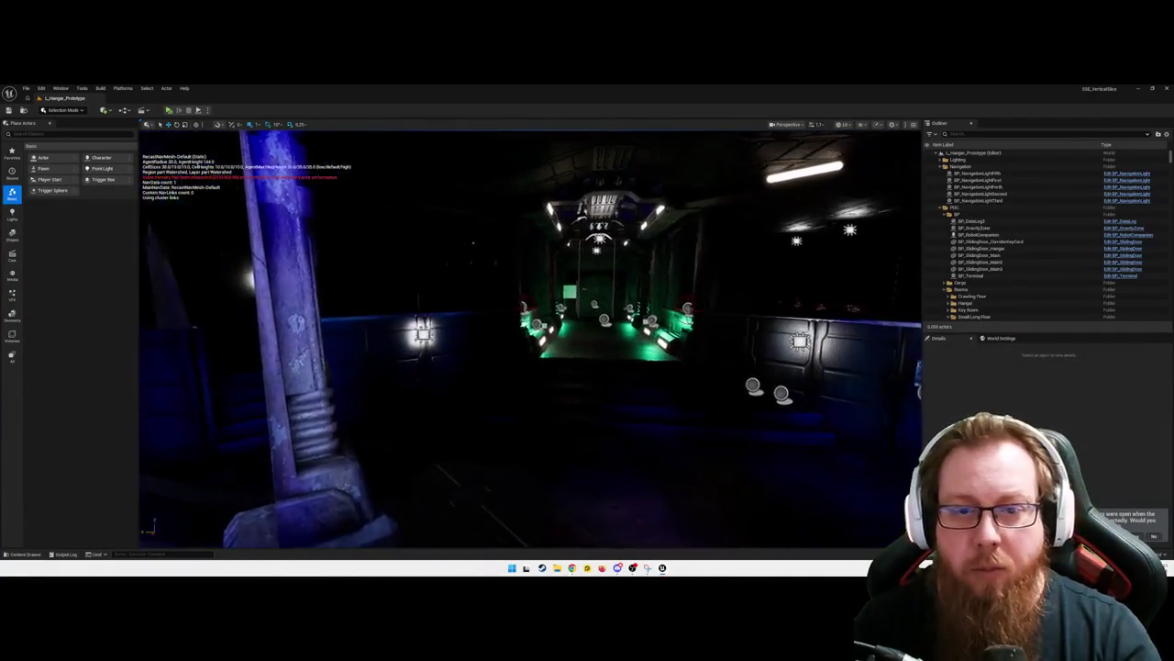
pyautogui.press('s')
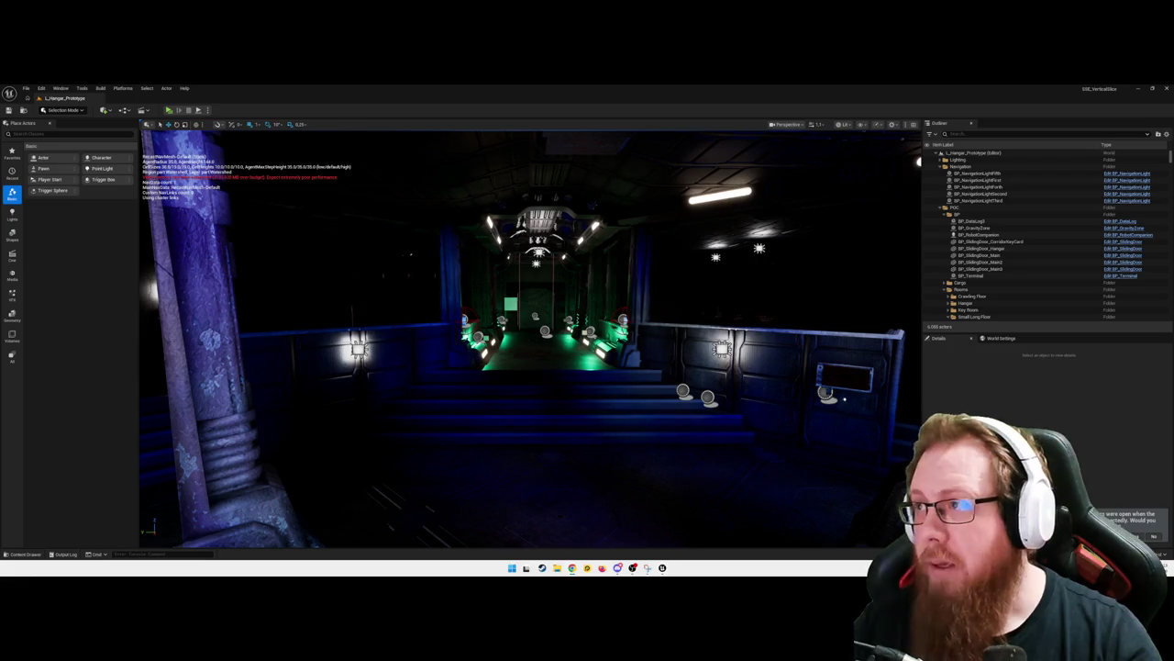
pyautogui.press('a')
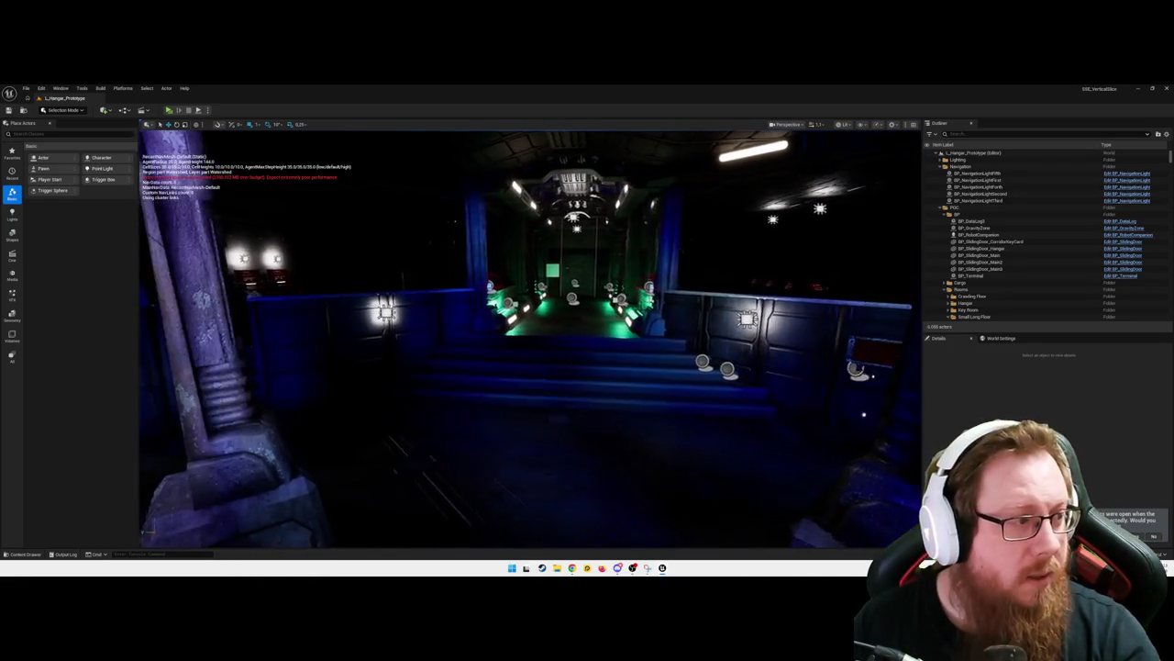
pyautogui.press('a')
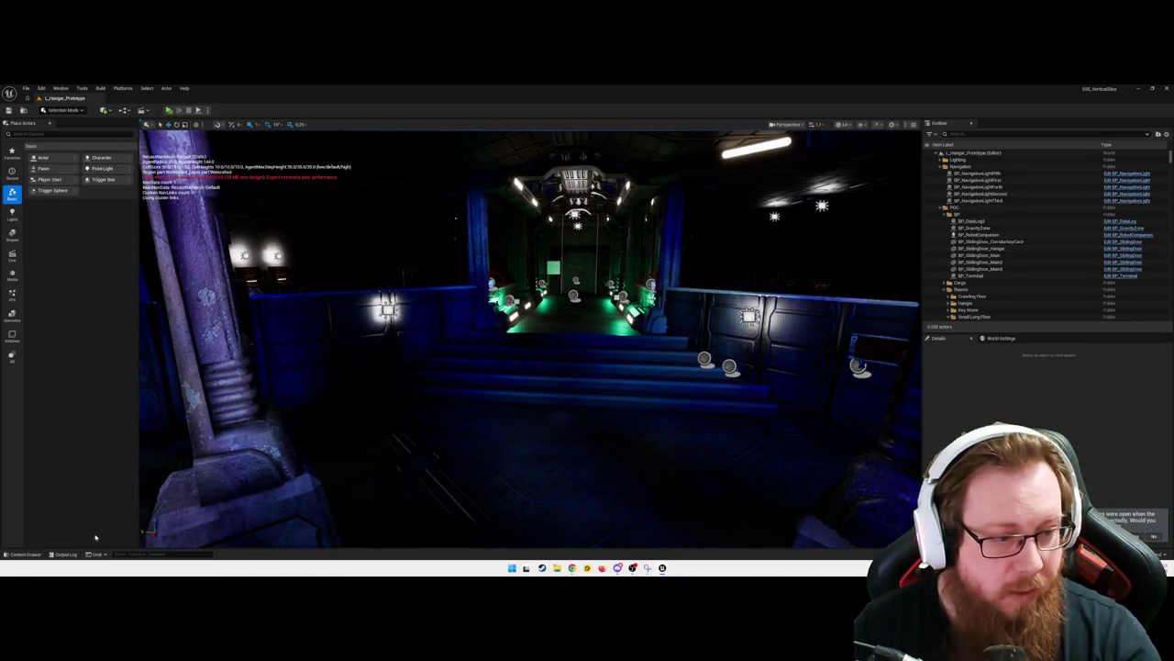
pyautogui.click(940, 554)
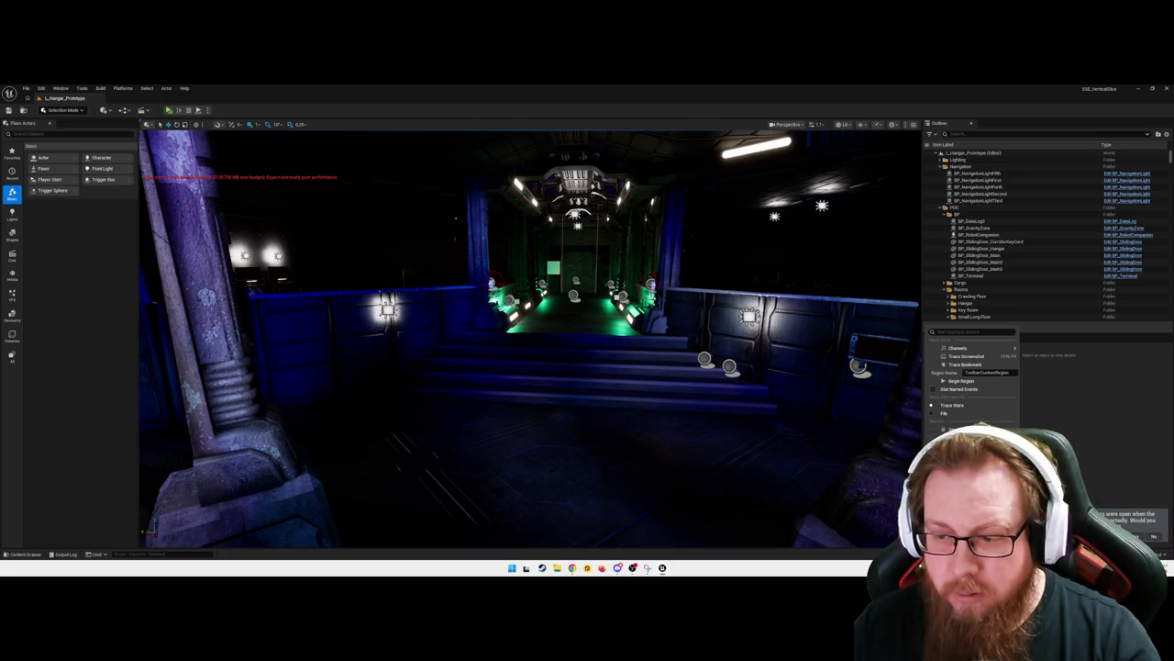
pyautogui.click(568, 373)
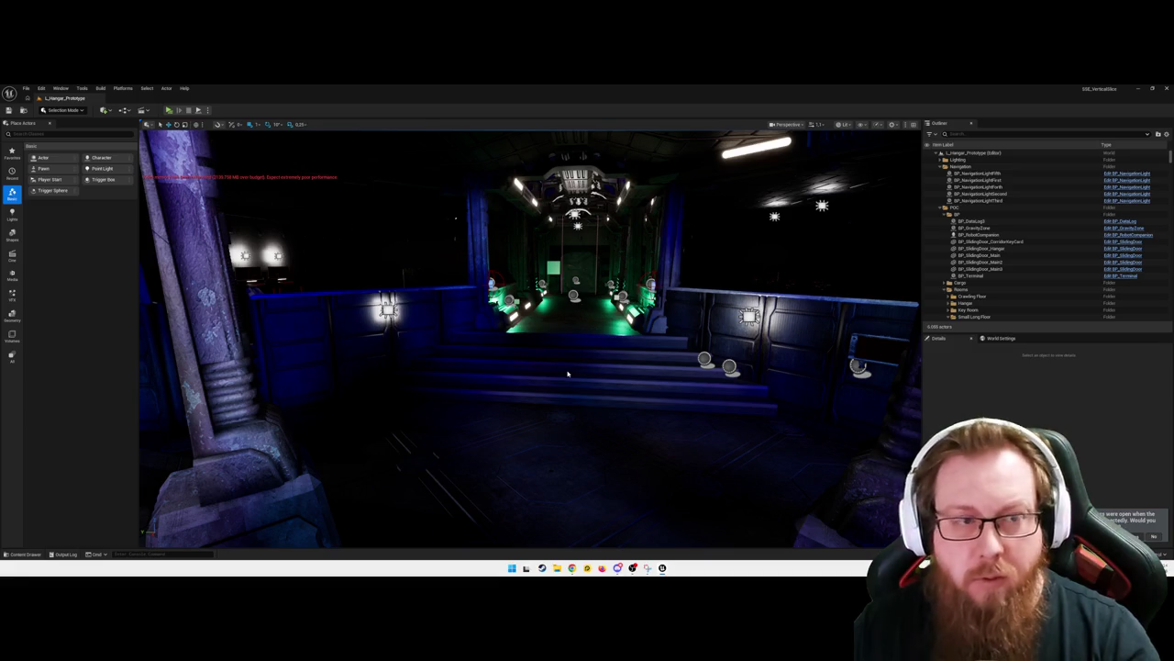
# Close the BP_FirstPersonCharacter, BP_NavLightChain, BP_NavAnchor, remaining Blueprint and E_NavZone tabs
pyautogui.hotkey('alt', 'Tab')
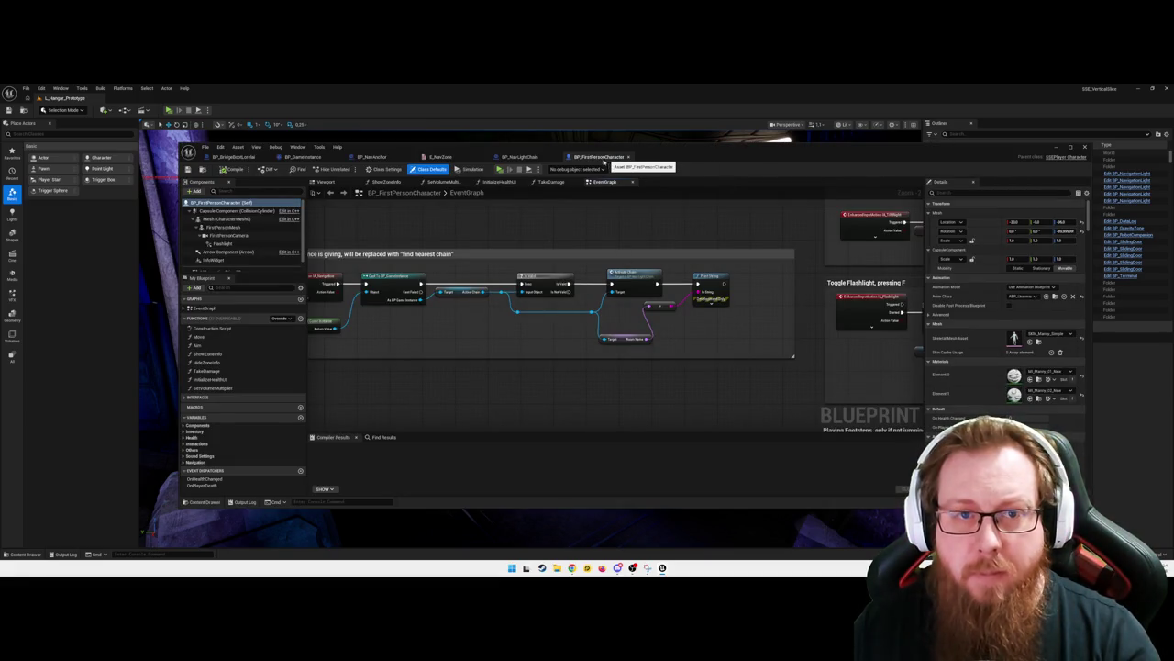
pyautogui.click(628, 157)
pyautogui.click(553, 157)
pyautogui.click(411, 156)
pyautogui.click(338, 157)
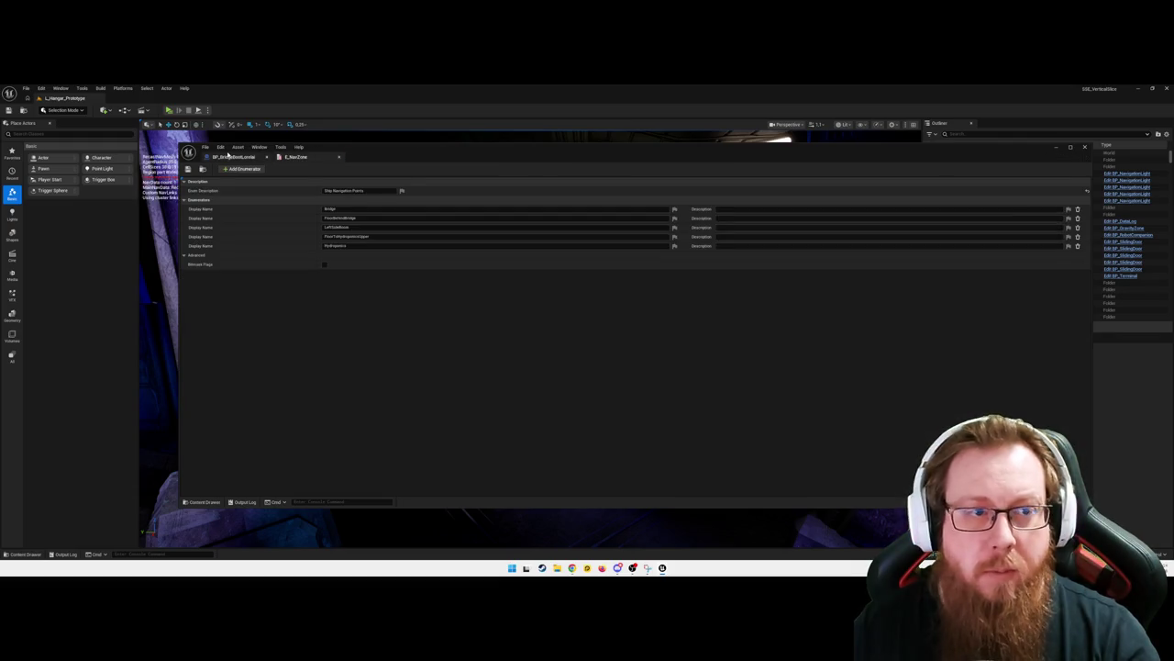
pyautogui.click(266, 156)
# Fly down the lit and green-lit hangar corridors toward the far door, then bring up Editor Diagnostics
pyautogui.press('w')
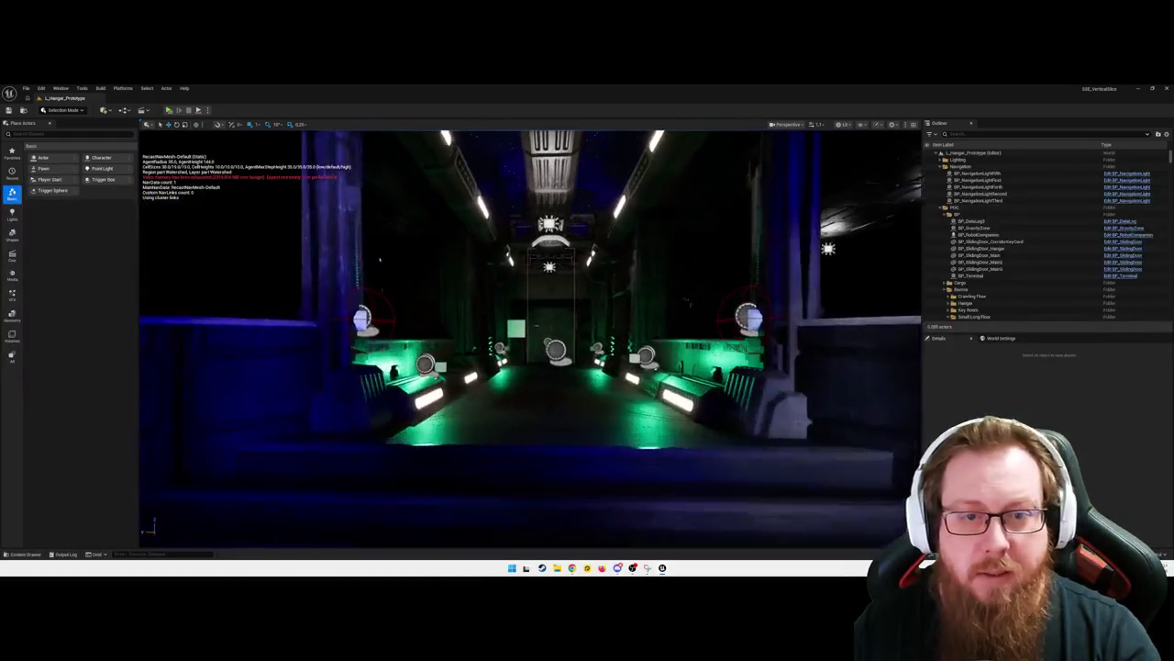
pyautogui.press('w')
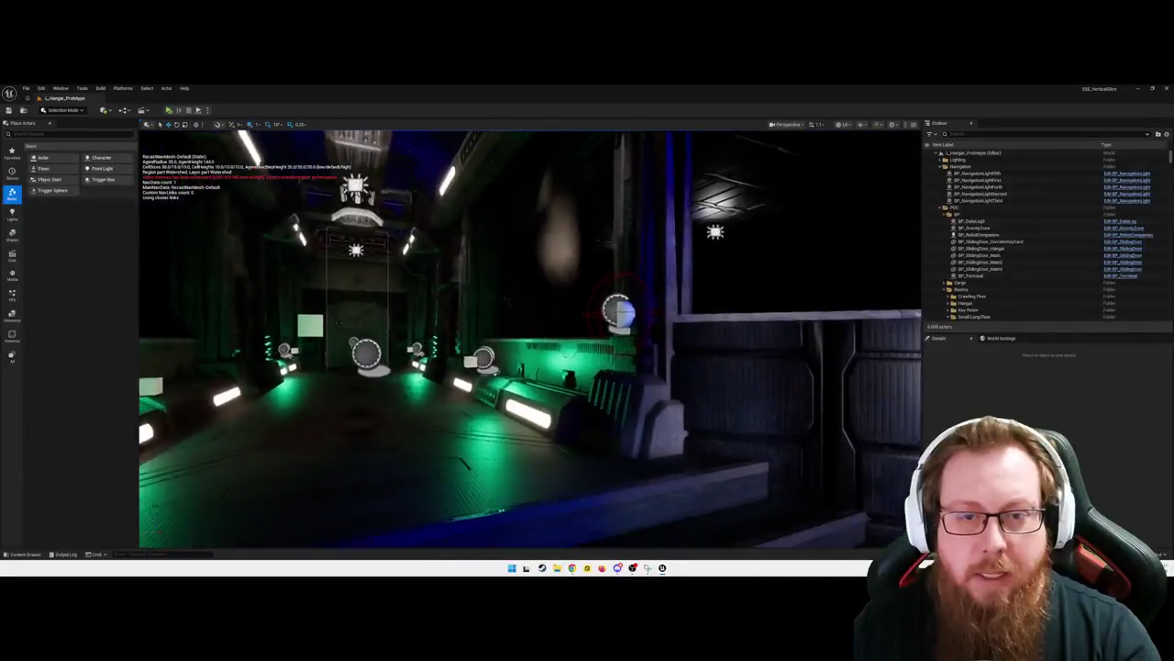
pyautogui.press('w')
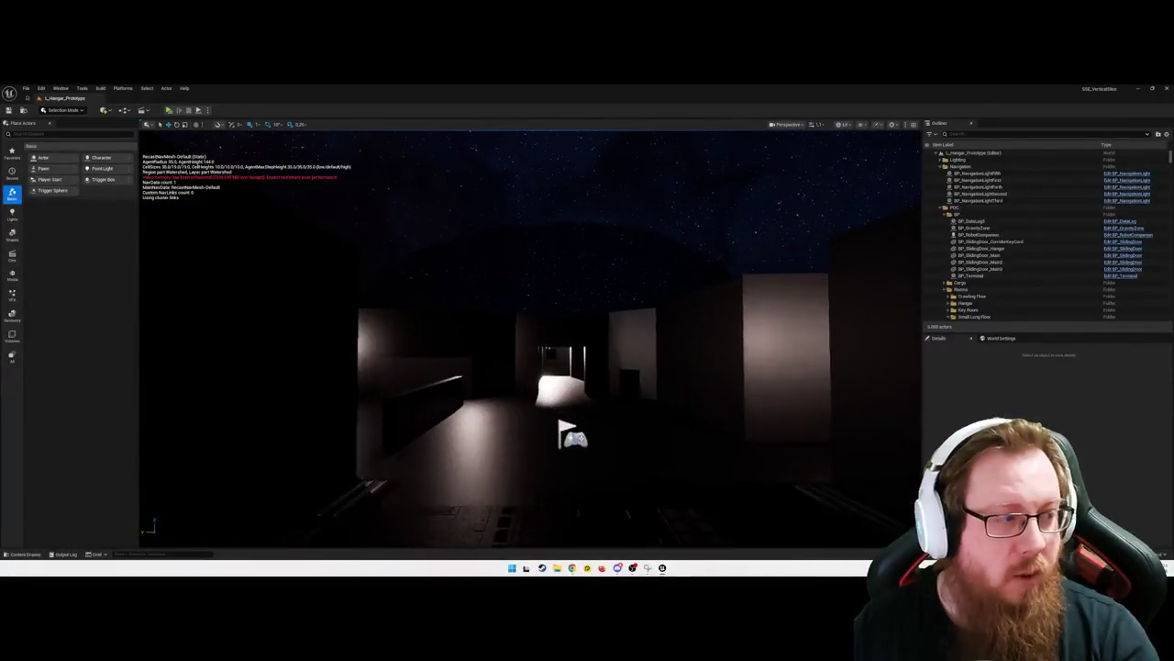
pyautogui.press('w')
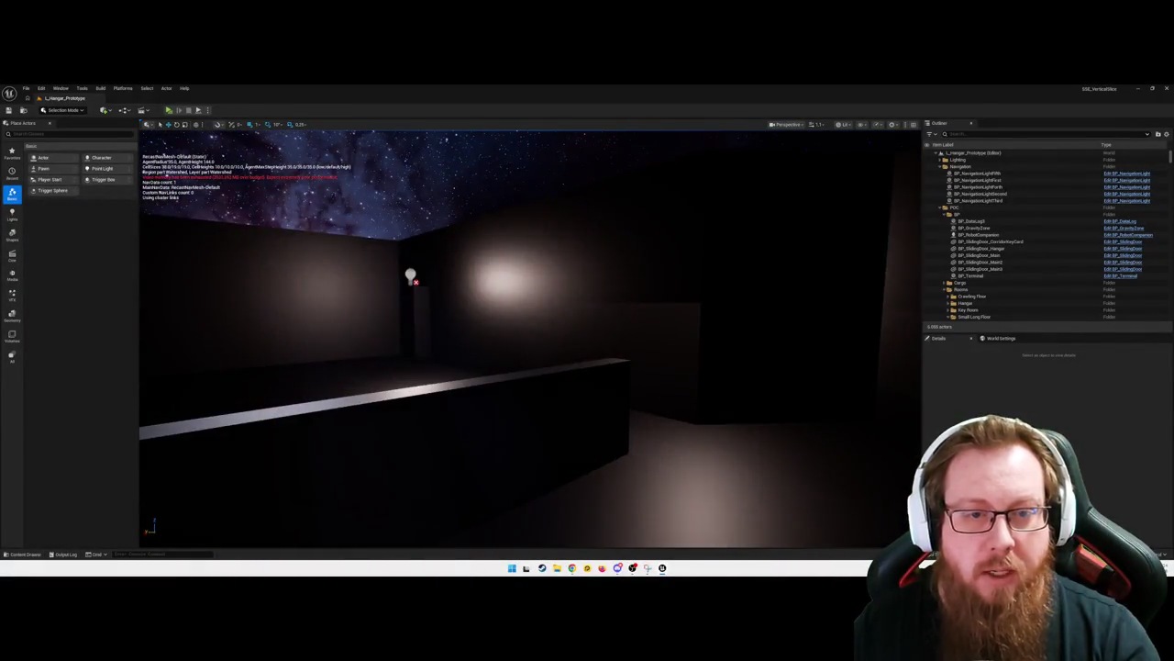
pyautogui.press('w')
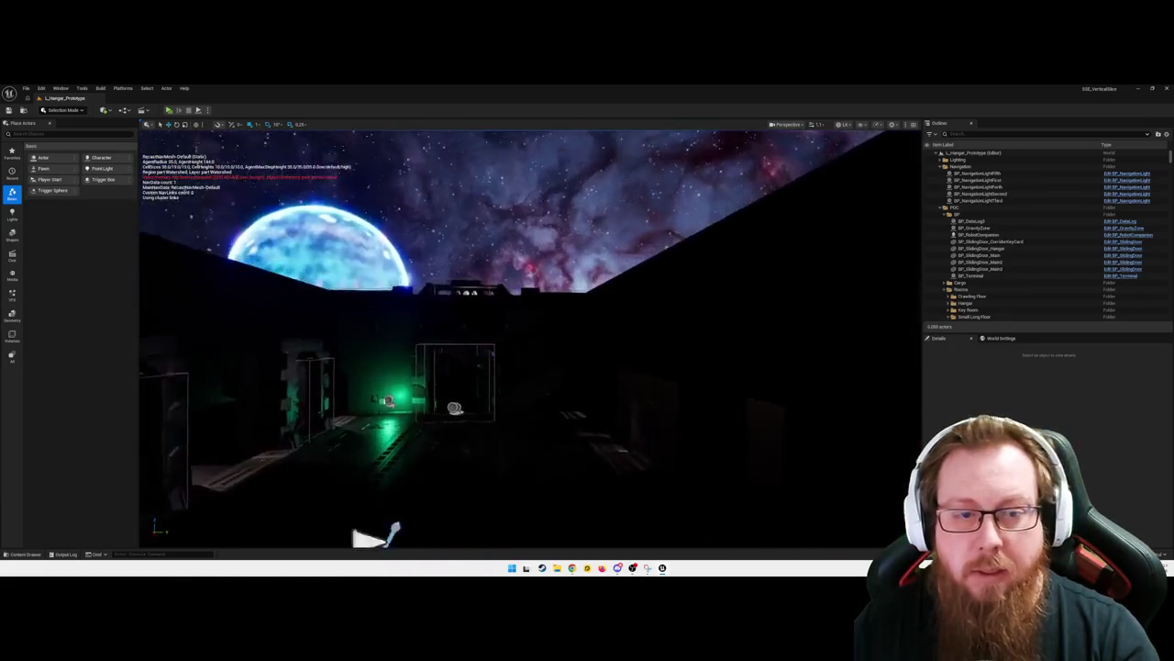
pyautogui.press('w')
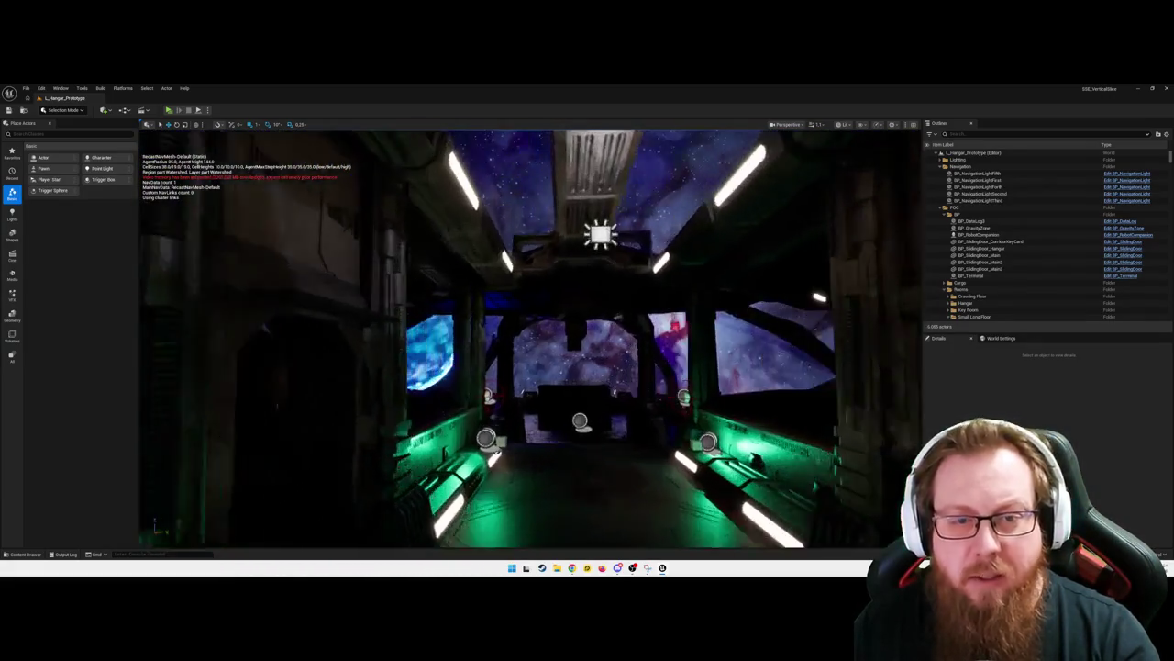
pyautogui.press('w')
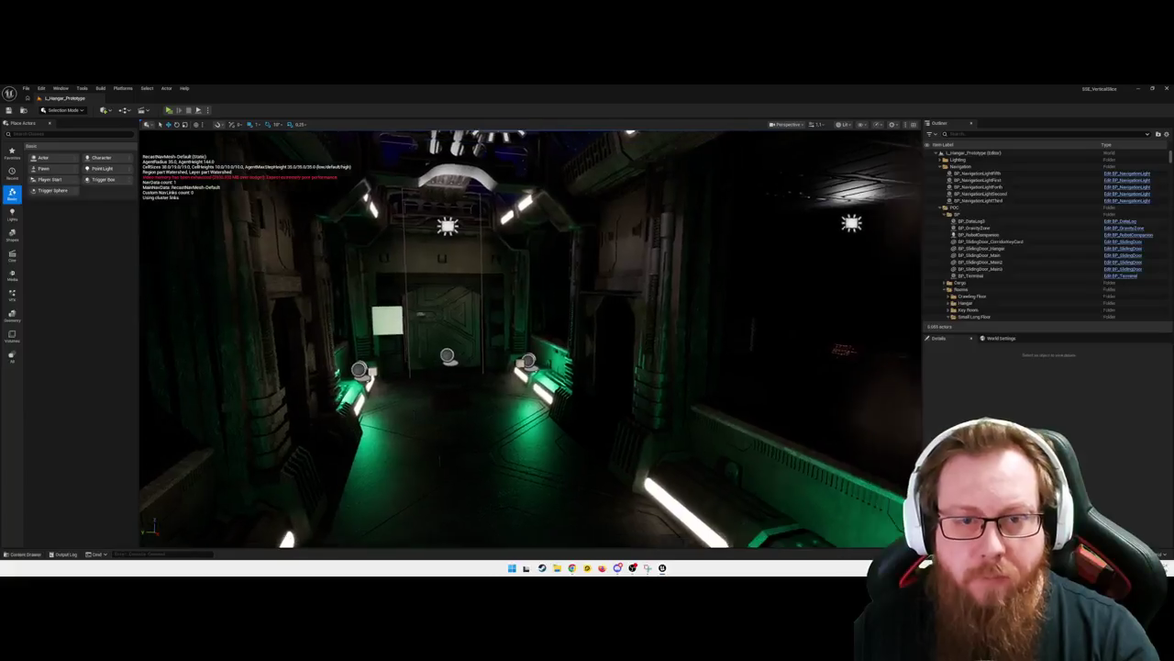
pyautogui.press('w')
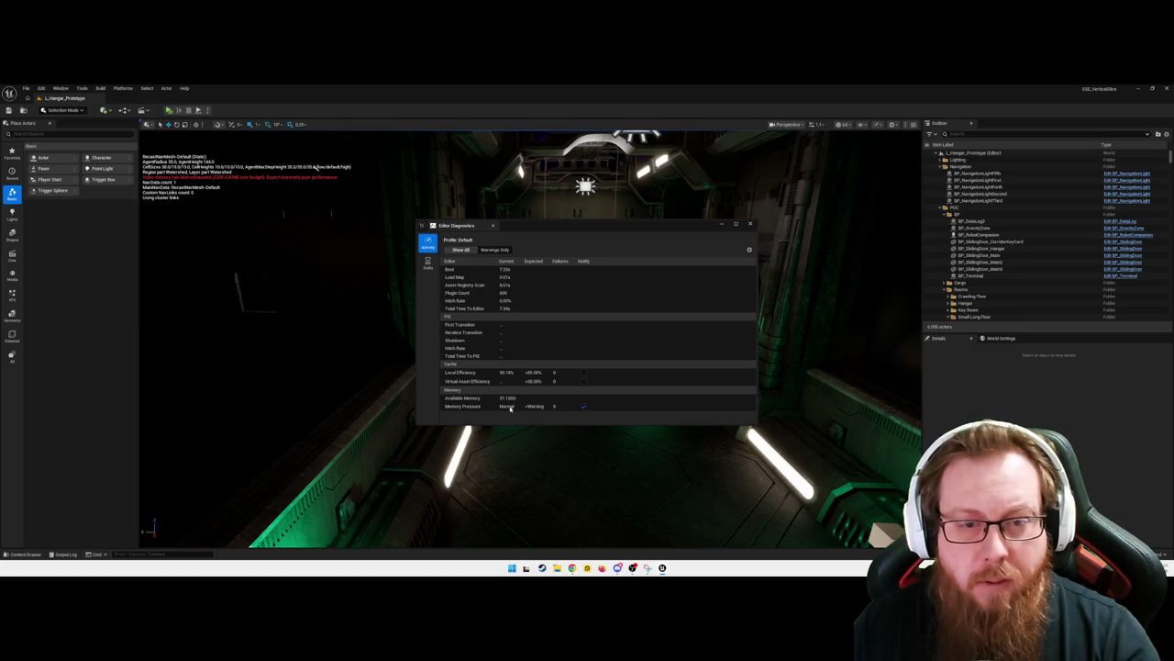
# Close the Editor Diagnostics report and launch Unreal Insights, reaching its firewall network-access prompt
pyautogui.click(740, 219)
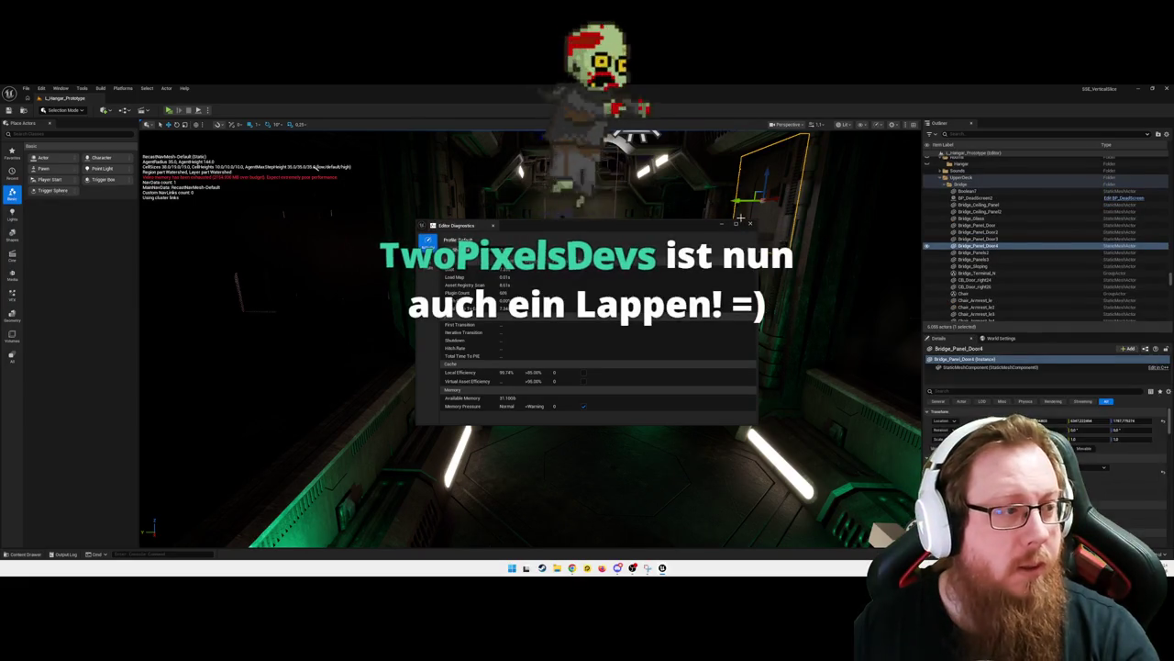
pyautogui.click(749, 223)
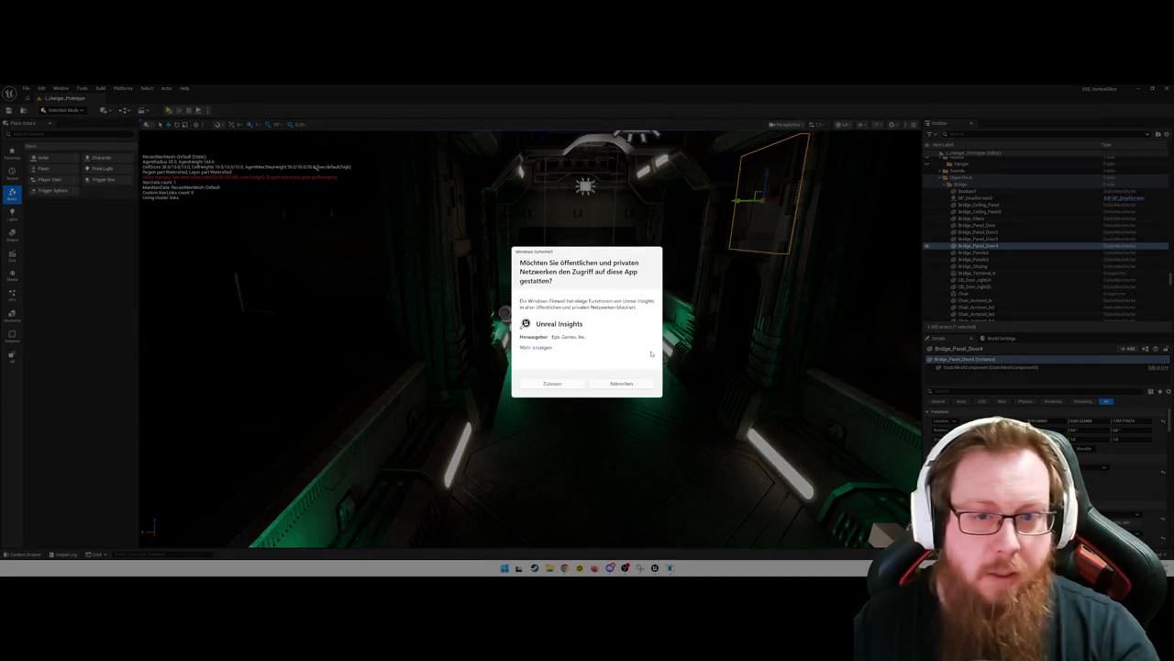
pyautogui.click(553, 381)
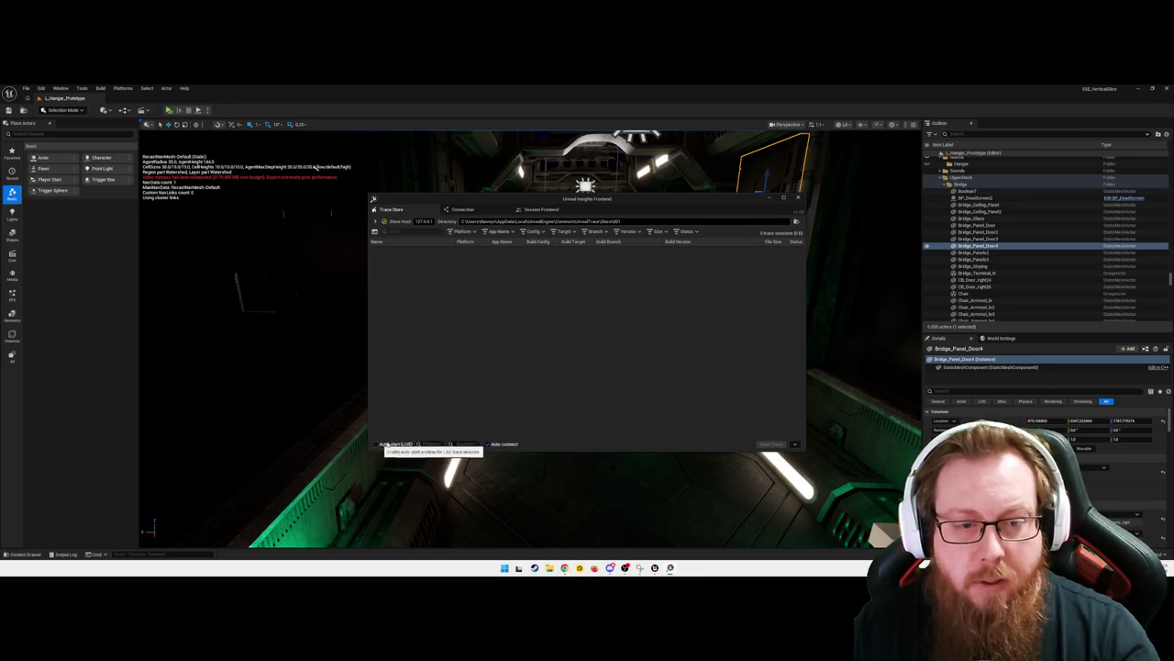
# Shift the Unreal Insights Frontend right, check the empty Trace Store's open-trace options, then return to the editor
pyautogui.moveTo(550, 199); pyautogui.dragTo(595, 189)
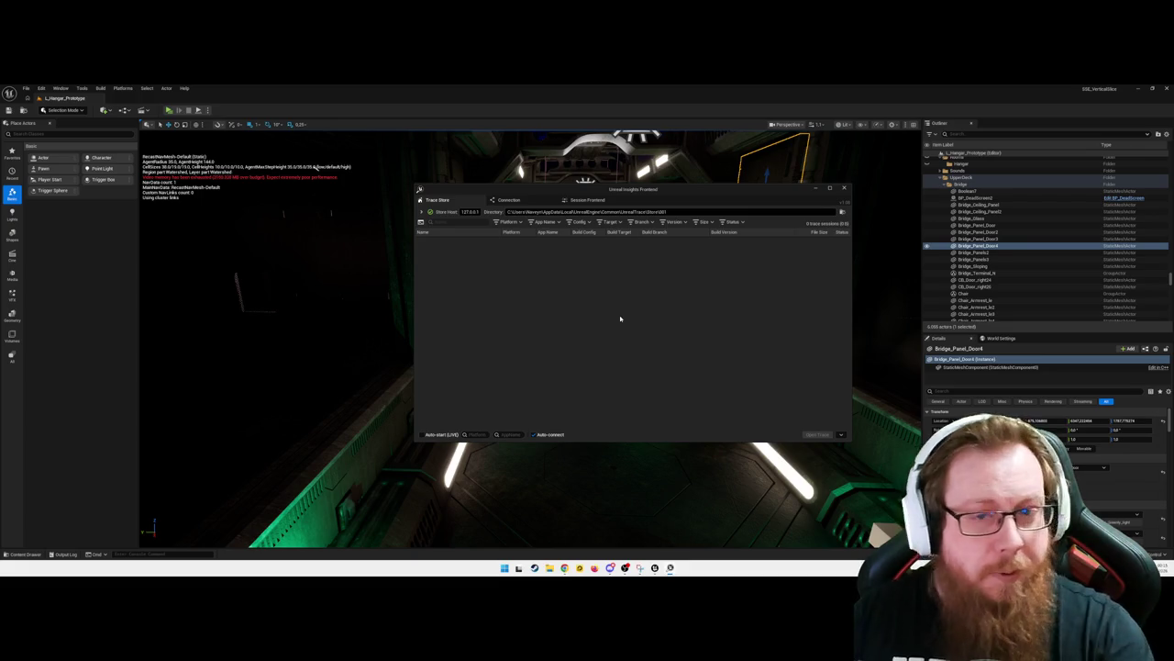
pyautogui.click(843, 435)
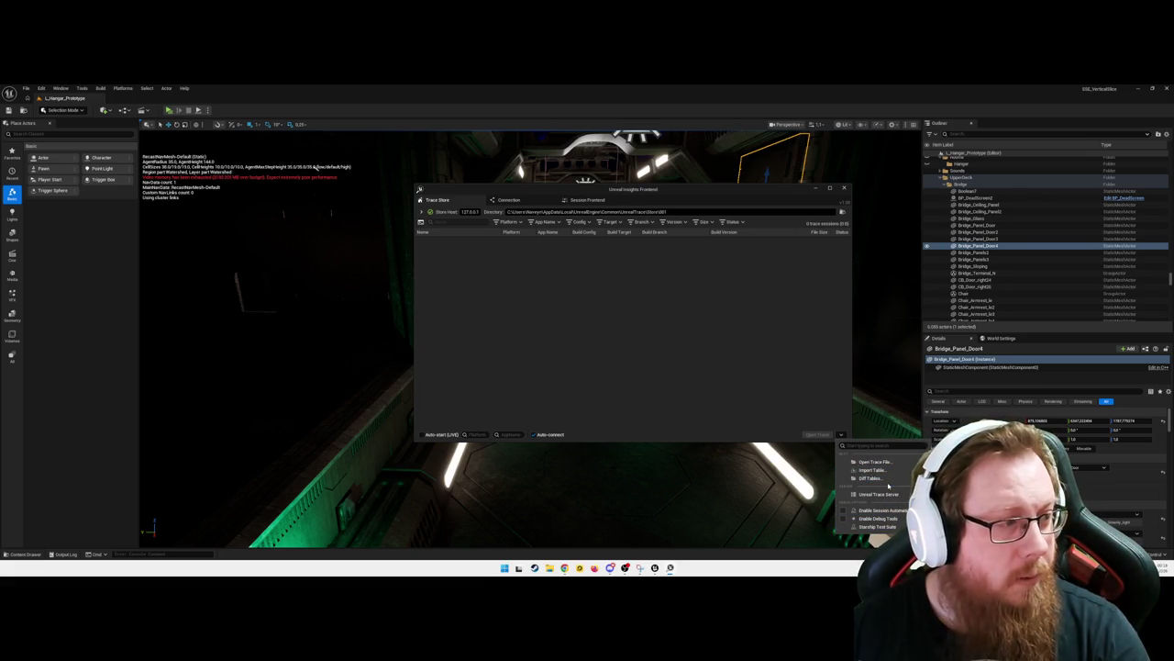
pyautogui.click(574, 399)
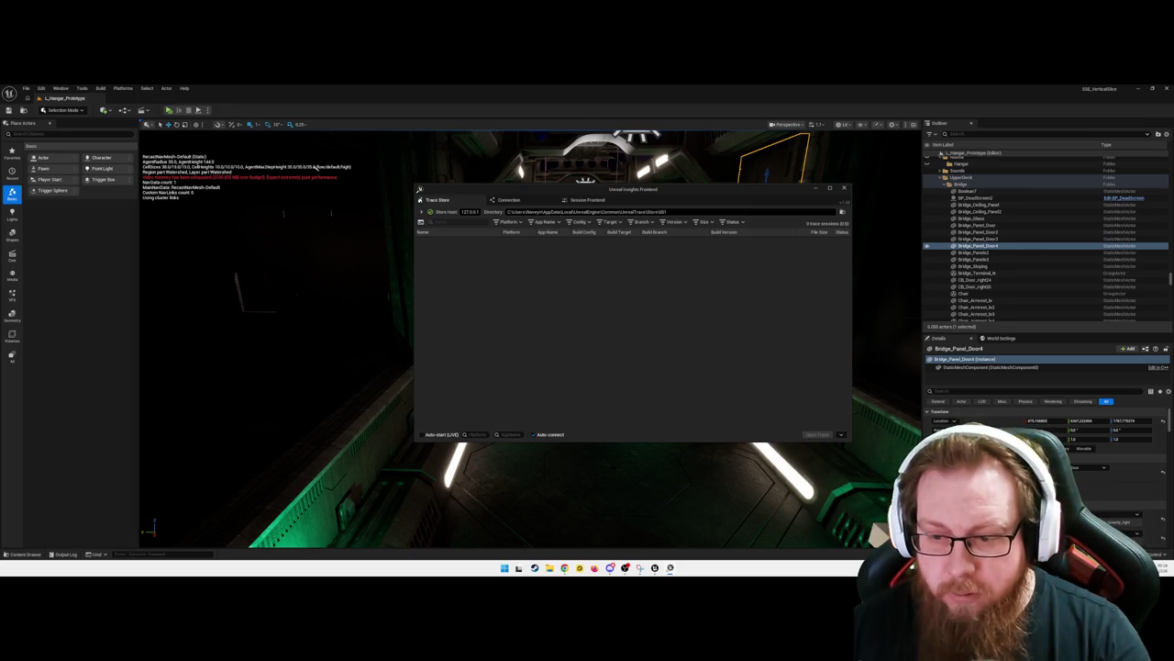
pyautogui.hotkey('alt', 'Tab')
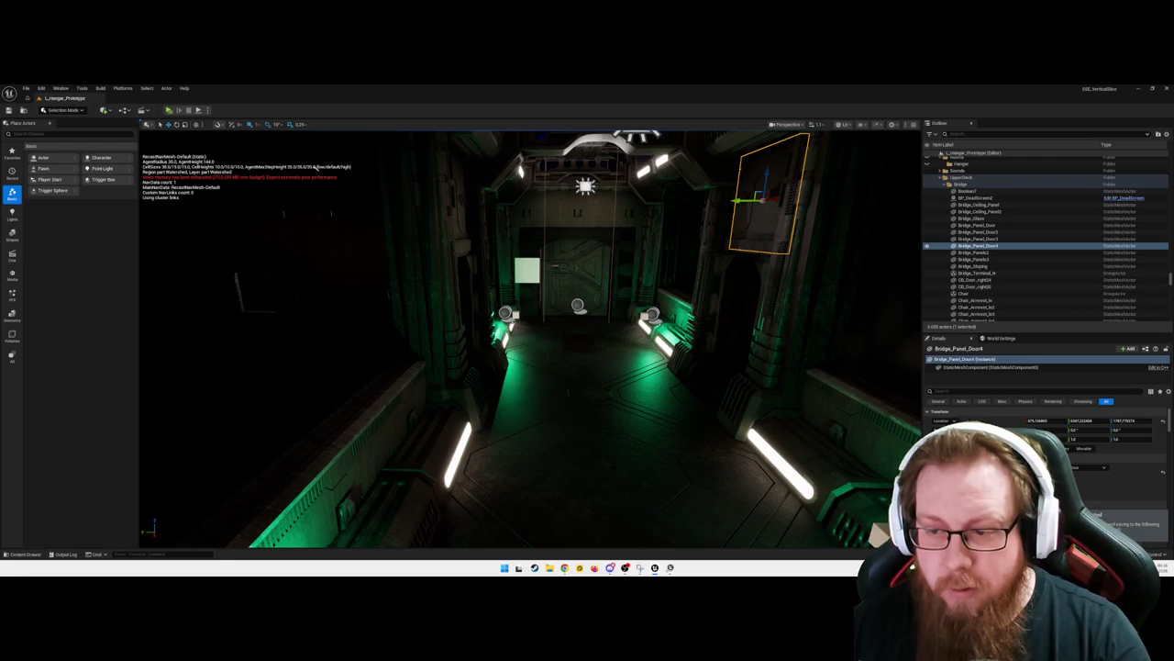
# Fly the camera toward the corridor door, then pause the standalone SSE_VerticalSlice game preview
pyautogui.moveTo(596, 381)
pyautogui.mouseDown()
pyautogui.moveTo(854, 365)
pyautogui.moveTo(858, 303)
pyautogui.moveTo(798, 321)
pyautogui.moveTo(808, 340)
pyautogui.moveTo(881, 361)
pyautogui.moveTo(642, 348)
pyautogui.moveTo(715, 326)
pyautogui.moveTo(716, 280)
pyautogui.moveTo(688, 266)
pyautogui.moveTo(305, 295)
pyautogui.moveTo(312, 262)
pyautogui.moveTo(423, 265)
pyautogui.mouseUp()
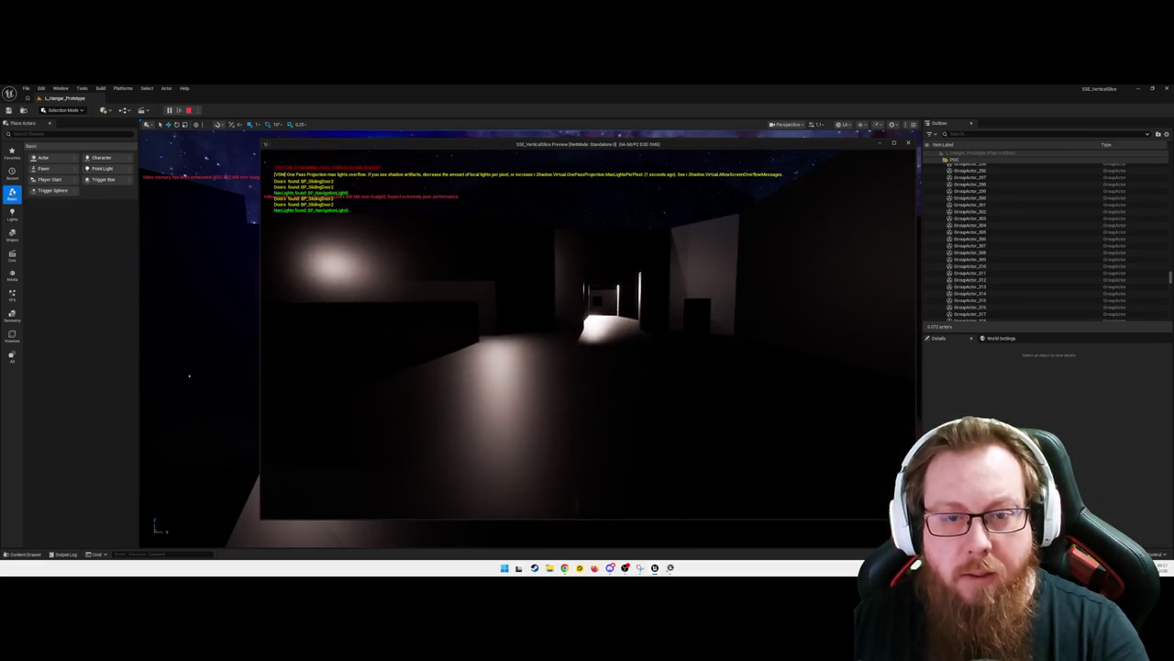
pyautogui.press('Escape')
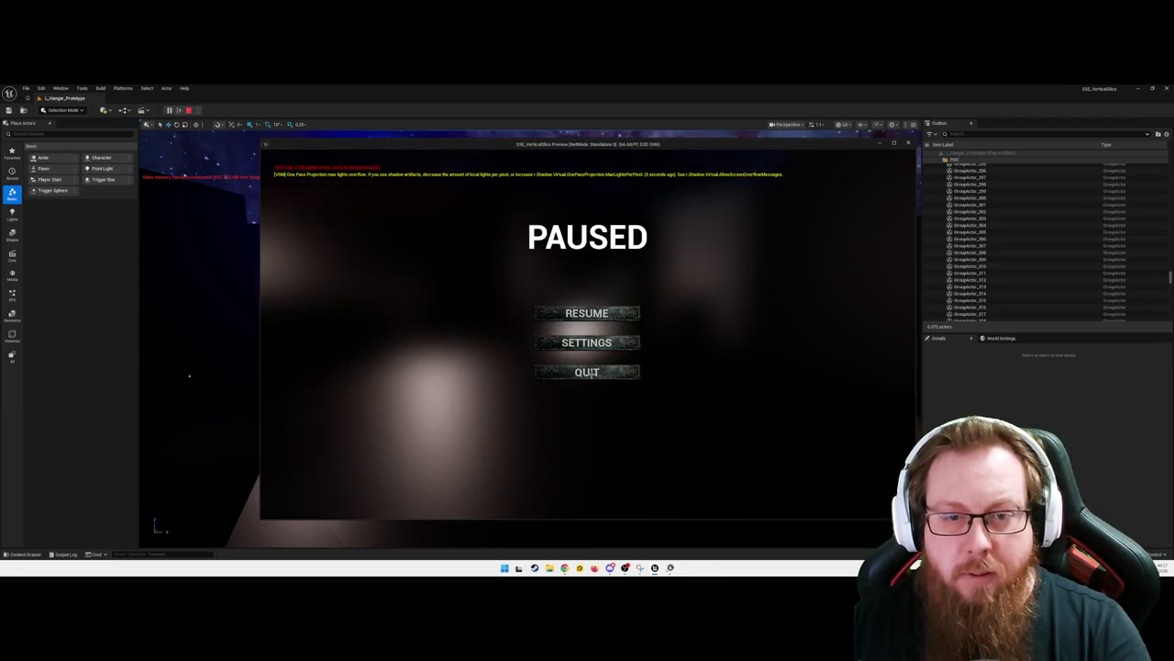
# Quit the paused standalone preview and look around the hangar corridor in the editor viewport
pyautogui.click(588, 371)
pyautogui.moveTo(519, 391)
pyautogui.mouseDown()
pyautogui.moveTo(588, 385)
pyautogui.moveTo(605, 349)
pyautogui.moveTo(532, 376)
pyautogui.moveTo(596, 385)
pyautogui.moveTo(514, 376)
pyautogui.moveTo(569, 367)
pyautogui.moveTo(578, 330)
pyautogui.moveTo(624, 367)
pyautogui.moveTo(619, 335)
pyautogui.moveTo(588, 335)
pyautogui.moveTo(651, 344)
pyautogui.moveTo(467, 401)
pyautogui.mouseUp()
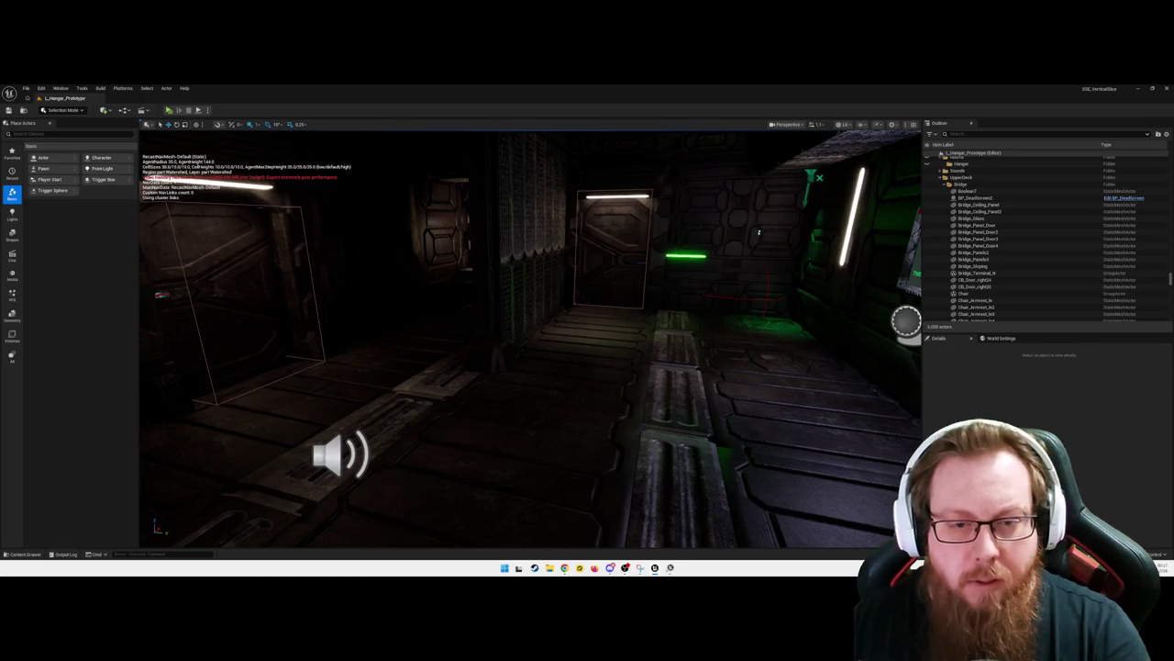
# Play the level from the corridor floor plate and walk through the door into the hangar
pyautogui.rightClick(523, 463)
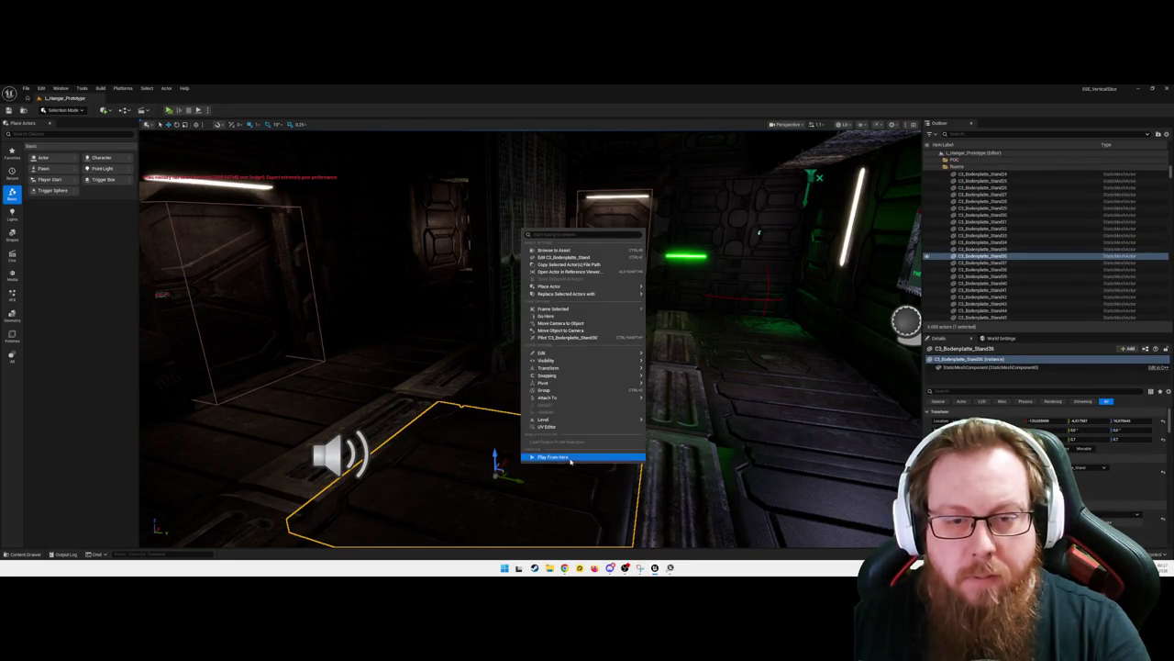
pyautogui.click(568, 457)
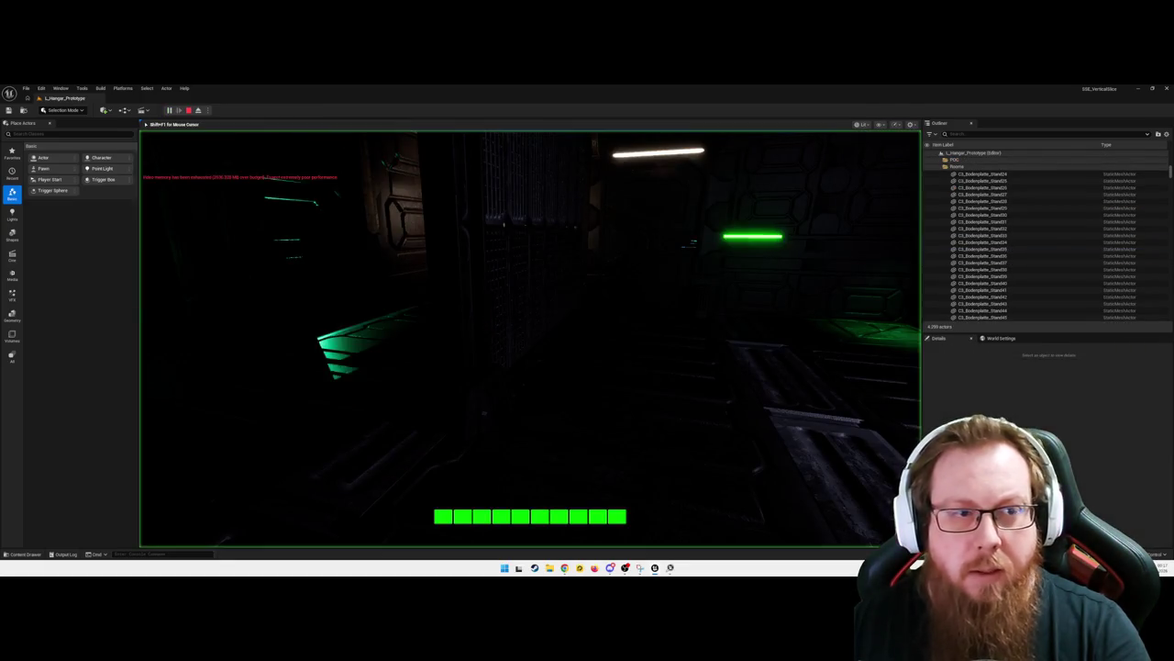
pyautogui.press('w')
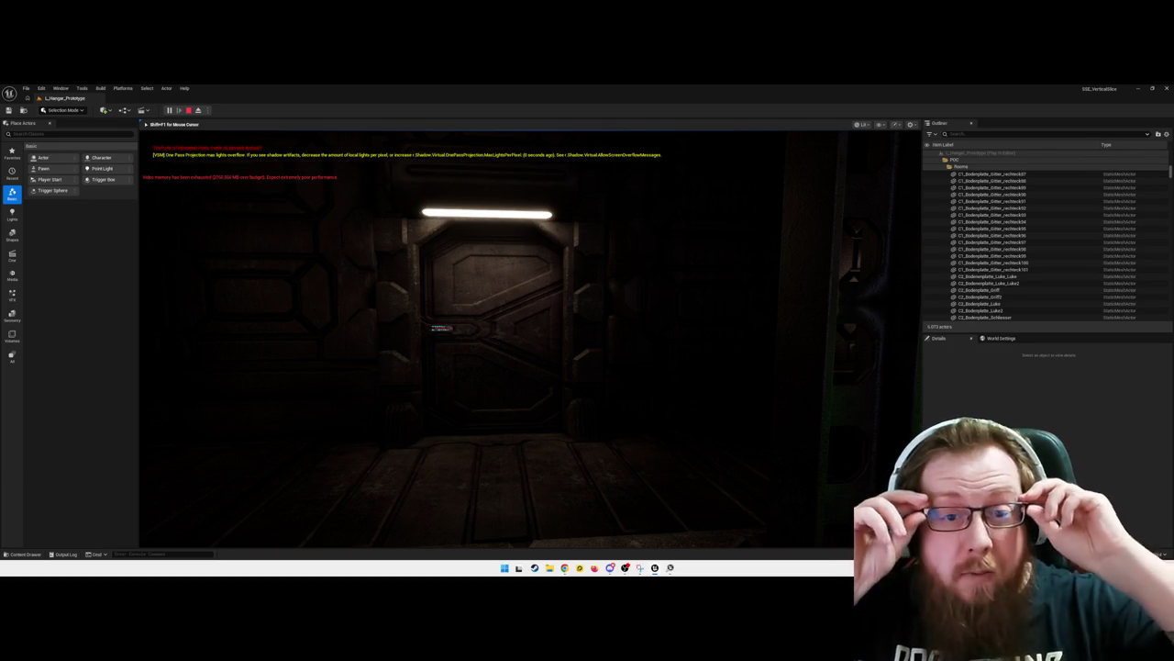
pyautogui.press('w')
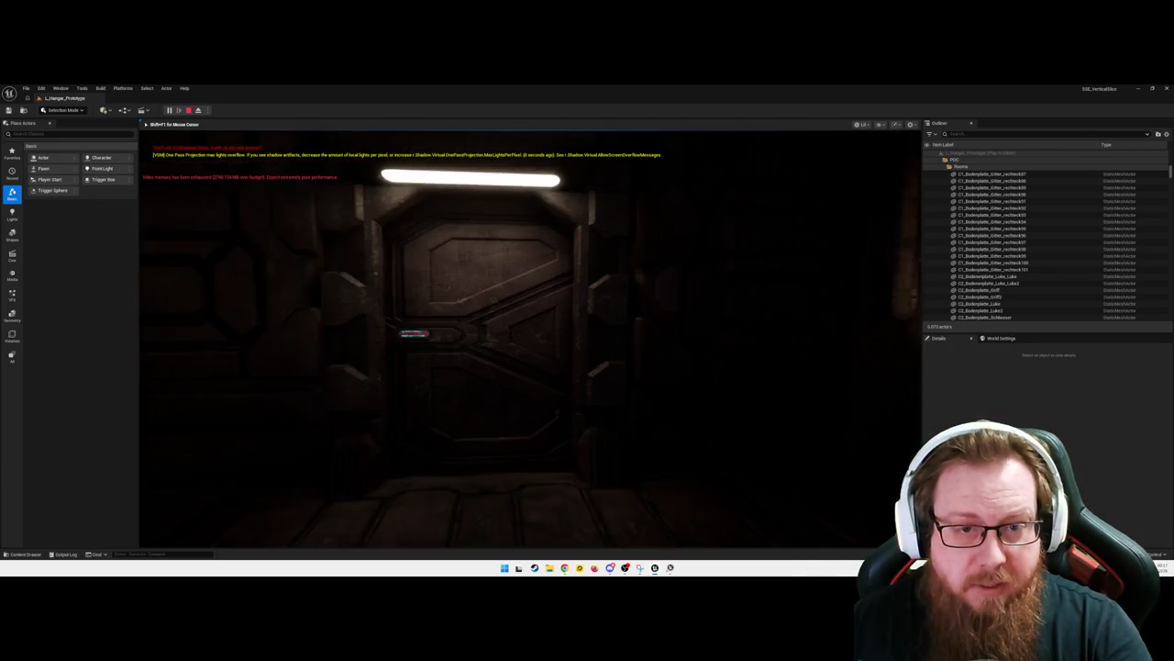
pyautogui.press('w')
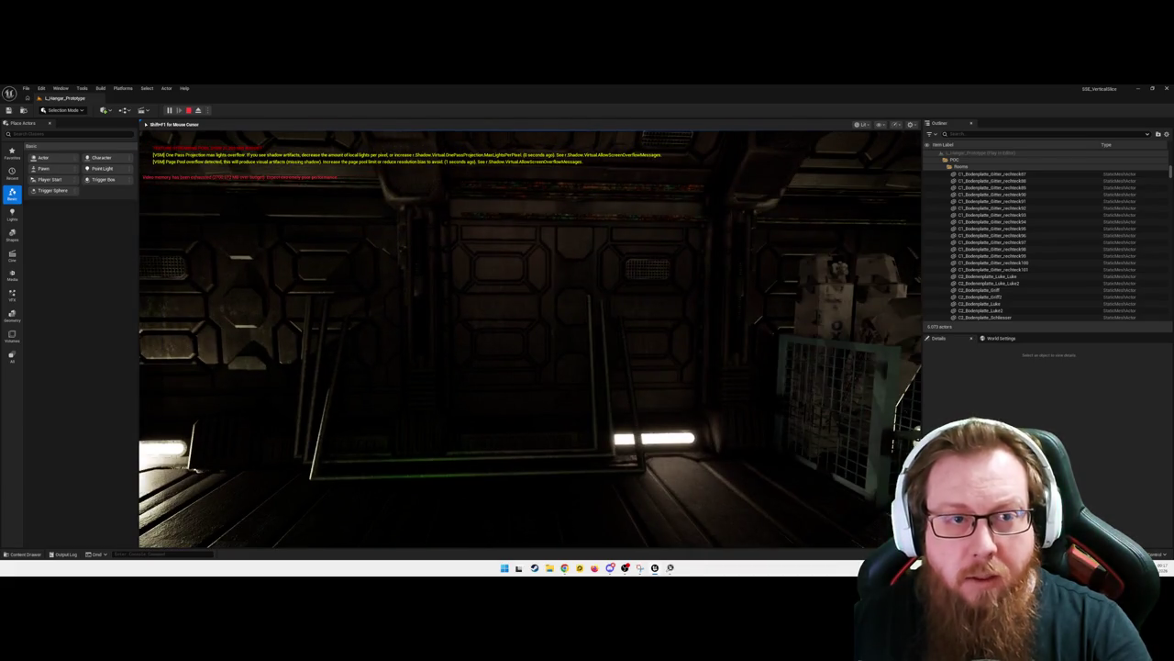
# Walk the green-lit corridor to its end wall, then pause and quit the play session
pyautogui.press('w')
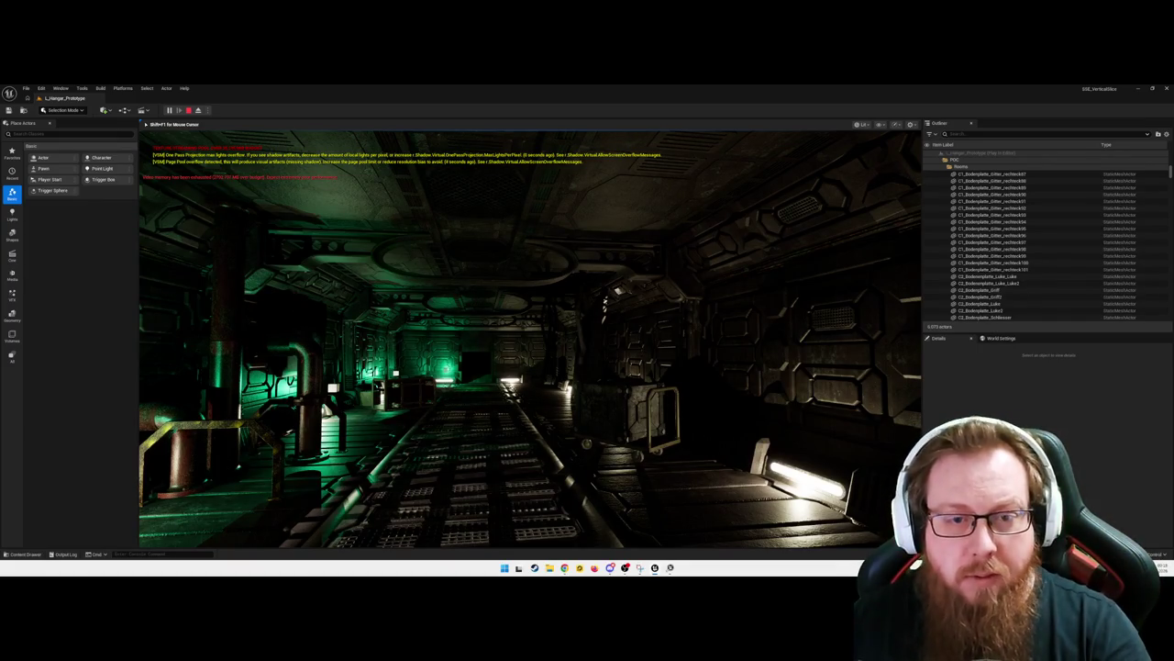
pyautogui.press('w')
pyautogui.press('w')
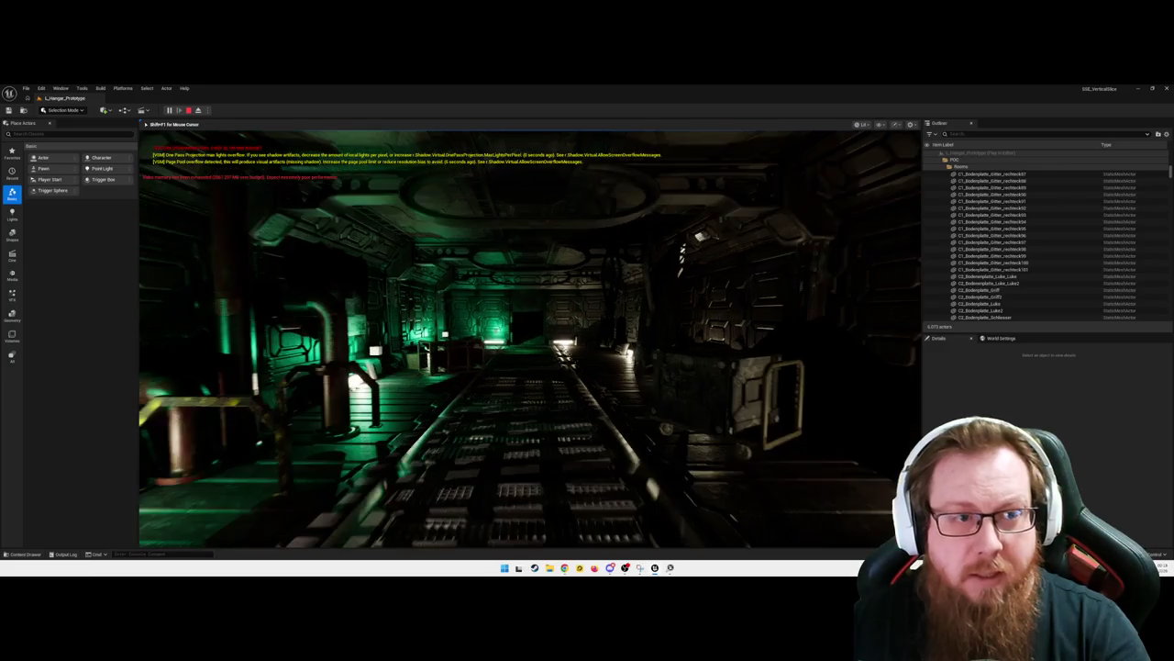
pyautogui.press('w')
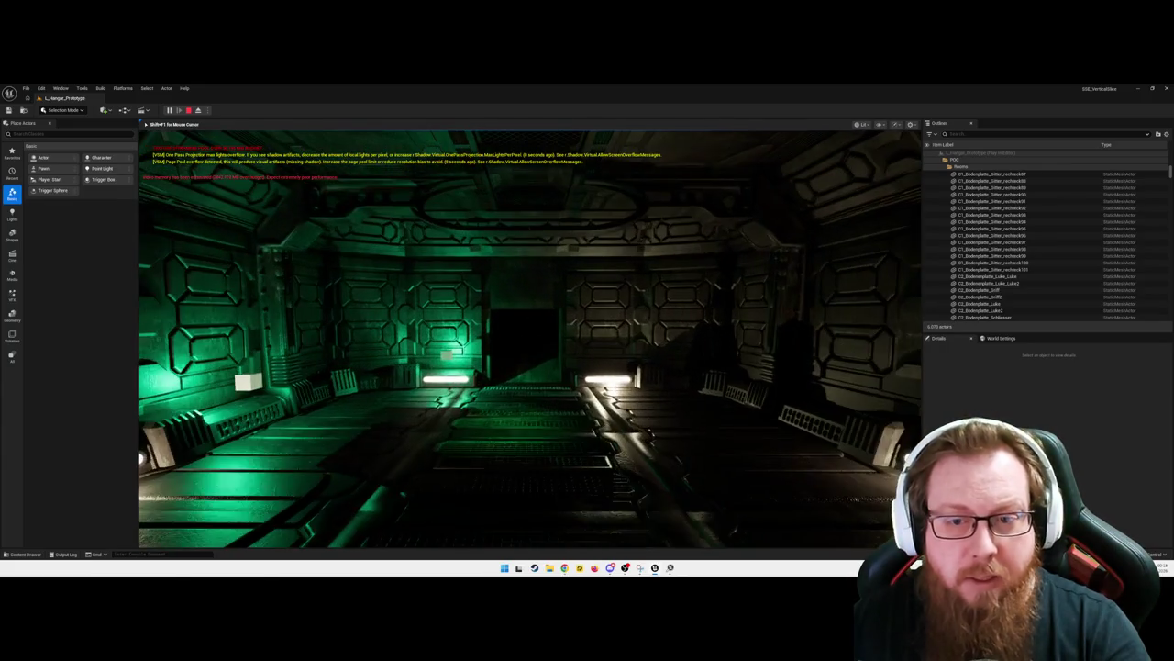
pyautogui.press('w')
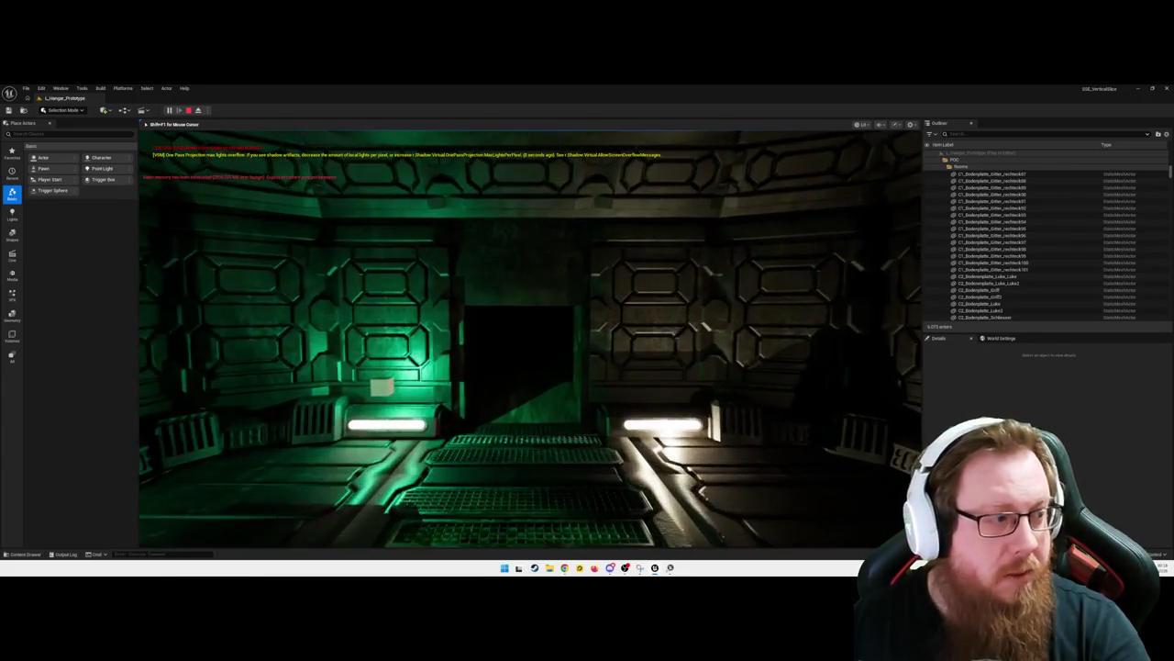
pyautogui.press('s')
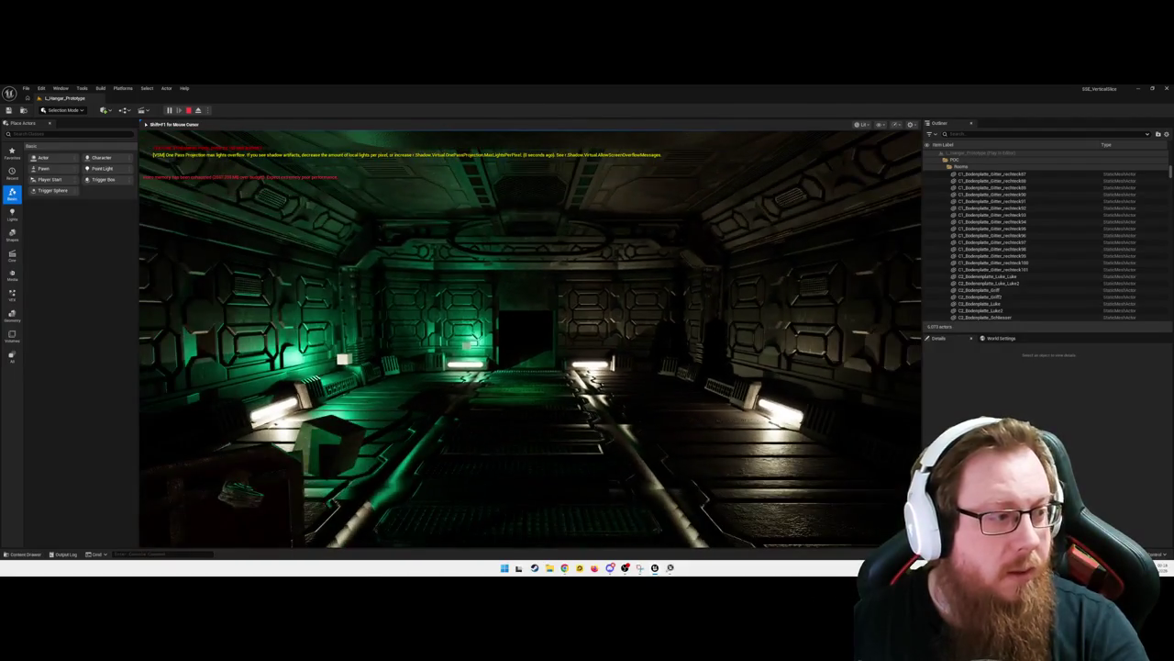
pyautogui.press('Escape')
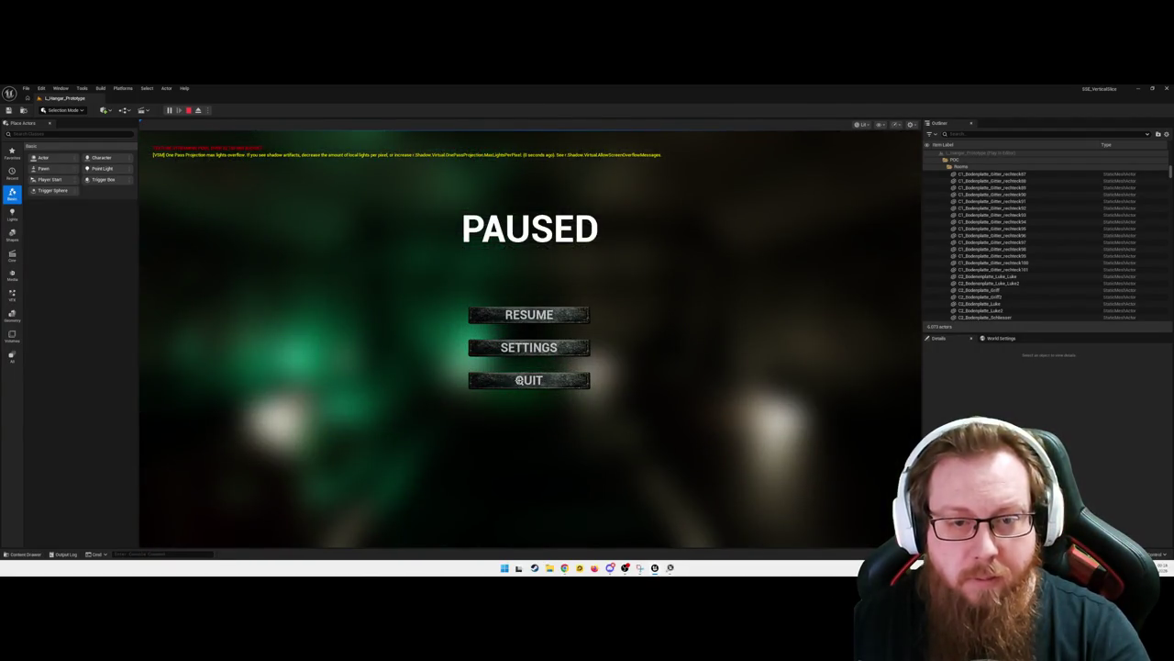
pyautogui.click(519, 379)
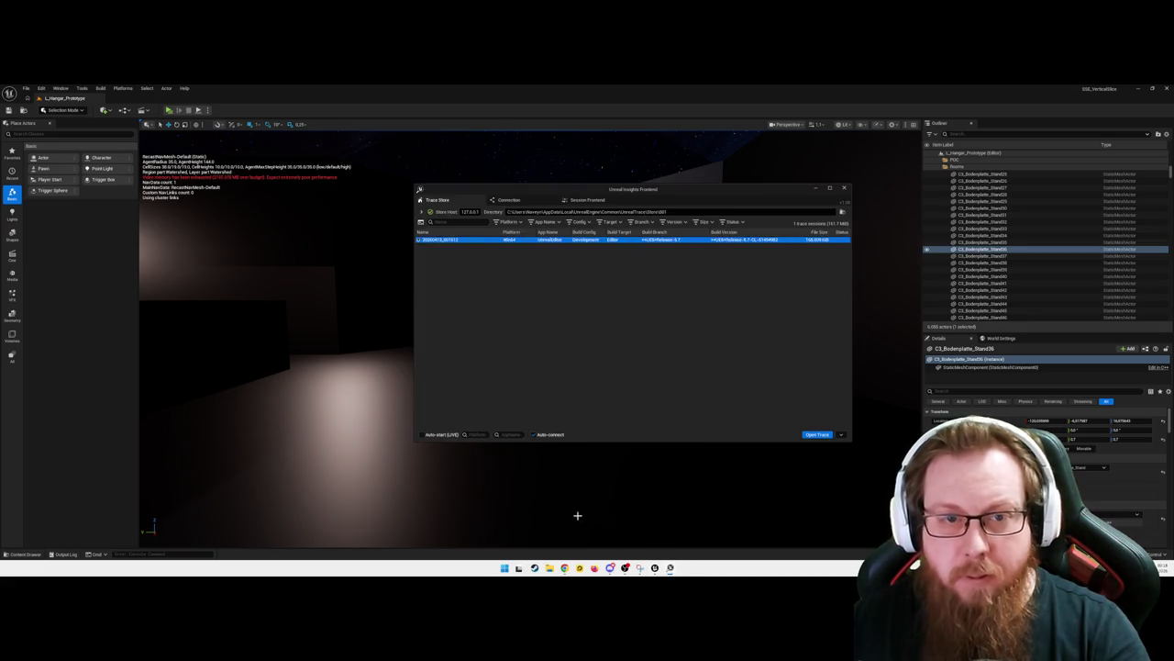
# Move and enlarge the Trace Store window, close the deck plan image, and select the UnrealEditor trace
pyautogui.moveTo(634, 190); pyautogui.dragTo(536, 195)
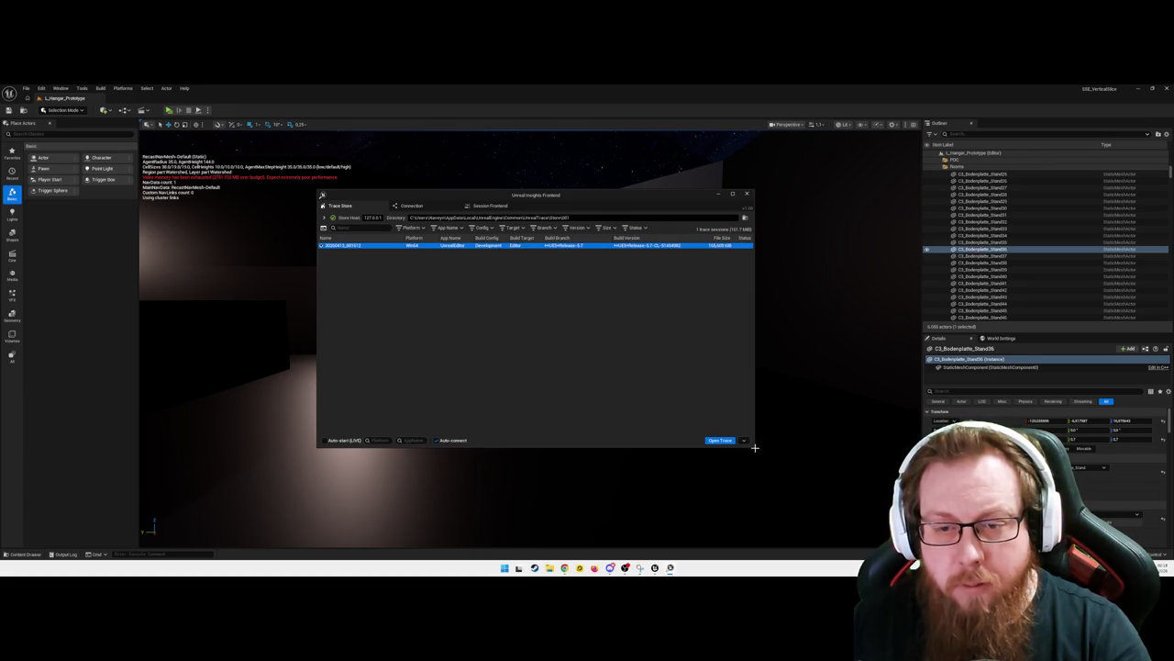
pyautogui.moveTo(754, 446); pyautogui.dragTo(879, 511)
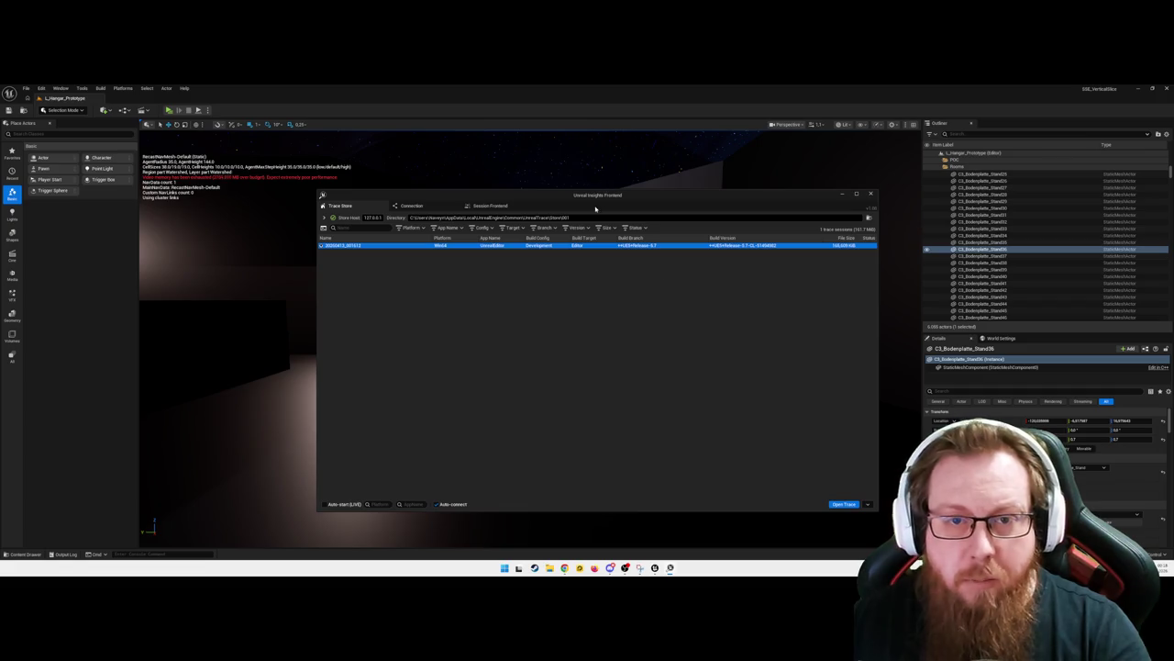
pyautogui.moveTo(598, 195); pyautogui.dragTo(553, 179)
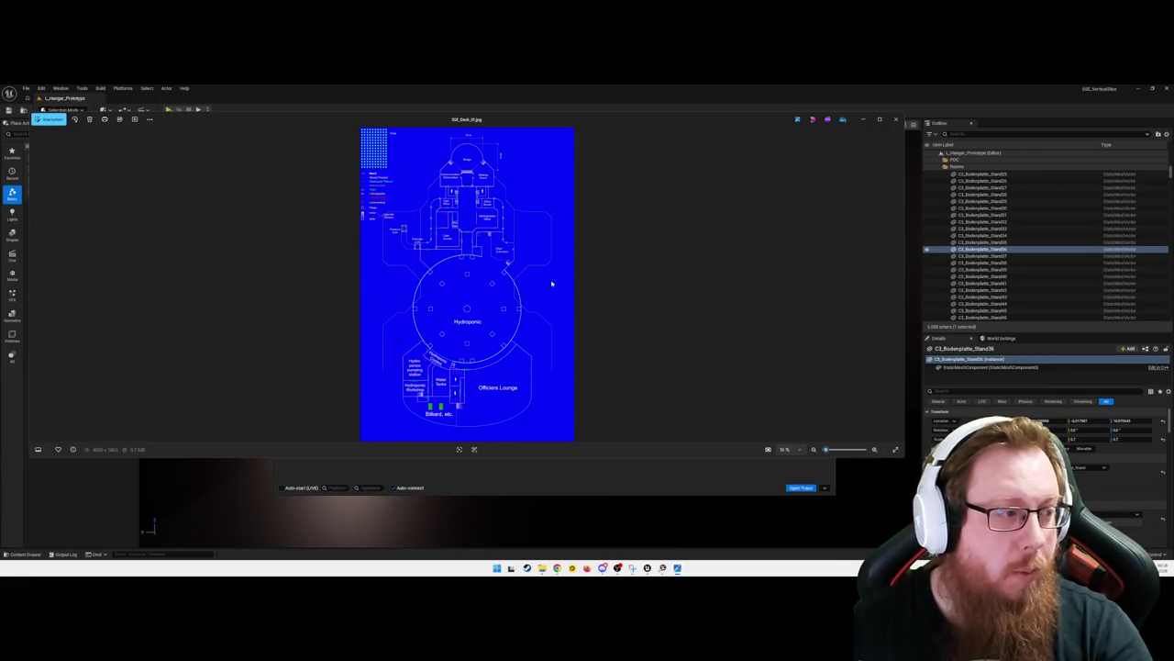
pyautogui.click(864, 120)
pyautogui.click(556, 352)
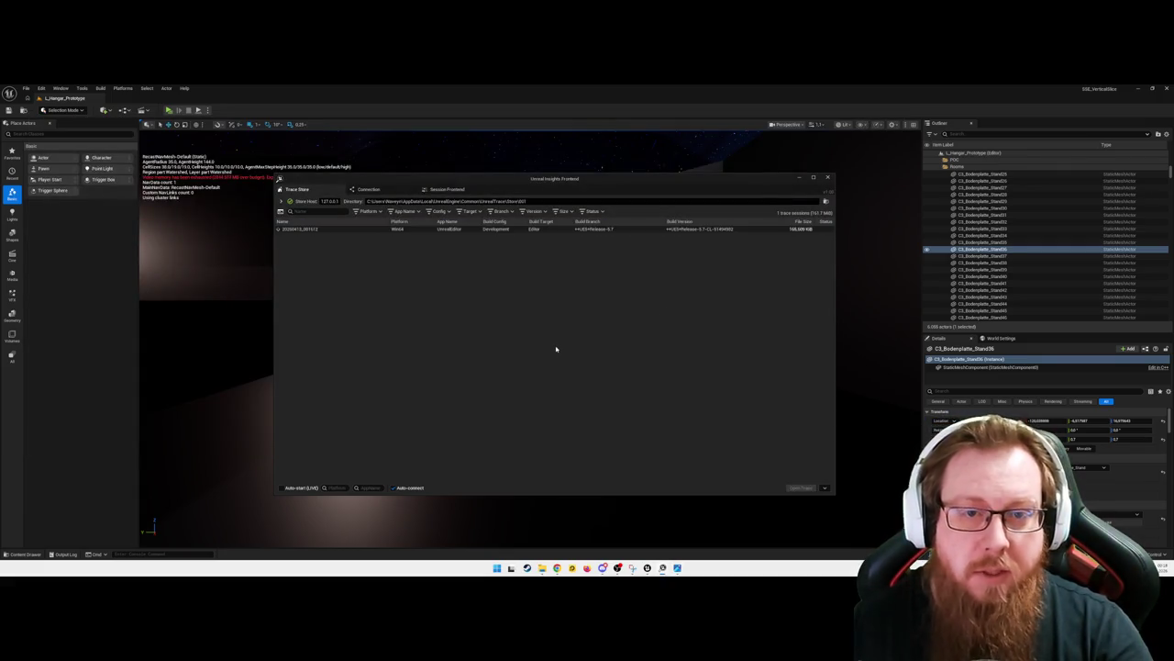
pyautogui.click(496, 230)
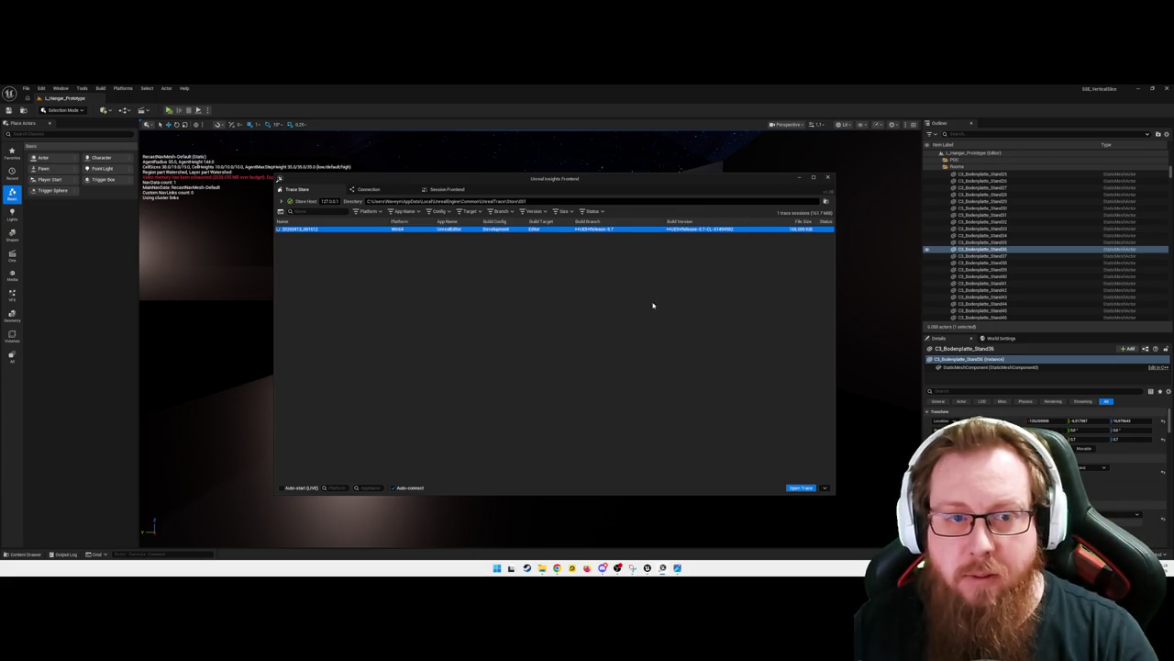
pyautogui.click(802, 179)
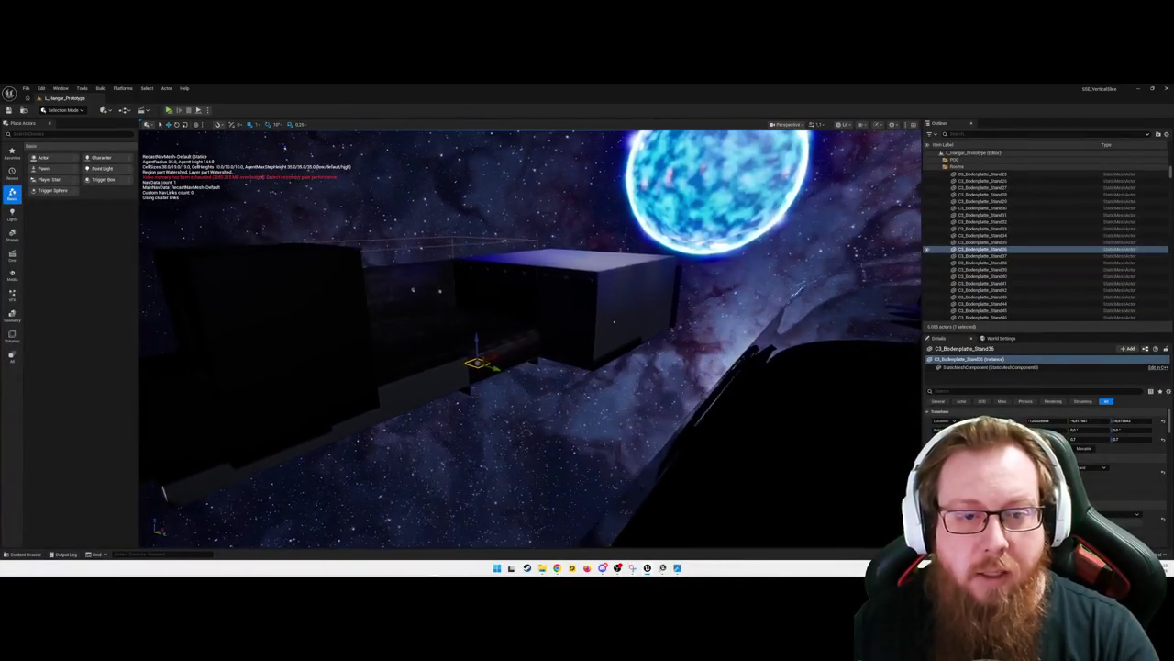
pyautogui.press('Escape')
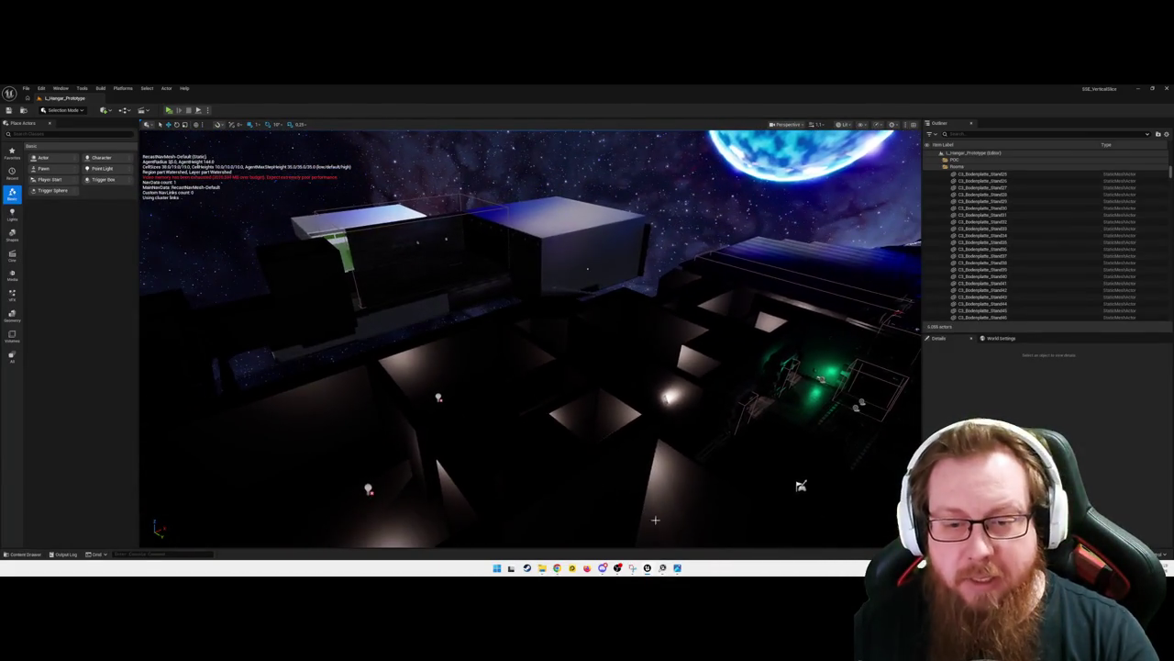
# Open the recorded UnrealEditor trace from the Trace Store for analysis
pyautogui.moveTo(677, 567)
pyautogui.click(619, 382)
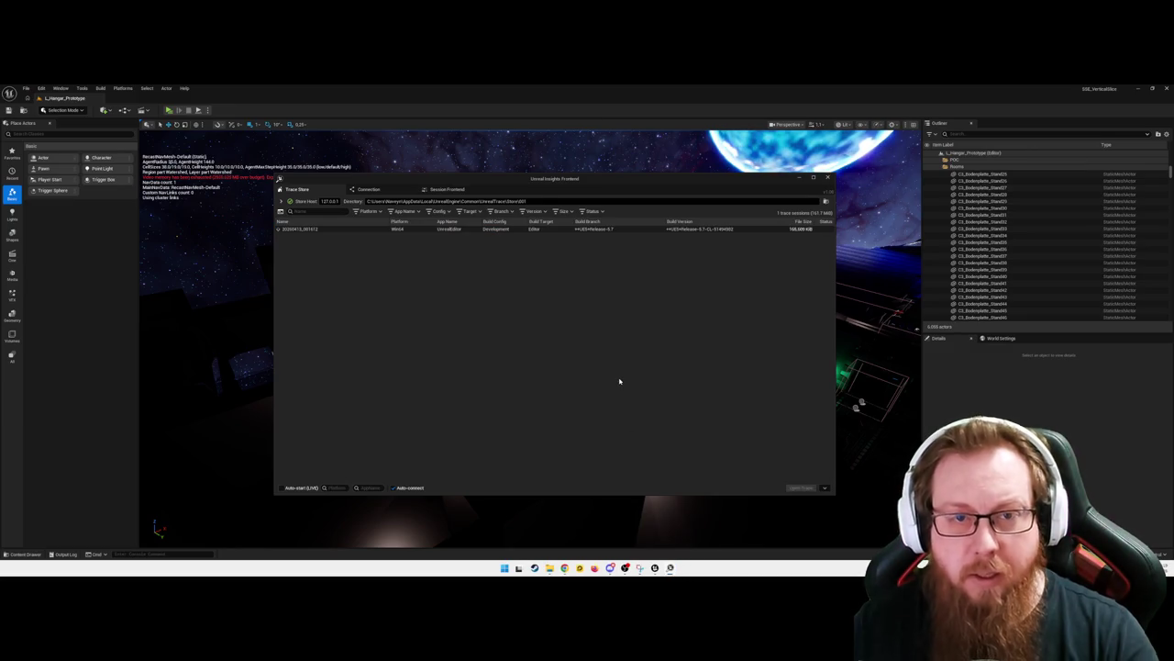
pyautogui.click(569, 229)
pyautogui.click(801, 487)
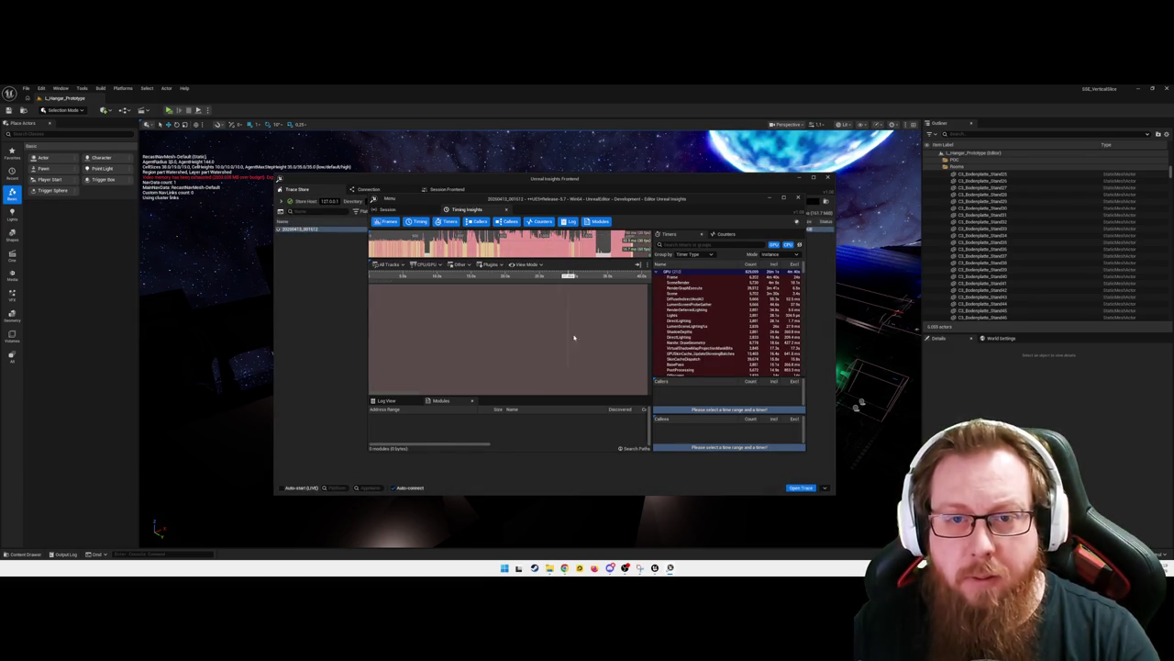
# Maximize the Timing Insights window and sort its timers by instance count
pyautogui.moveTo(650, 199); pyautogui.dragTo(562, 192)
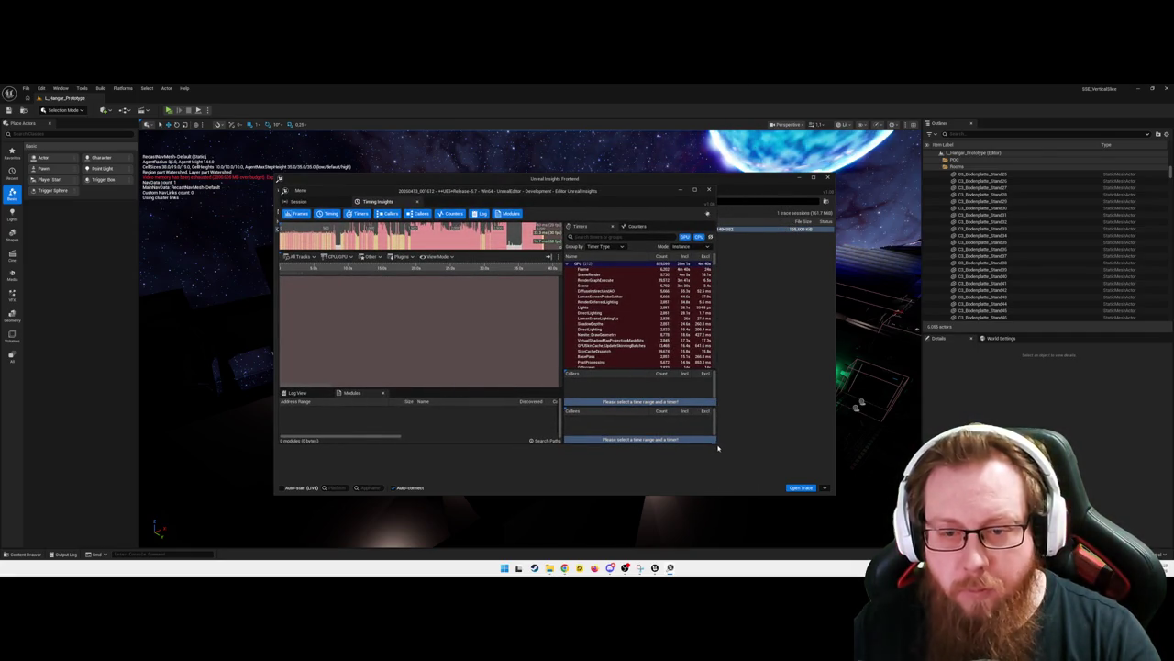
pyautogui.moveTo(715, 443); pyautogui.dragTo(921, 487)
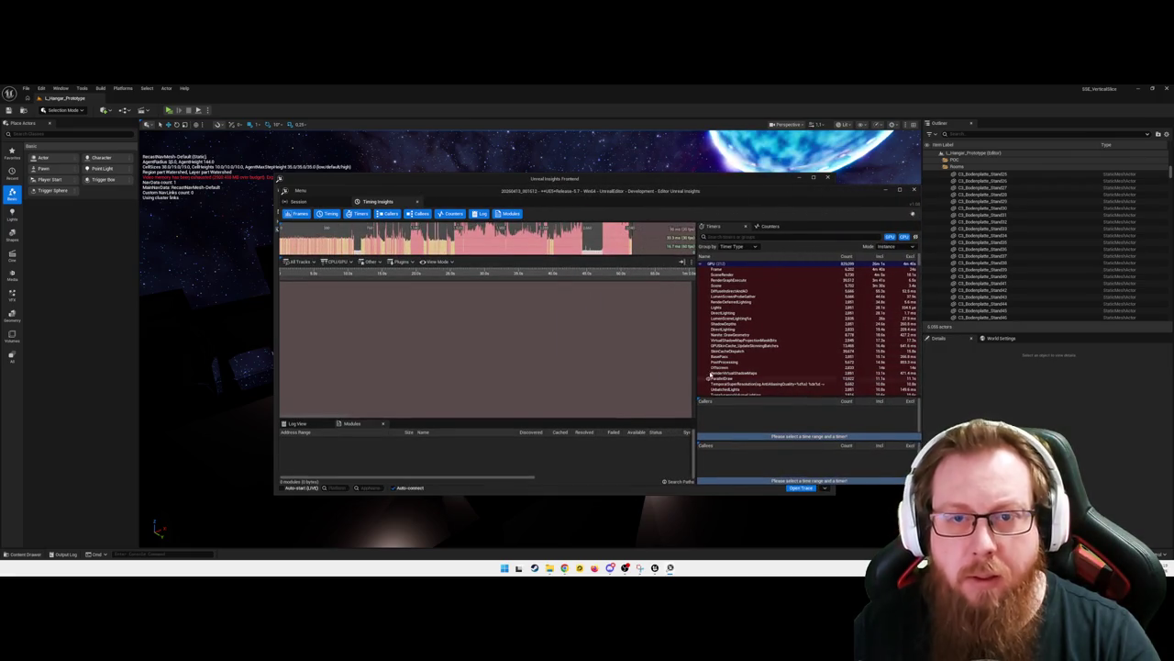
pyautogui.doubleClick(651, 195)
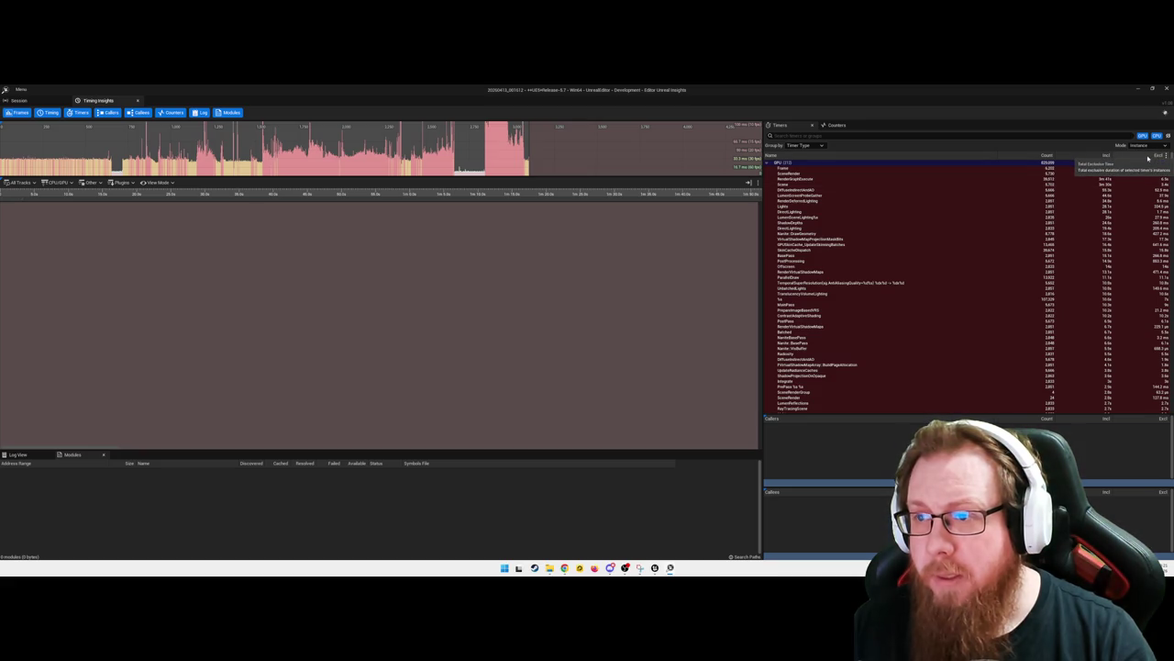
pyautogui.click(1036, 157)
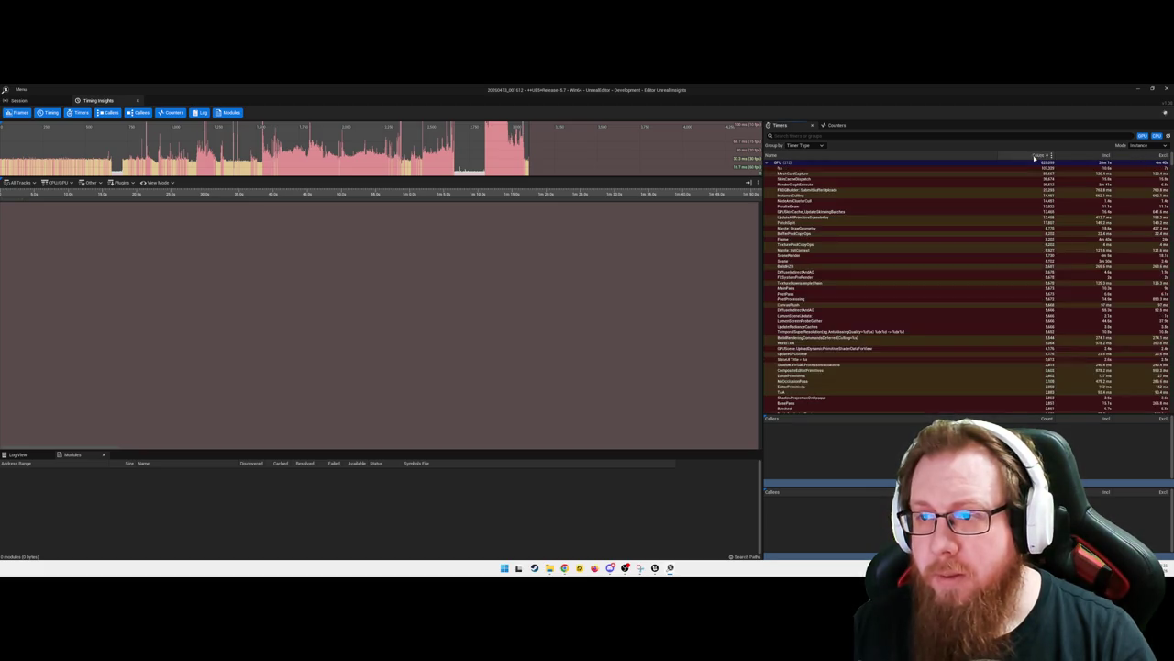
# Sort the GPU timers by call count and browse the list, selecting ScreenRender
pyautogui.click(858, 174)
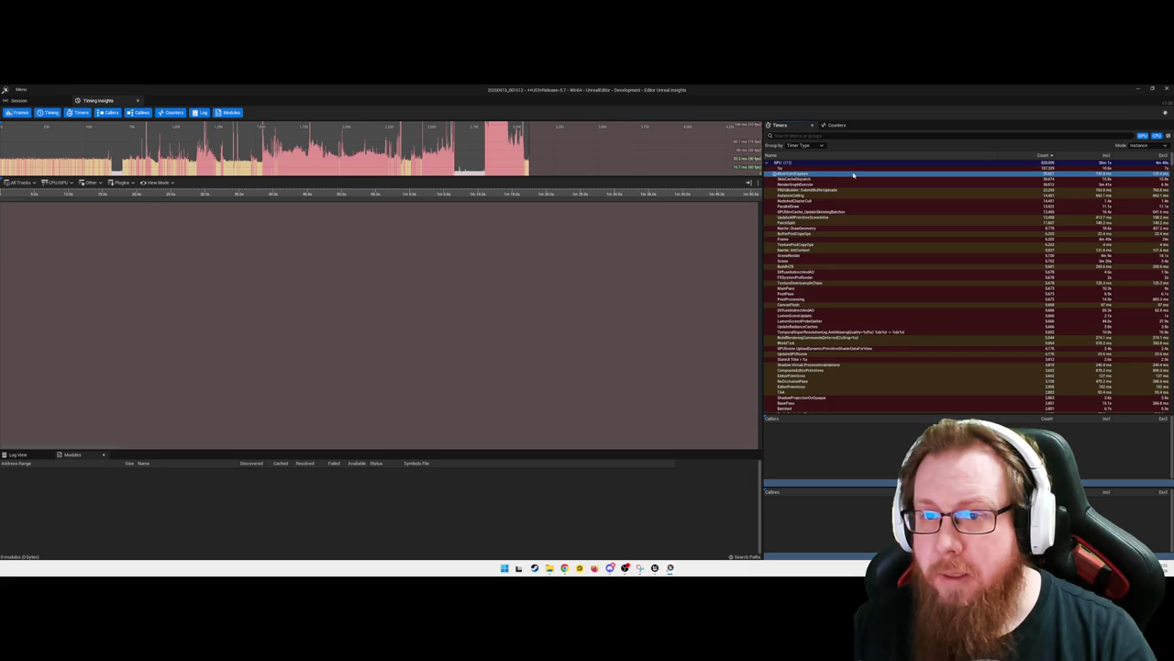
pyautogui.click(852, 169)
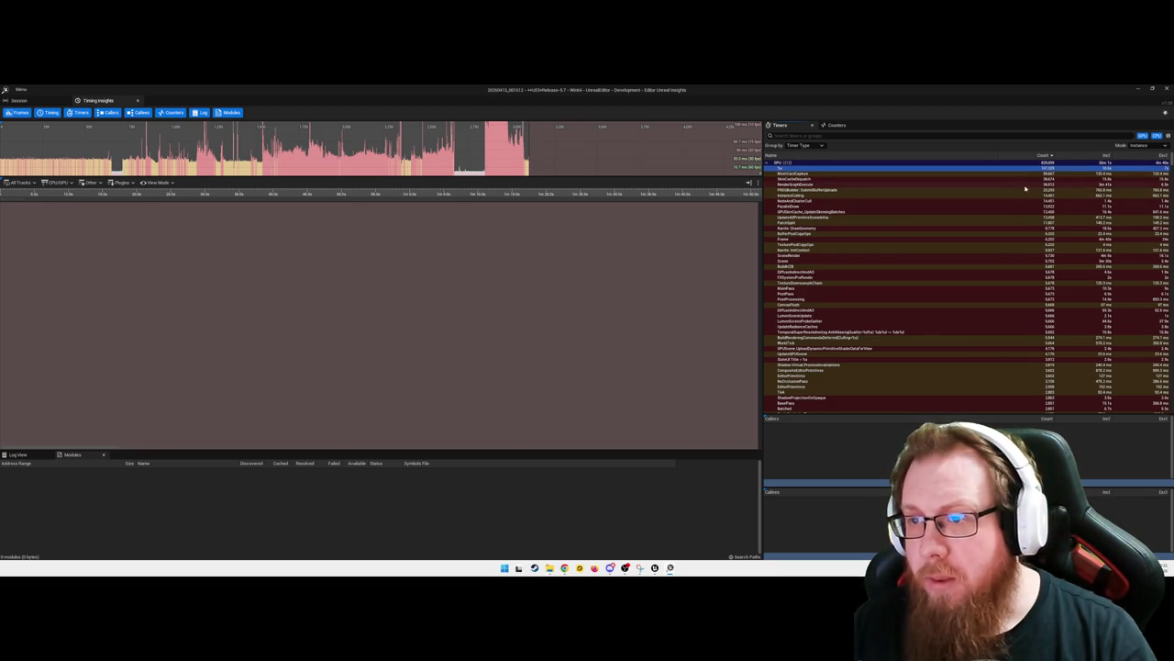
pyautogui.click(1044, 155)
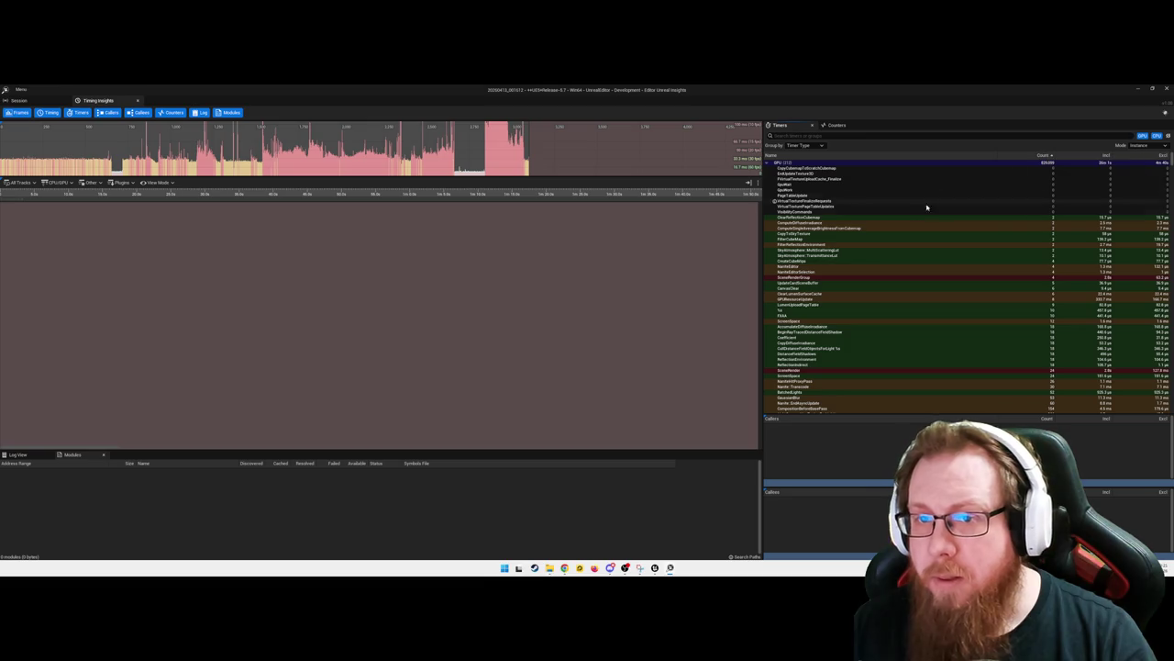
pyautogui.scroll(-8, 898, 292)
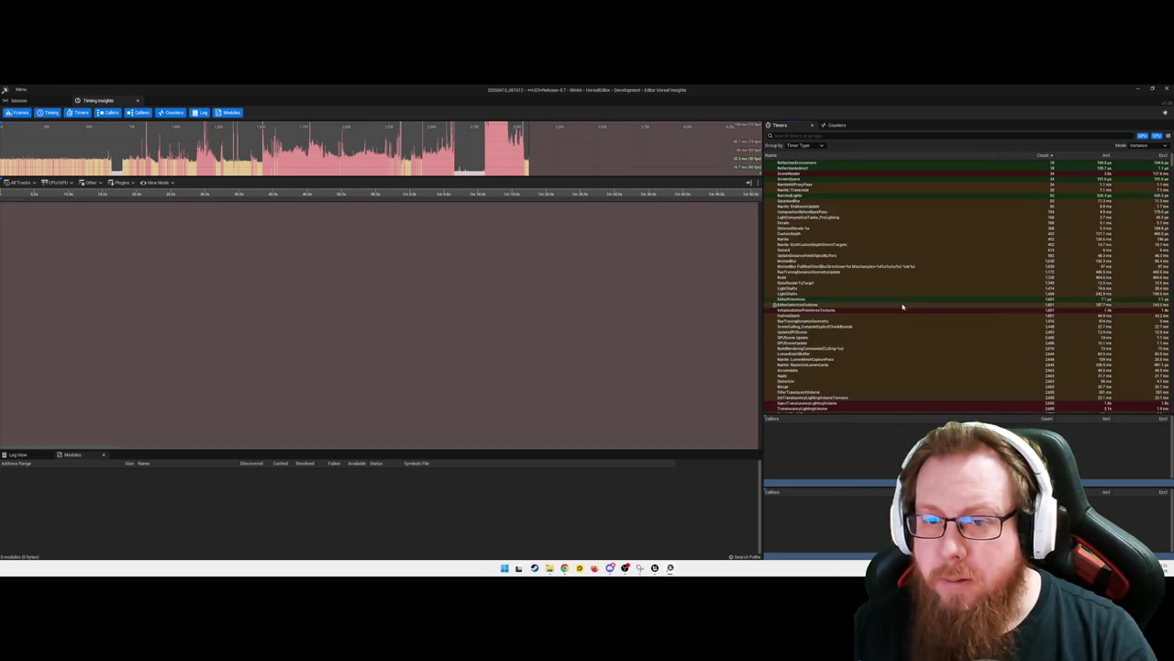
pyautogui.scroll(3, 903, 307)
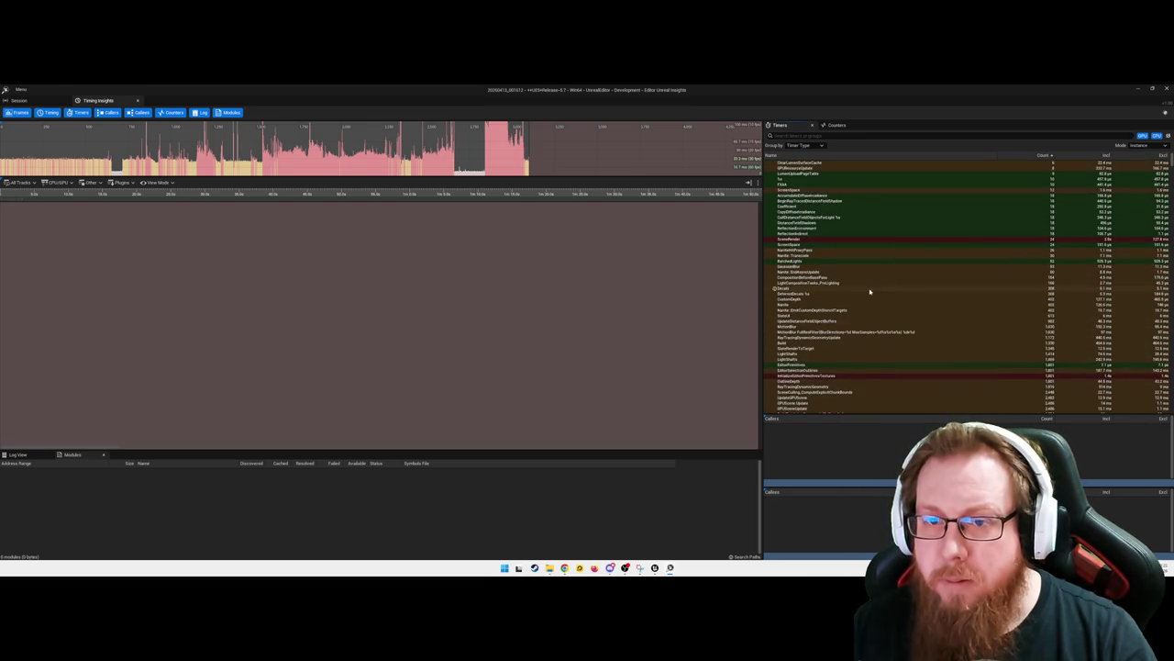
pyautogui.click(817, 239)
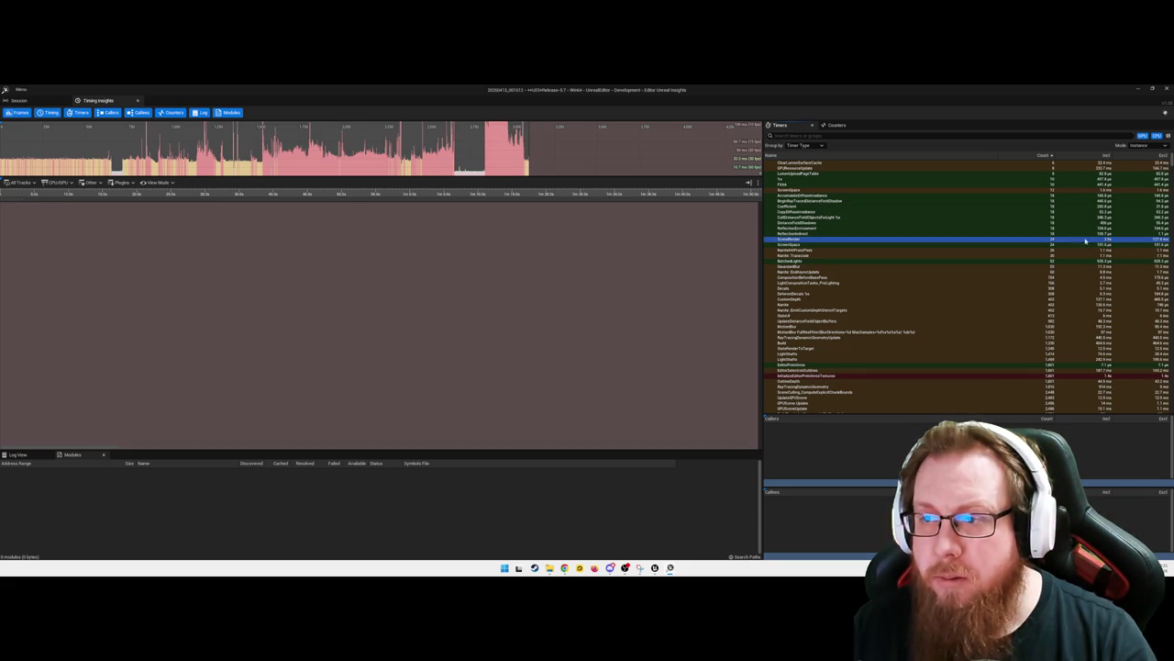
# Scroll further through the GPU timers and select PrepareImageBasedVRS to show its call tree
pyautogui.scroll(-3, 933, 302)
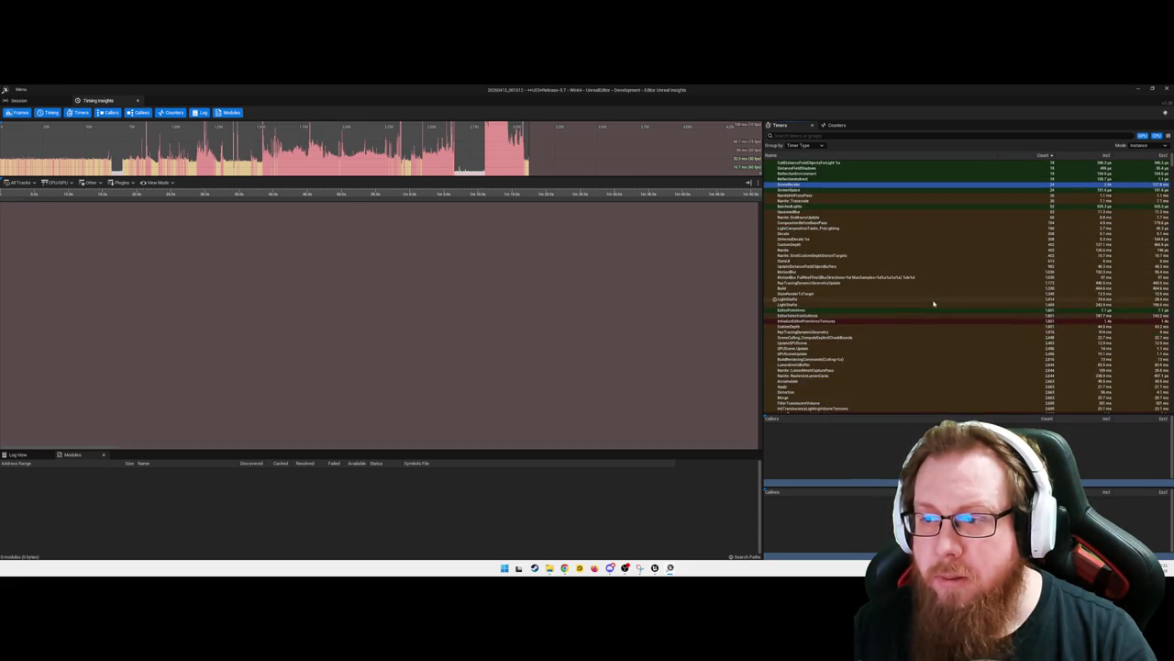
pyautogui.click(828, 322)
pyautogui.scroll(-4, 848, 330)
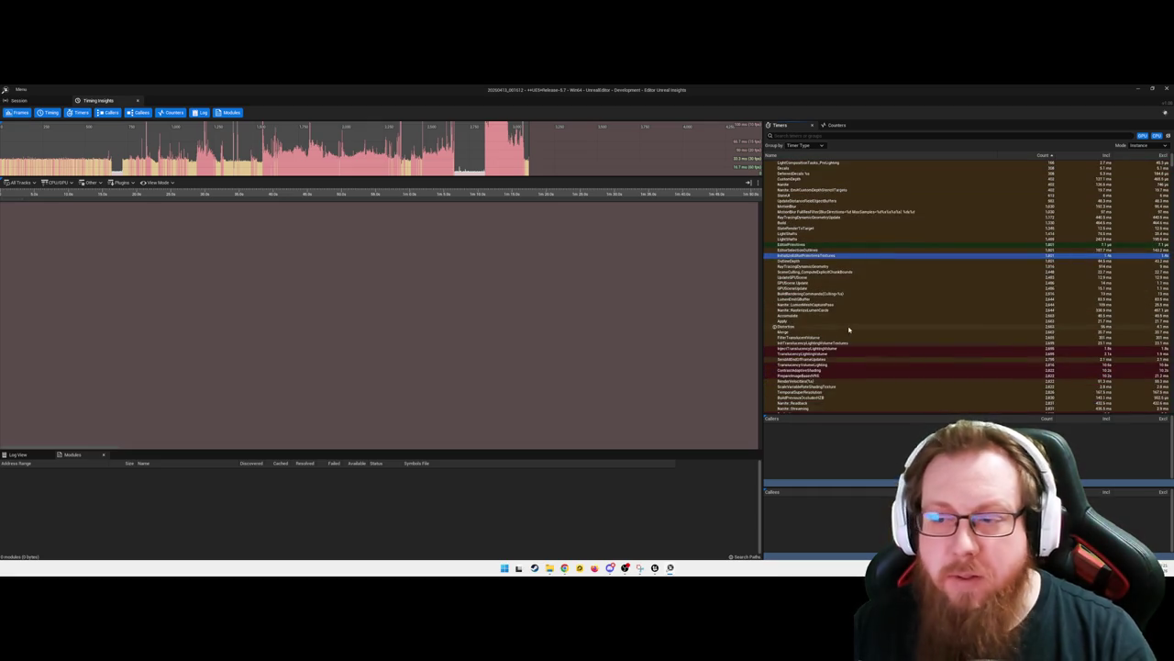
pyautogui.scroll(-3, 849, 329)
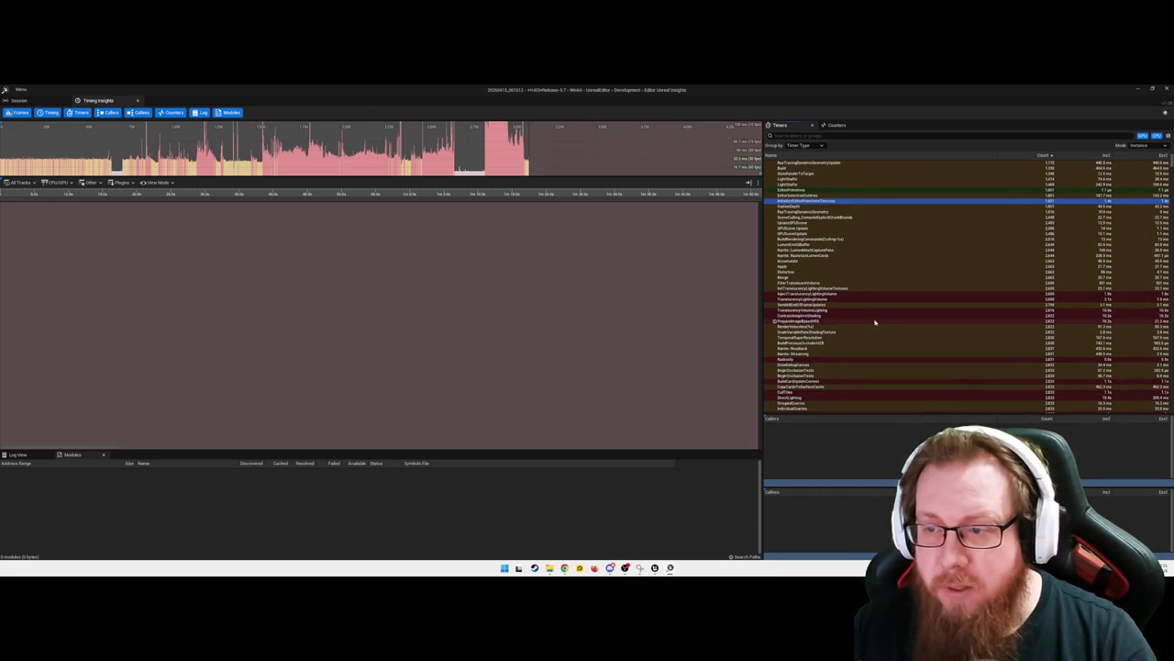
pyautogui.scroll(-3, 876, 322)
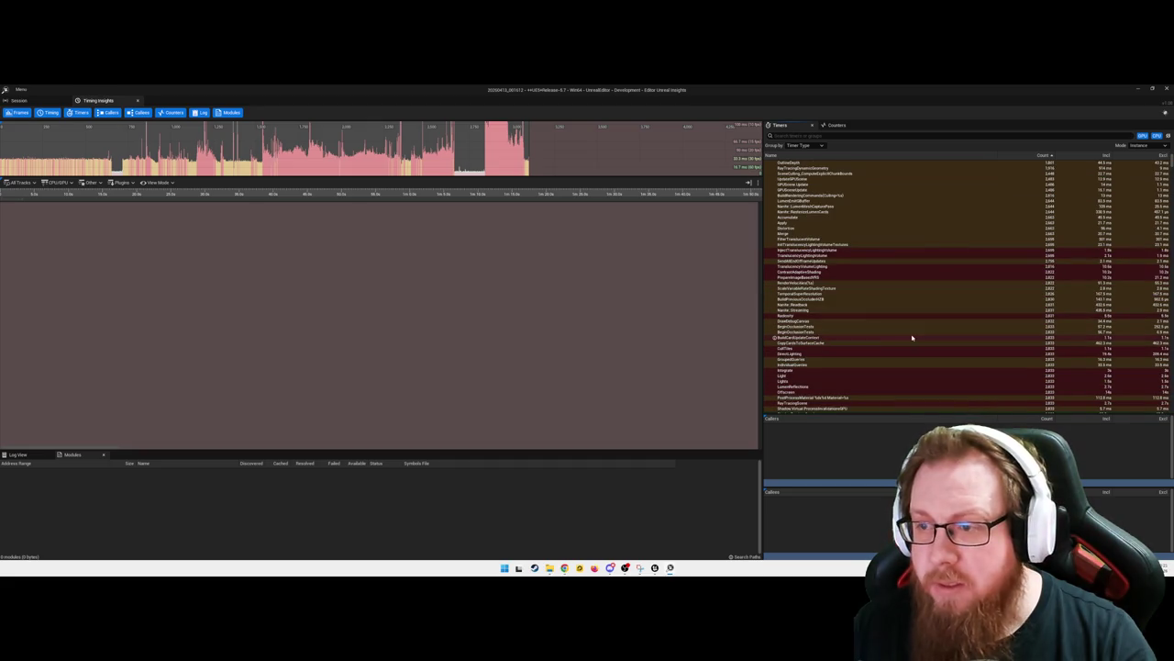
pyautogui.click(830, 267)
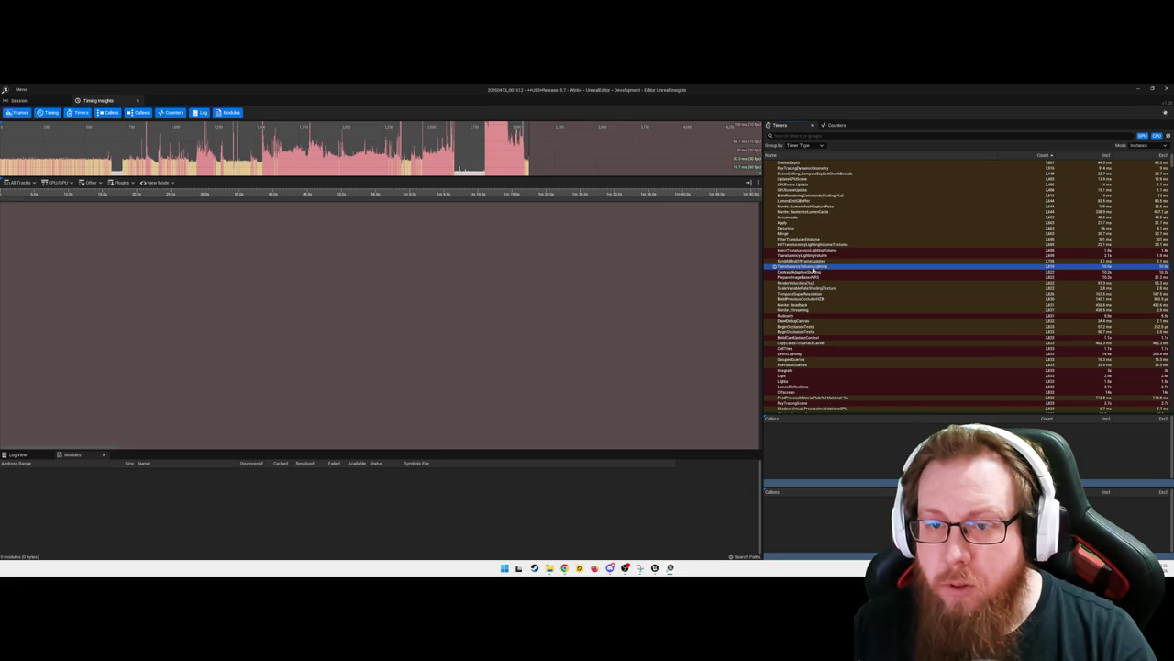
pyautogui.press('Down')
pyautogui.press('Down')
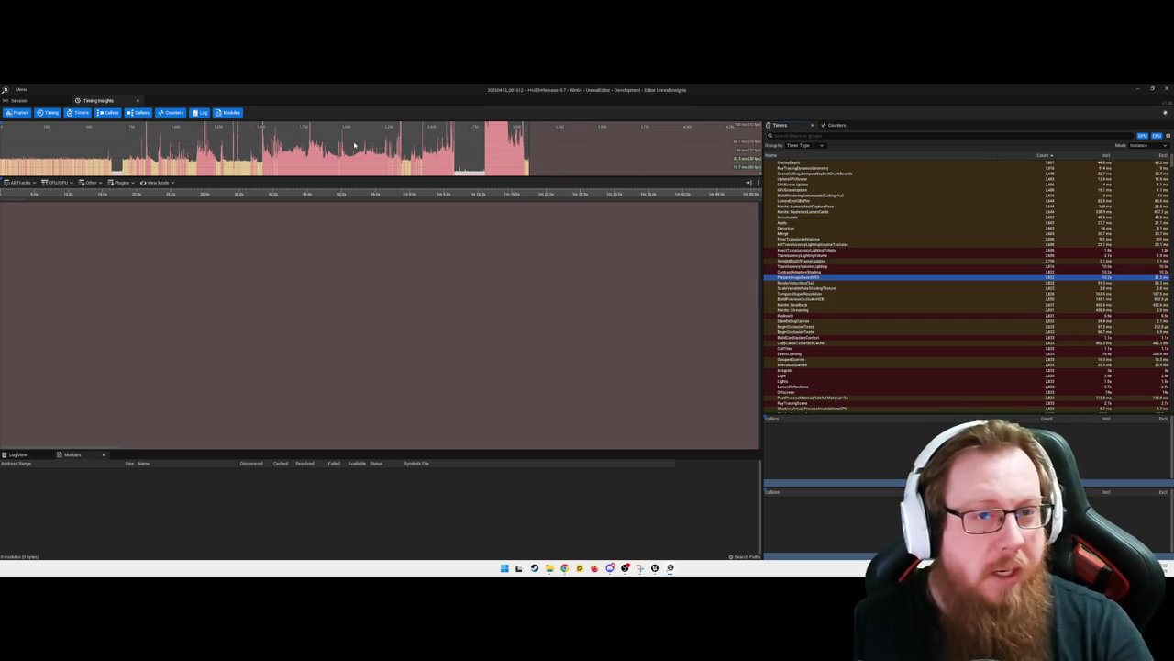
pyautogui.click(411, 161)
# Load one frame's CPU and GPU timing tracks, then minimize Timing Insights back to the trace store
pyautogui.click(401, 147)
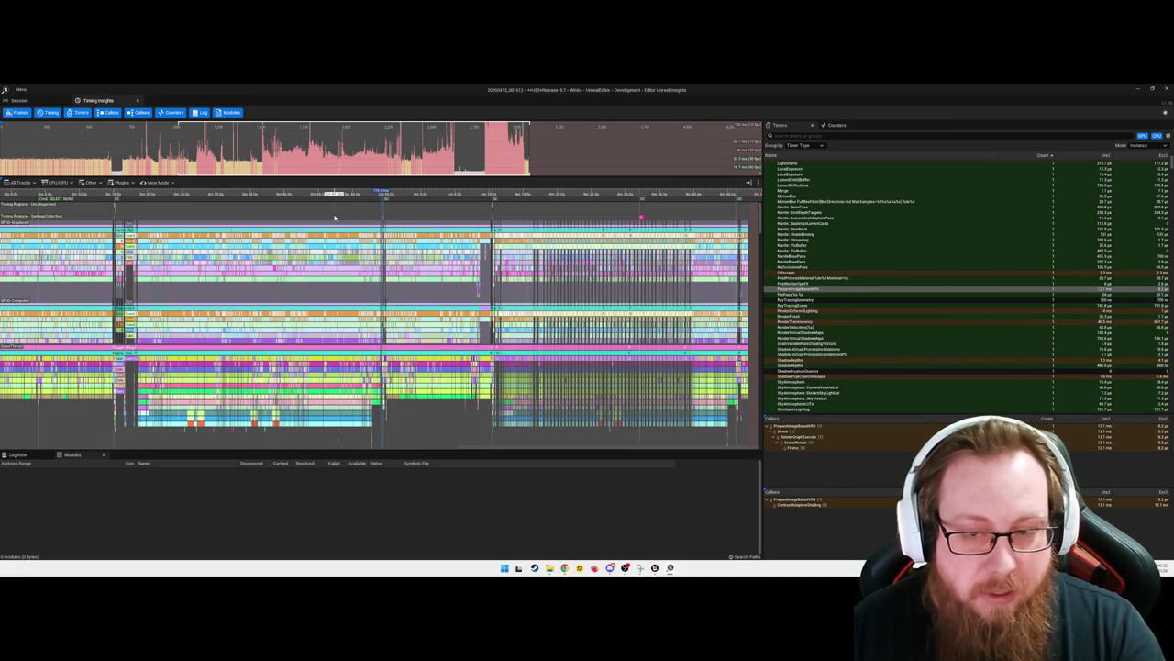
pyautogui.click(1138, 89)
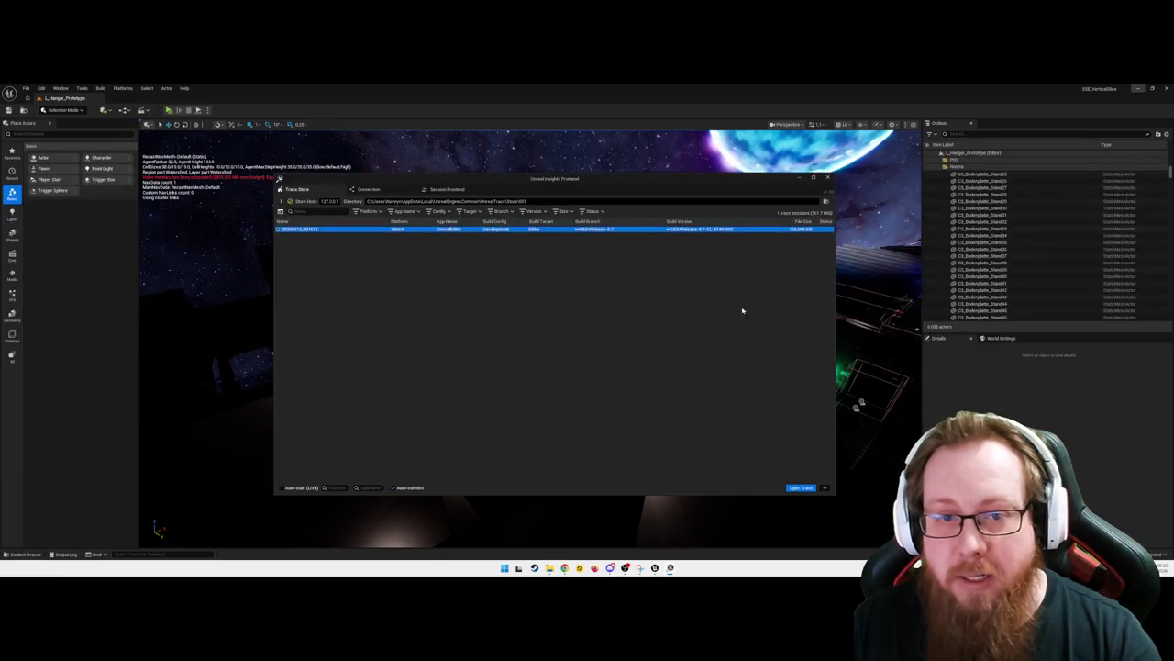
# Minimize the Insights Frontend, look around the hangar, then bring back the Timing Insights trace
pyautogui.click(799, 177)
pyautogui.moveTo(569, 413)
pyautogui.mouseDown()
pyautogui.moveTo(572, 401)
pyautogui.moveTo(569, 462)
pyautogui.moveTo(568, 367)
pyautogui.mouseUp()
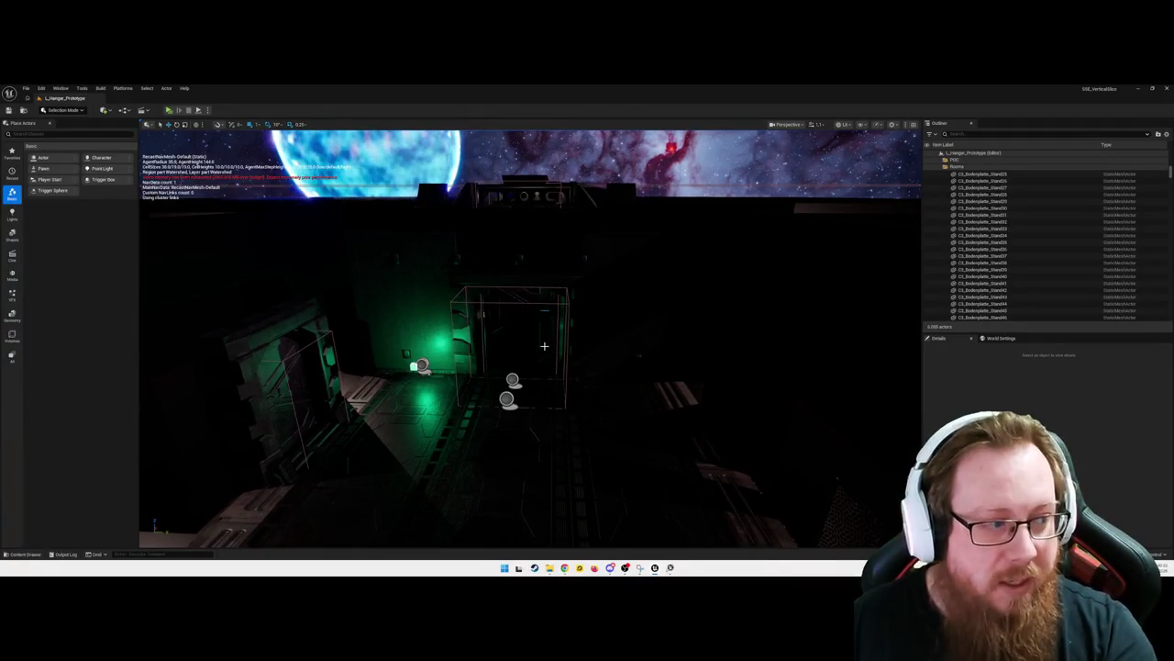
pyautogui.moveTo(587, 363)
pyautogui.mouseDown()
pyautogui.moveTo(588, 403)
pyautogui.moveTo(587, 363)
pyautogui.mouseUp()
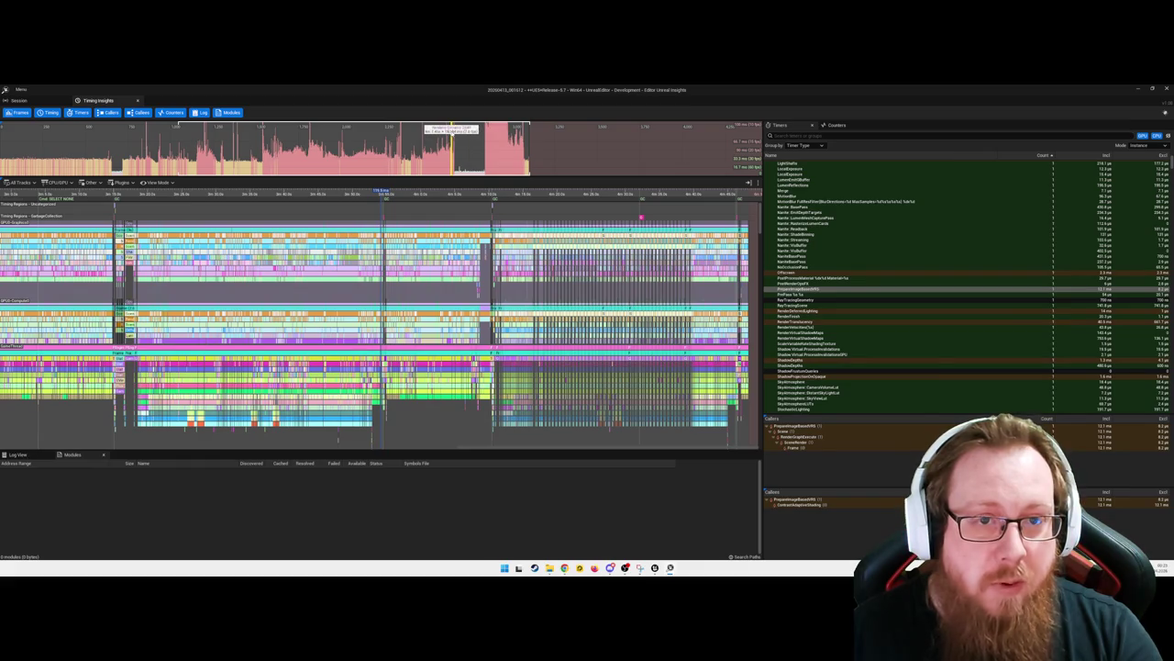
pyautogui.click(452, 147)
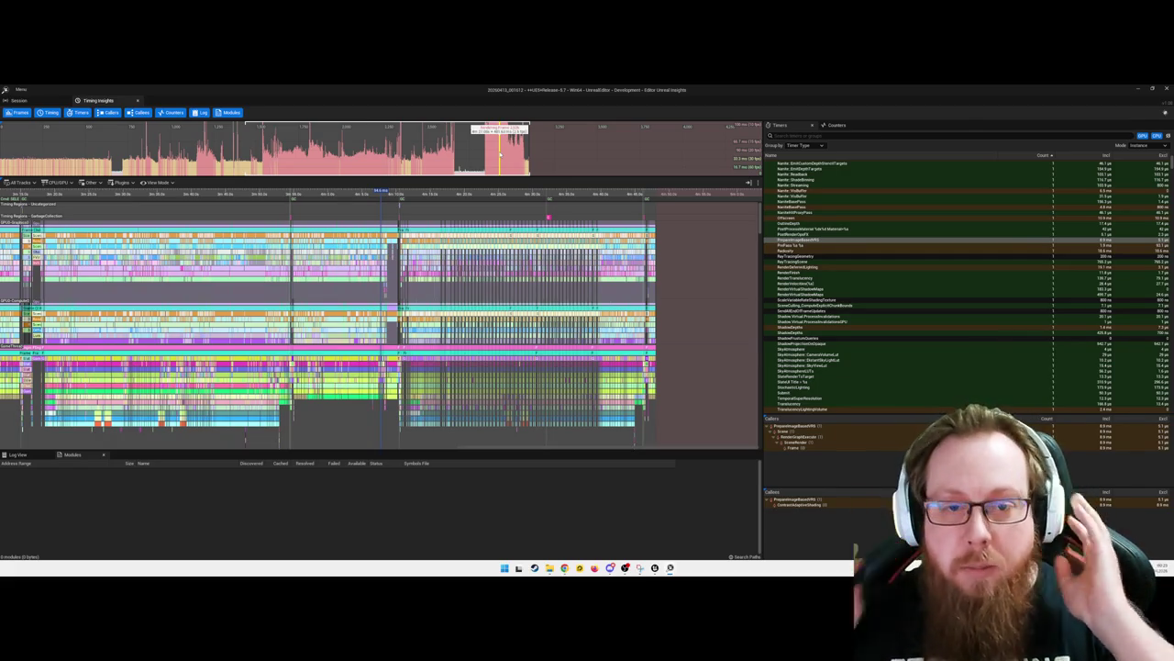
# Pan and zoom the Timing view onto the frames between about 4m 16s and 4m 24s
pyautogui.hscroll(3, 380, 321)
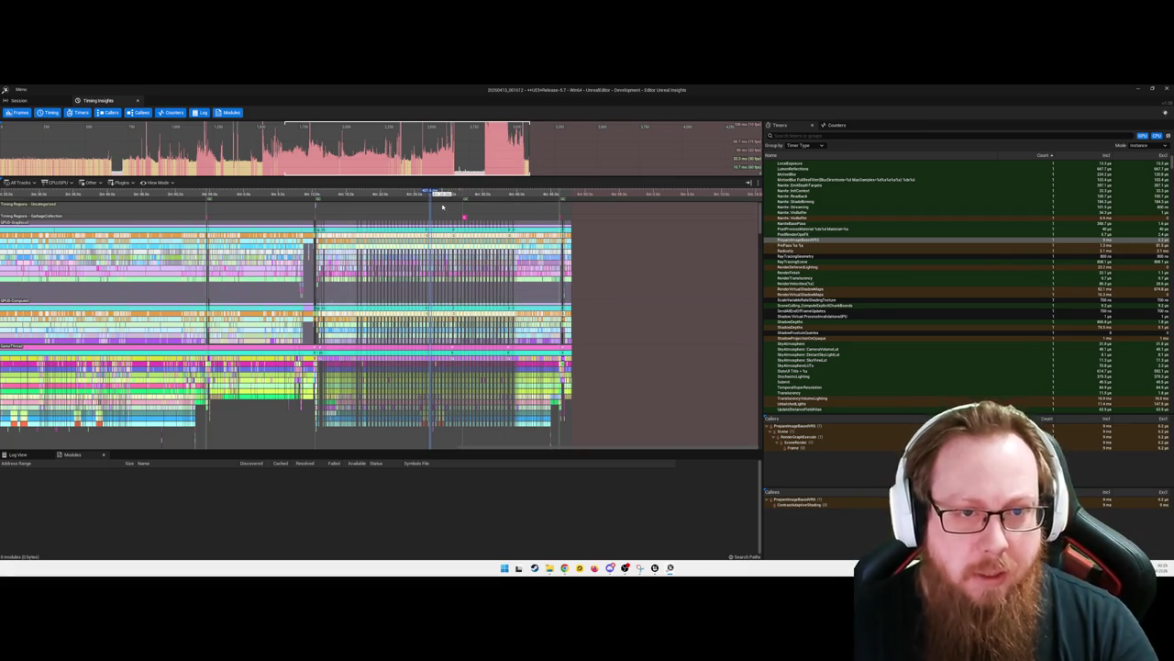
pyautogui.hscroll(-4, 436, 203)
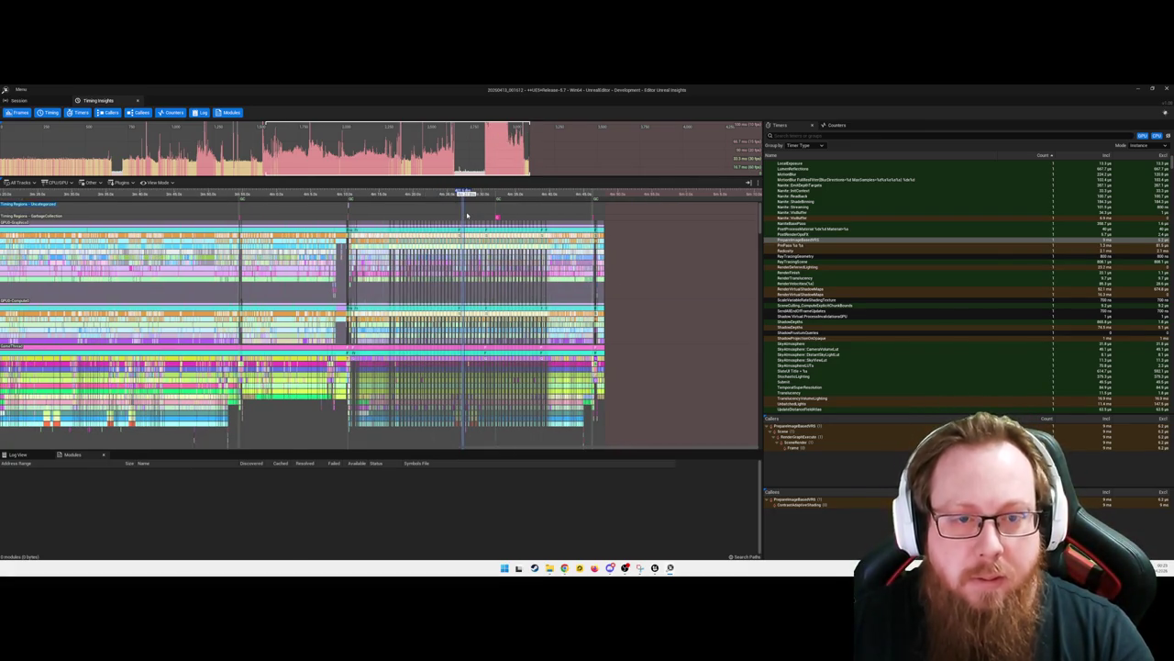
pyautogui.hscroll(-10, 493, 218)
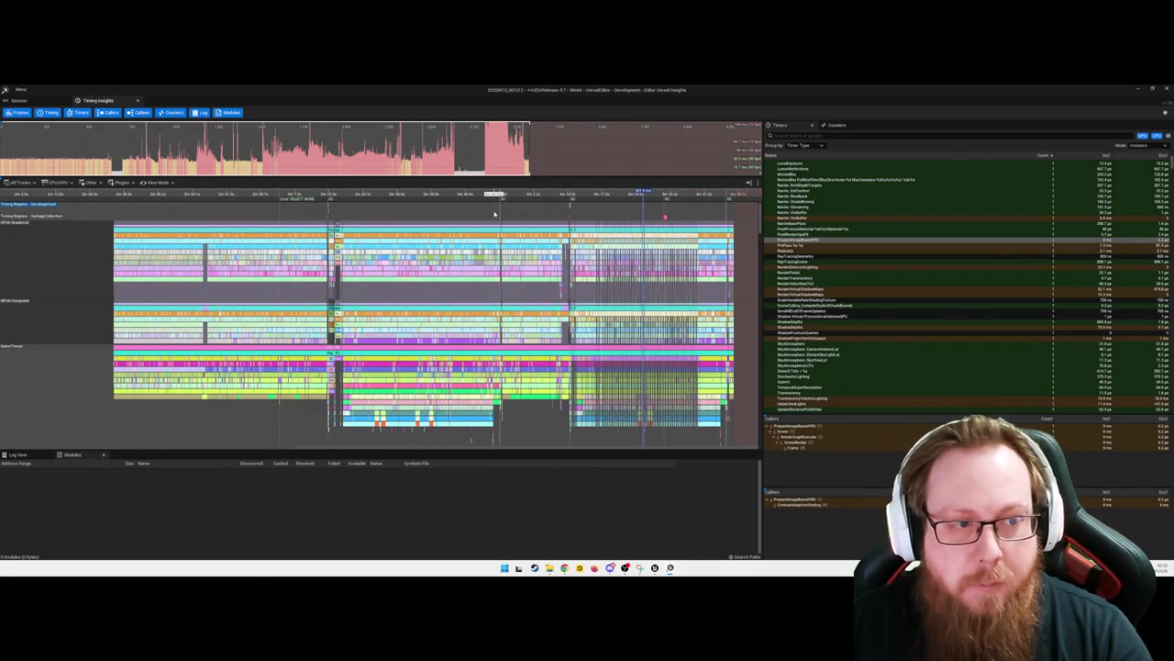
pyautogui.scroll(8, 499, 228)
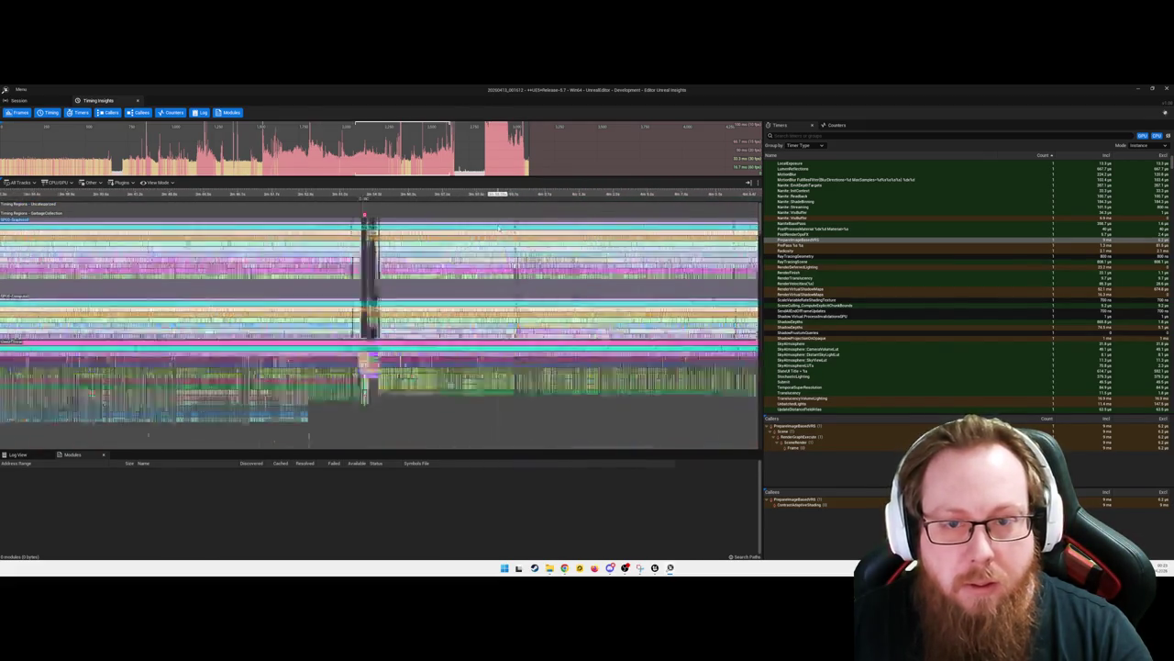
pyautogui.hscroll(6, 511, 330)
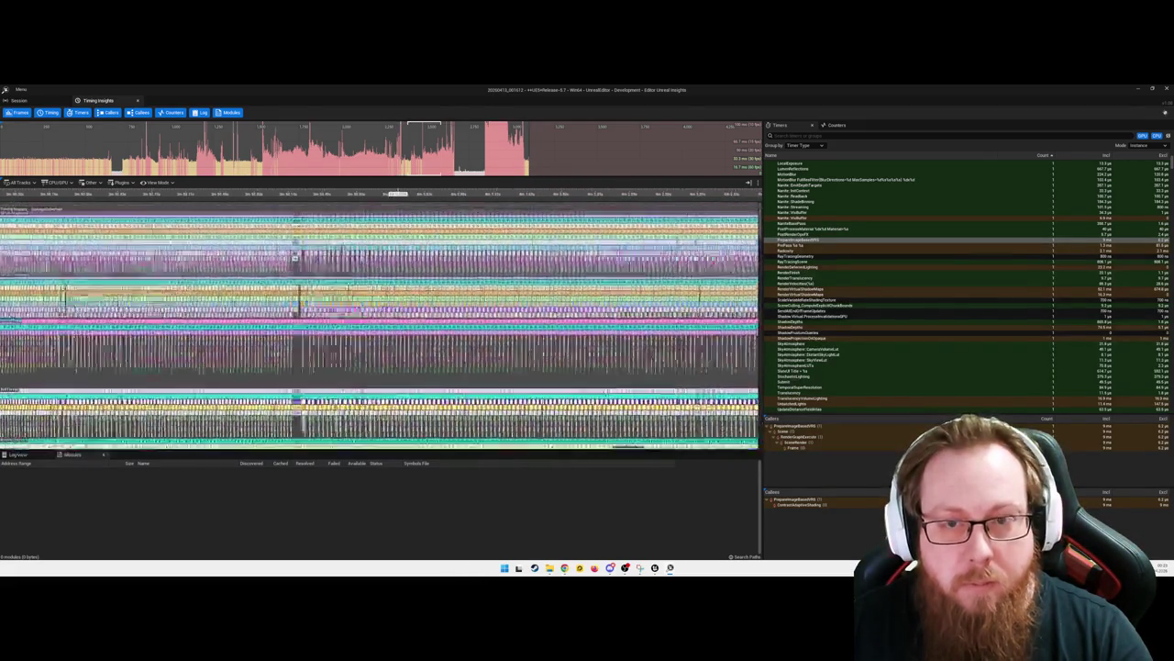
pyautogui.scroll(-5, 511, 330)
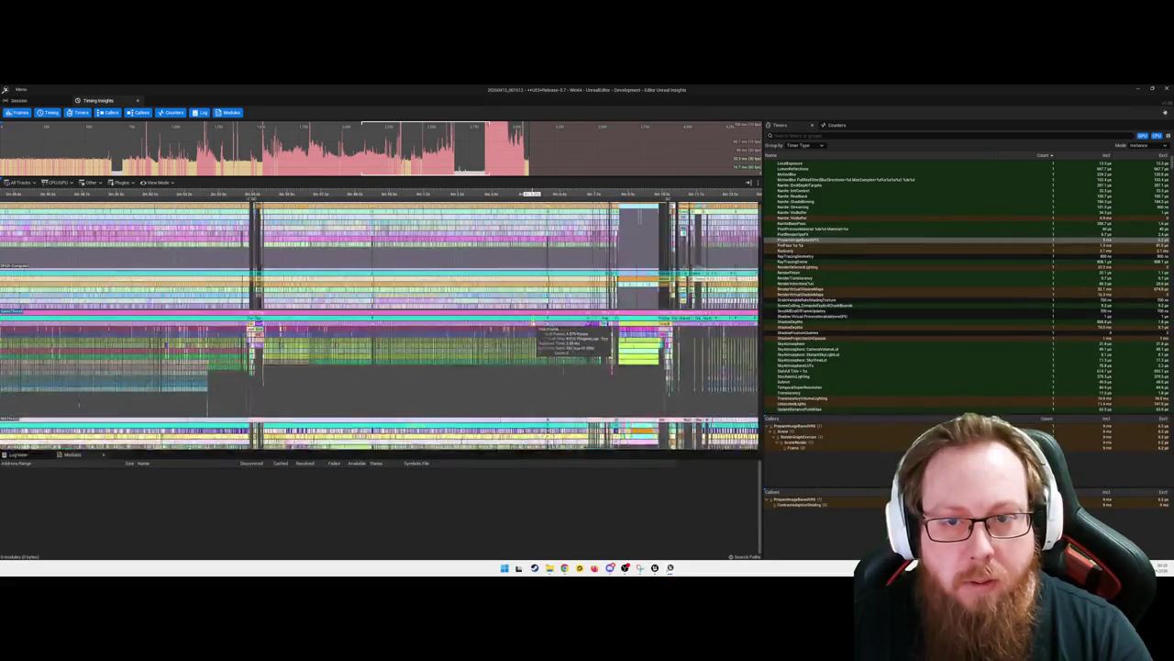
pyautogui.hscroll(2, 509, 305)
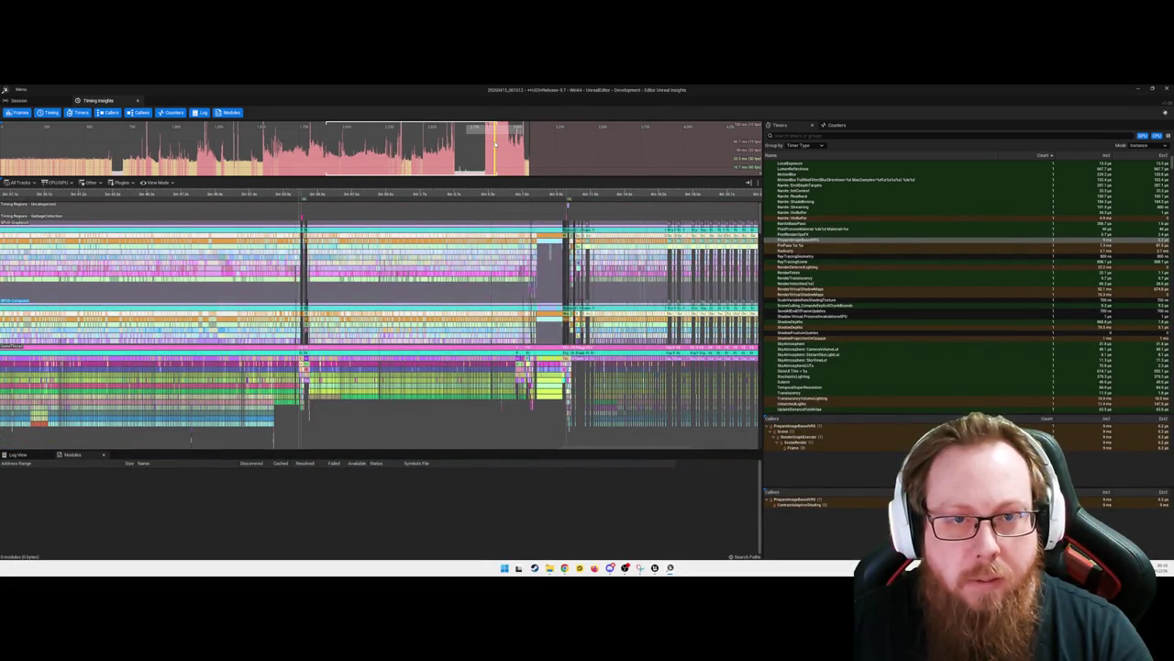
pyautogui.click(495, 144)
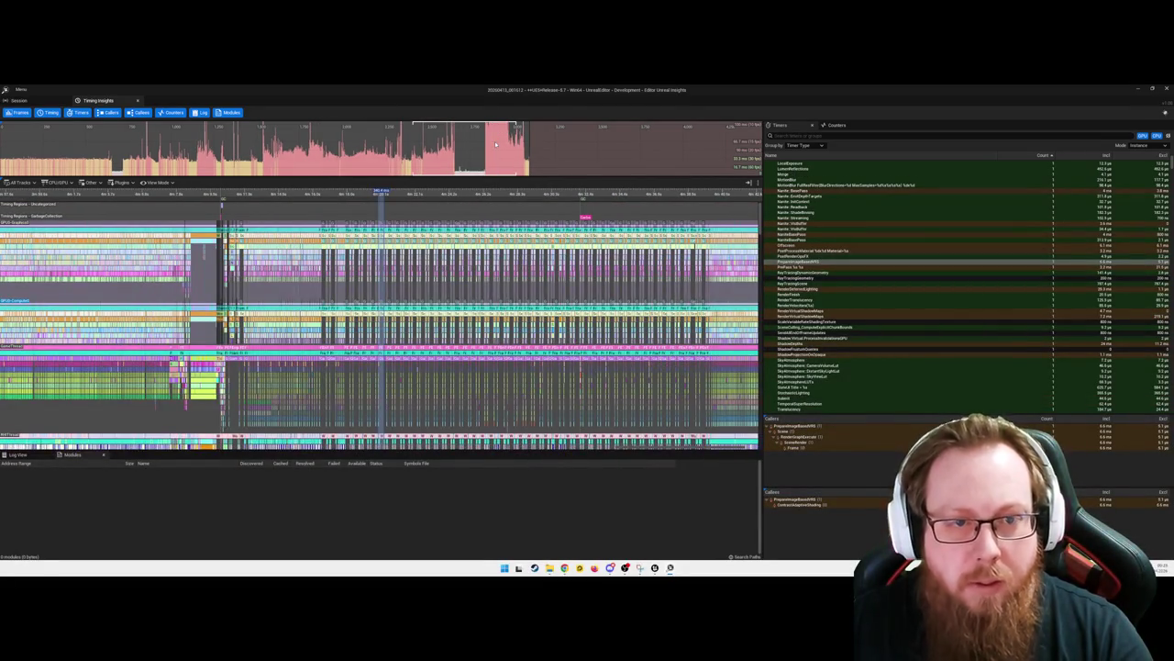
pyautogui.scroll(5, 390, 254)
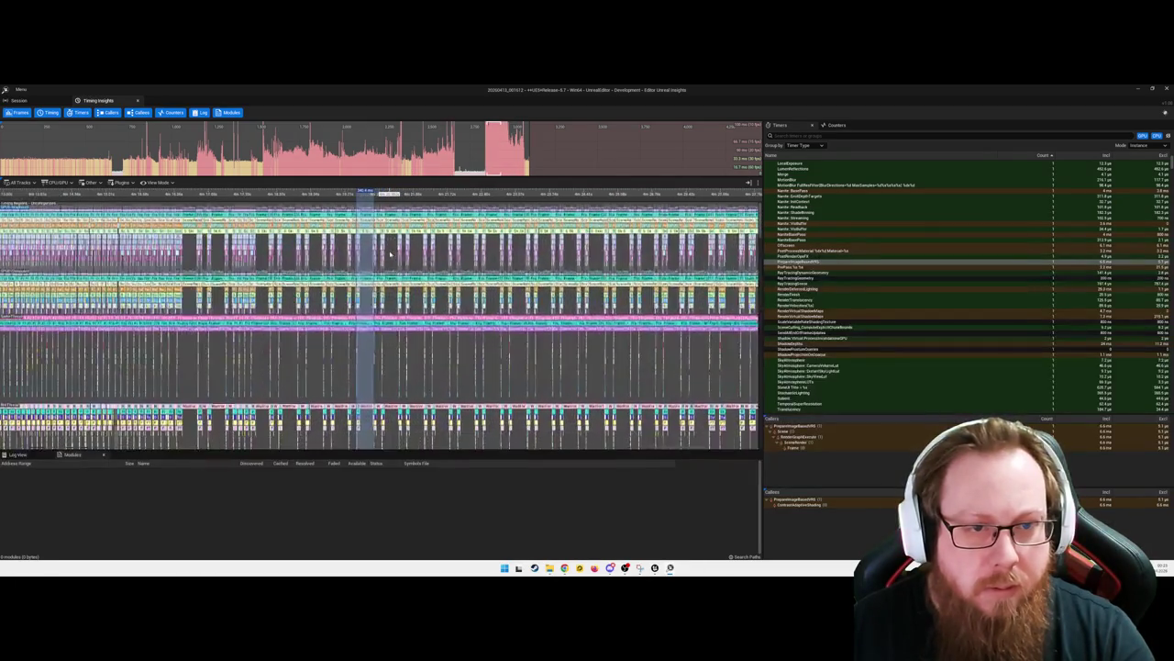
pyautogui.moveTo(413, 277); pyautogui.dragTo(463, 227)
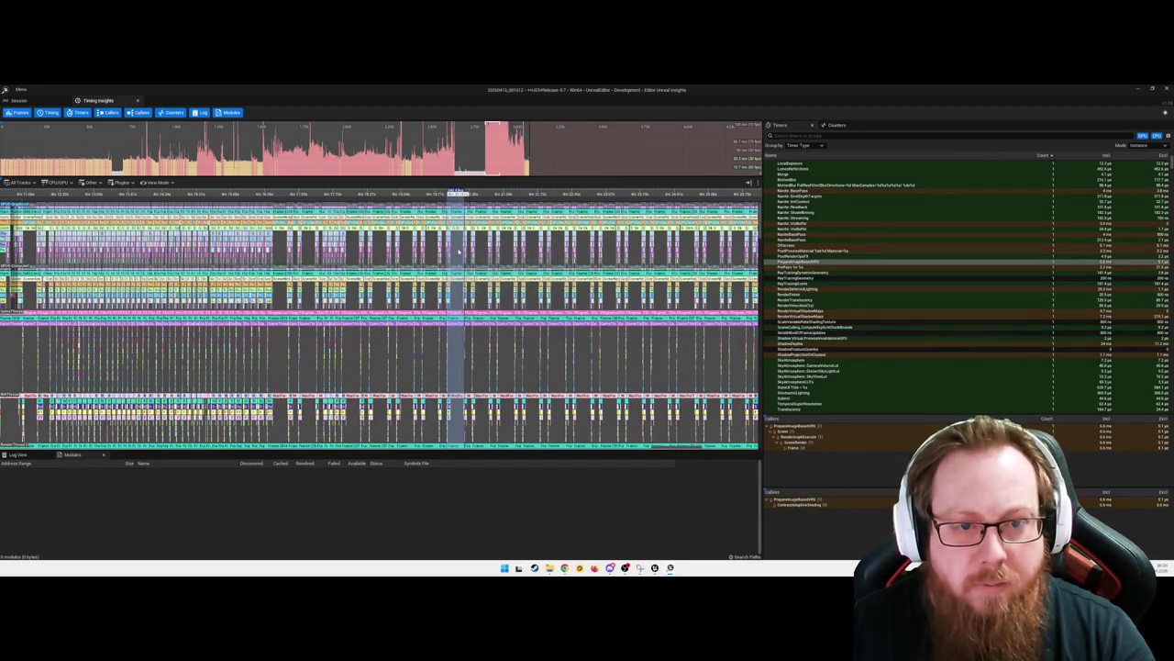
pyautogui.moveTo(466, 337)
pyautogui.mouseDown()
pyautogui.moveTo(505, 381)
pyautogui.moveTo(504, 343)
pyautogui.mouseUp()
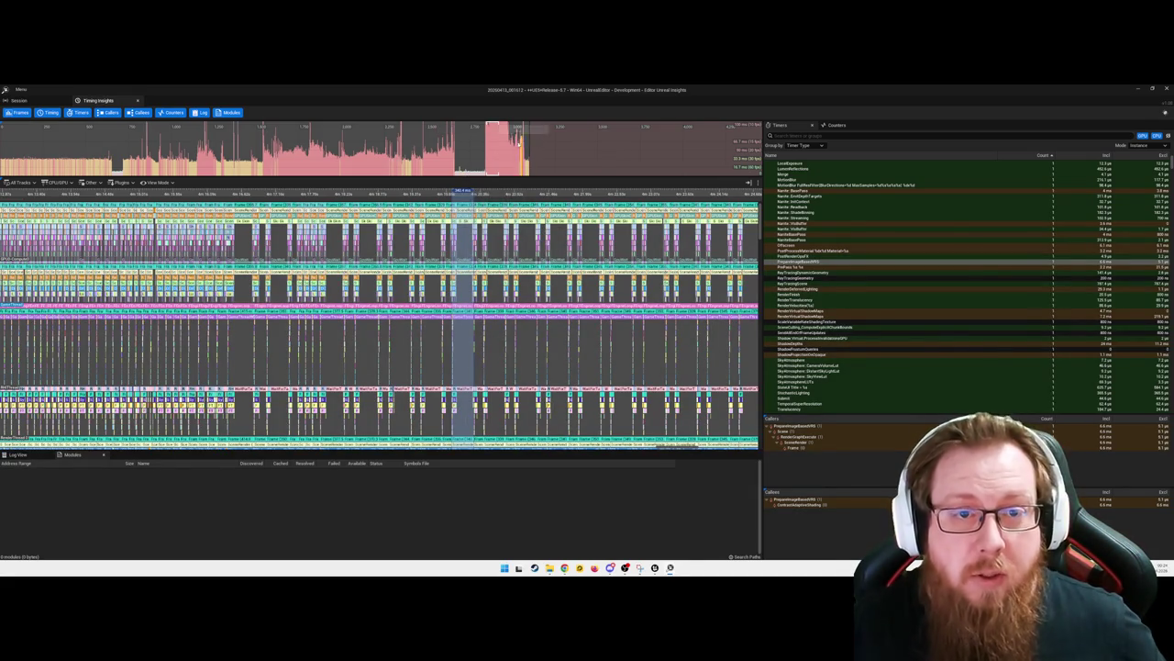
# Zoom the timing tracks around one frame, read its render-thread event timings, and list the CPU/GPU tracks
pyautogui.click(488, 156)
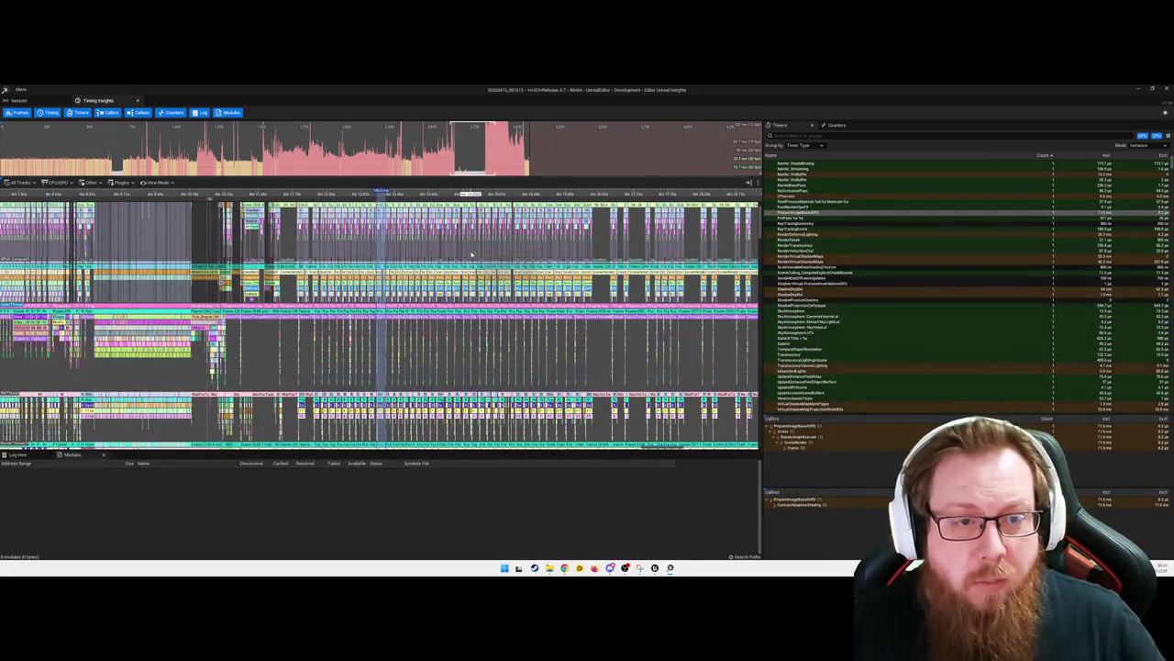
pyautogui.scroll(2, 385, 248)
pyautogui.scroll(1, 385, 248)
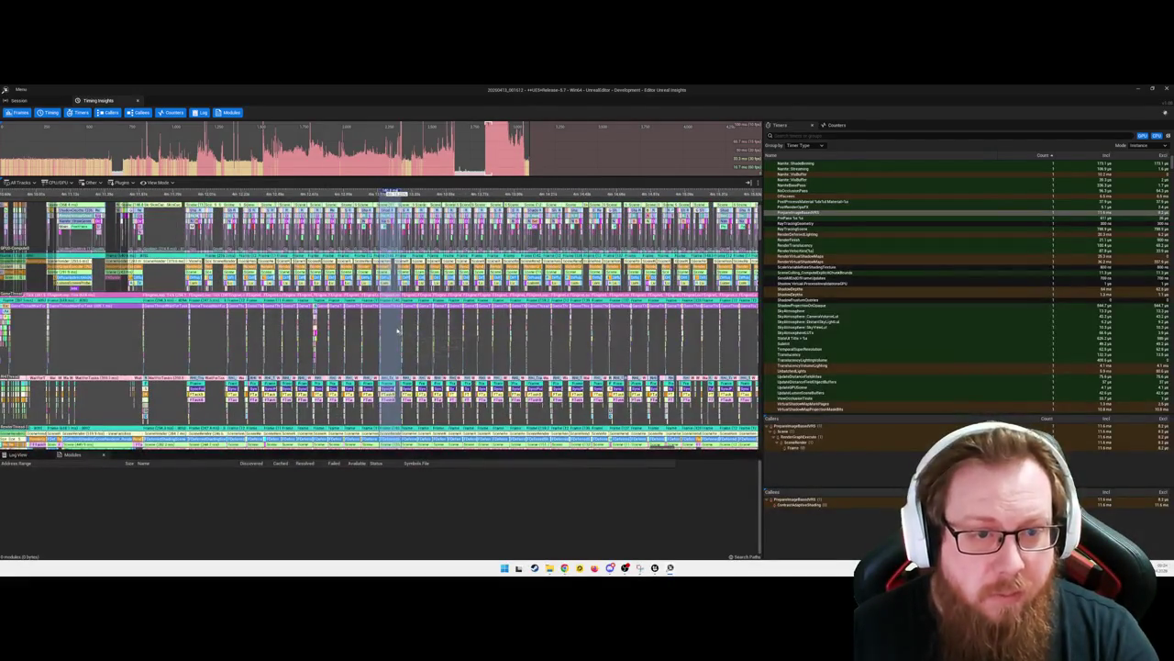
pyautogui.scroll(-3, 395, 340)
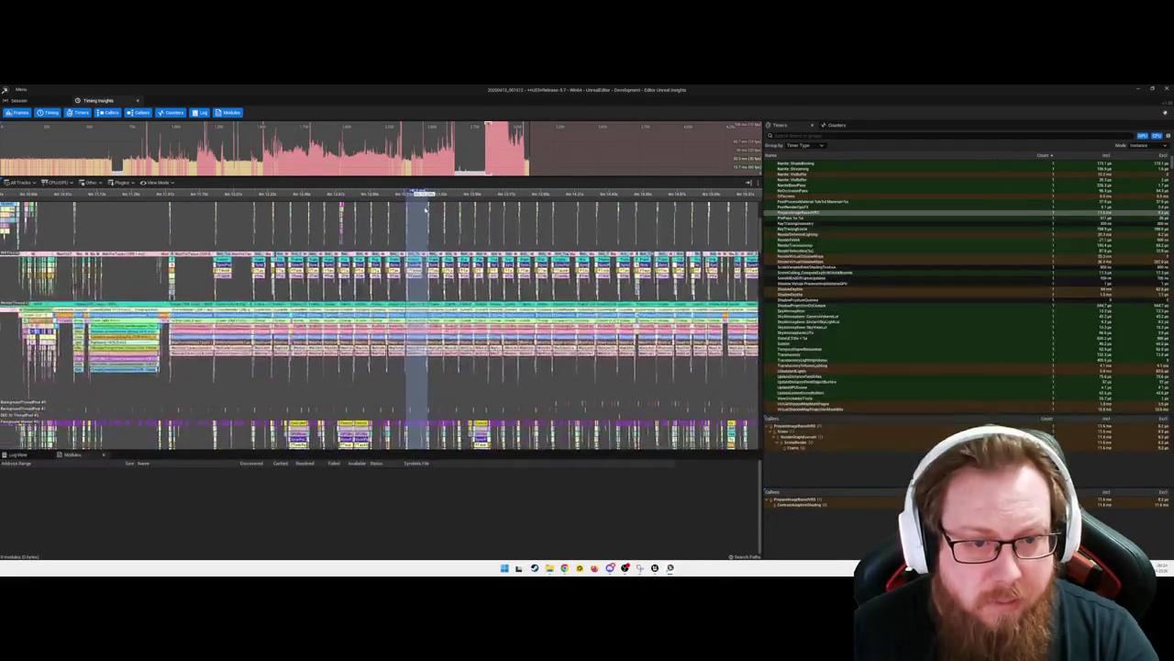
pyautogui.moveTo(415, 354)
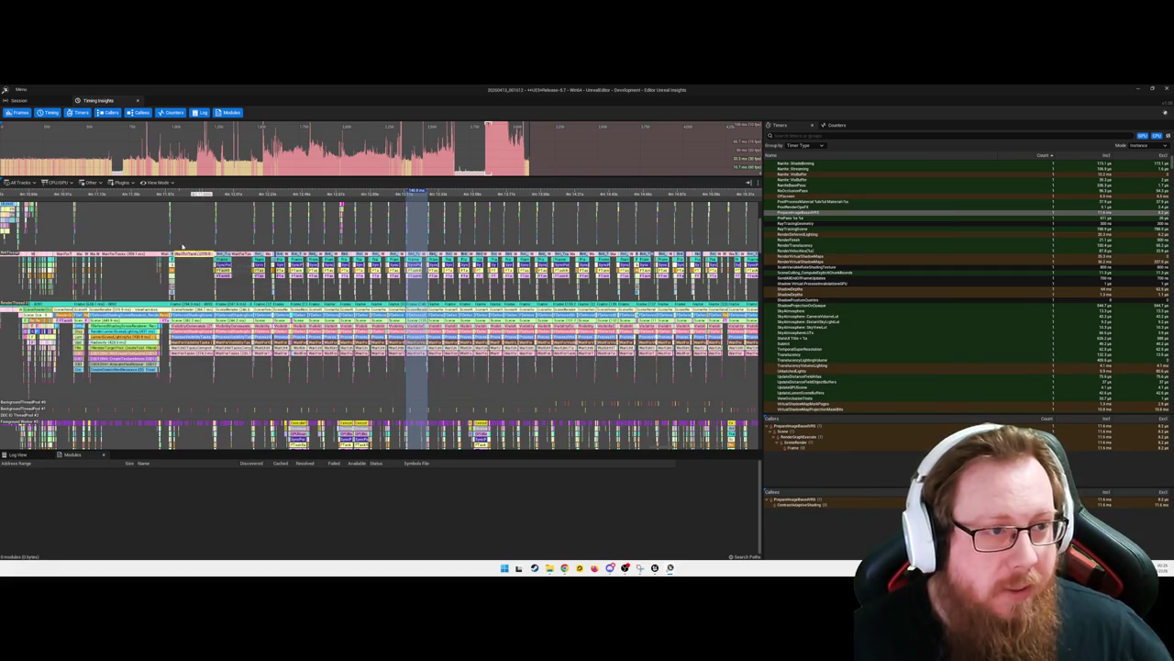
pyautogui.click(57, 182)
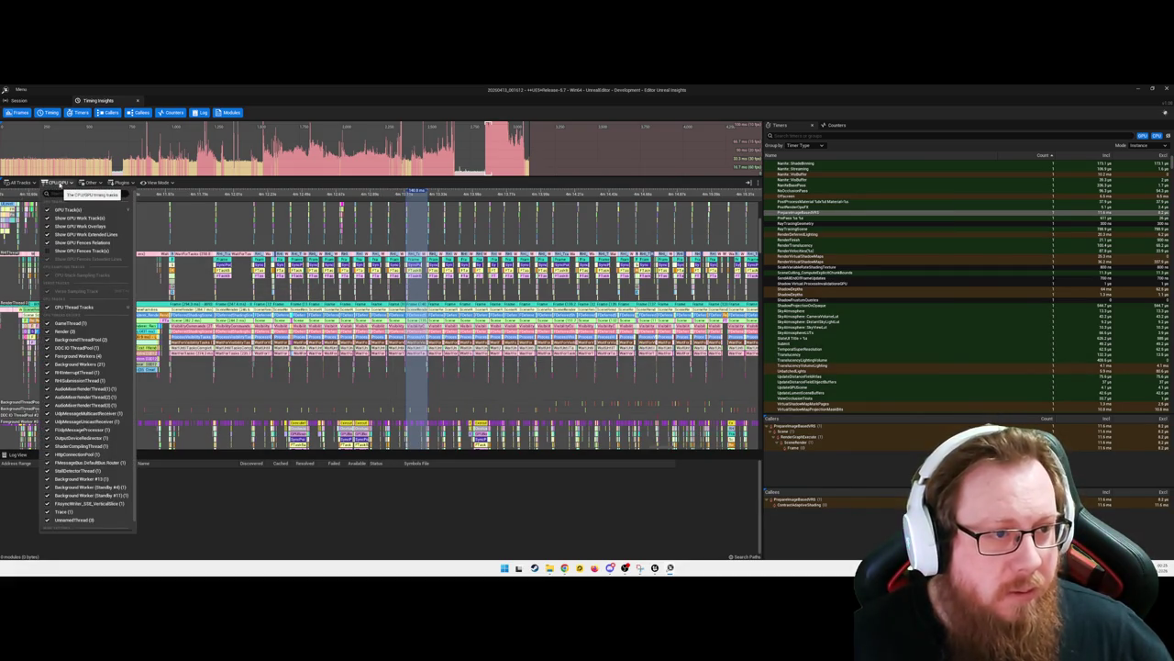
# Close the CPU/GPU track list, check a timing event, and minimize Unreal Insights
pyautogui.click(57, 183)
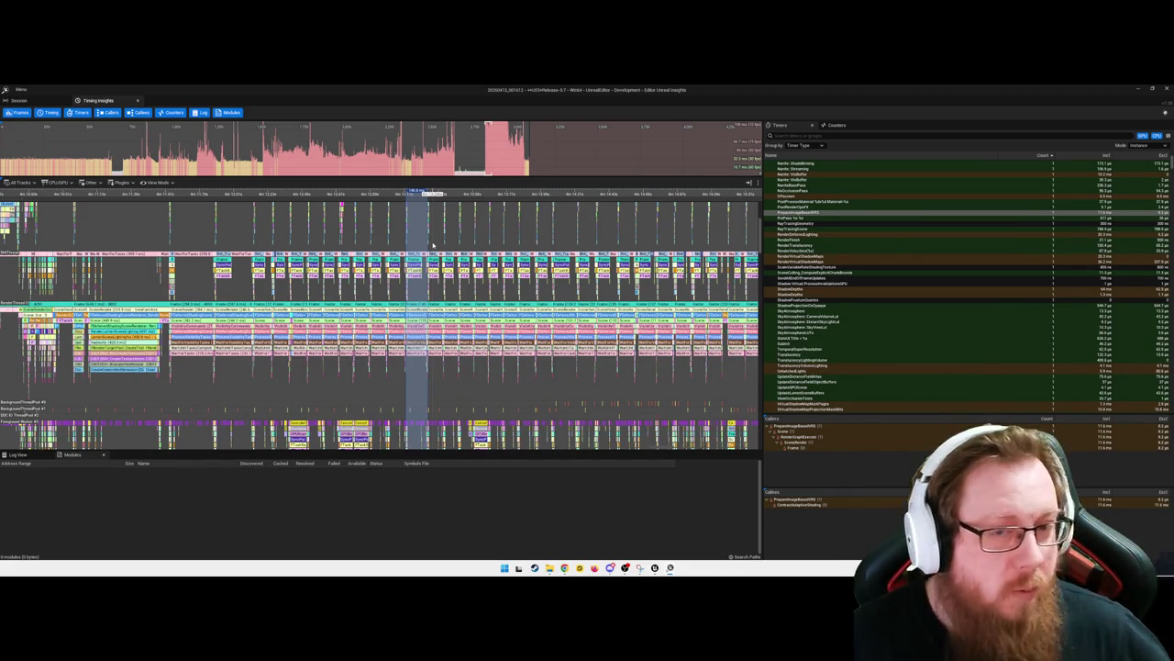
pyautogui.moveTo(414, 254)
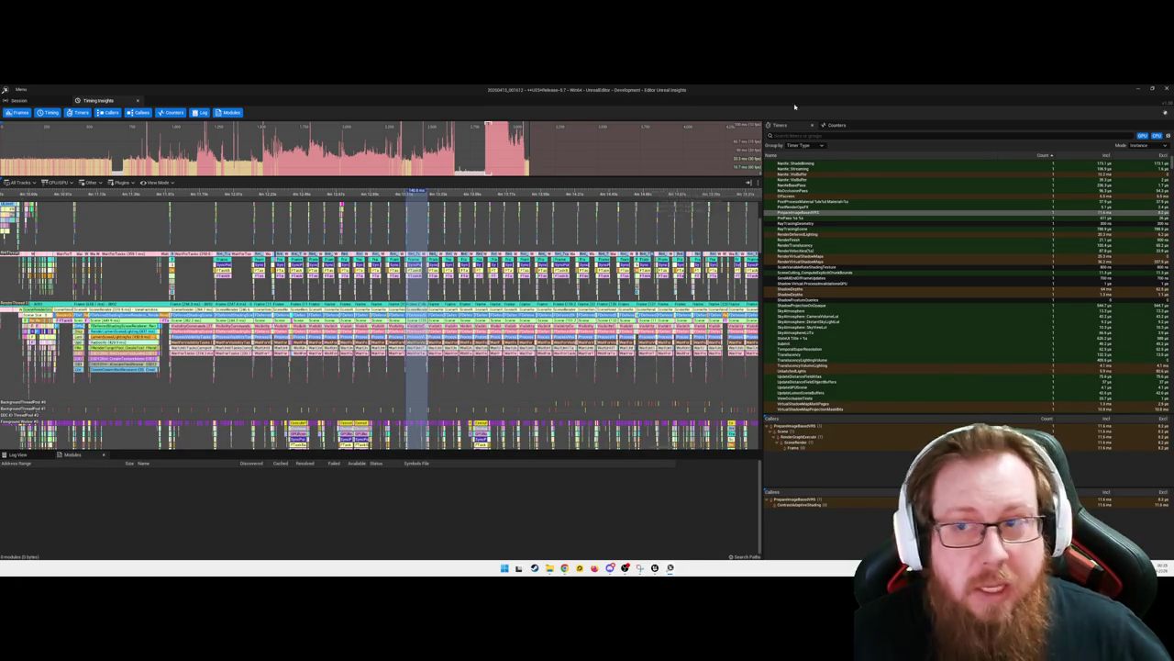
pyautogui.click(1138, 89)
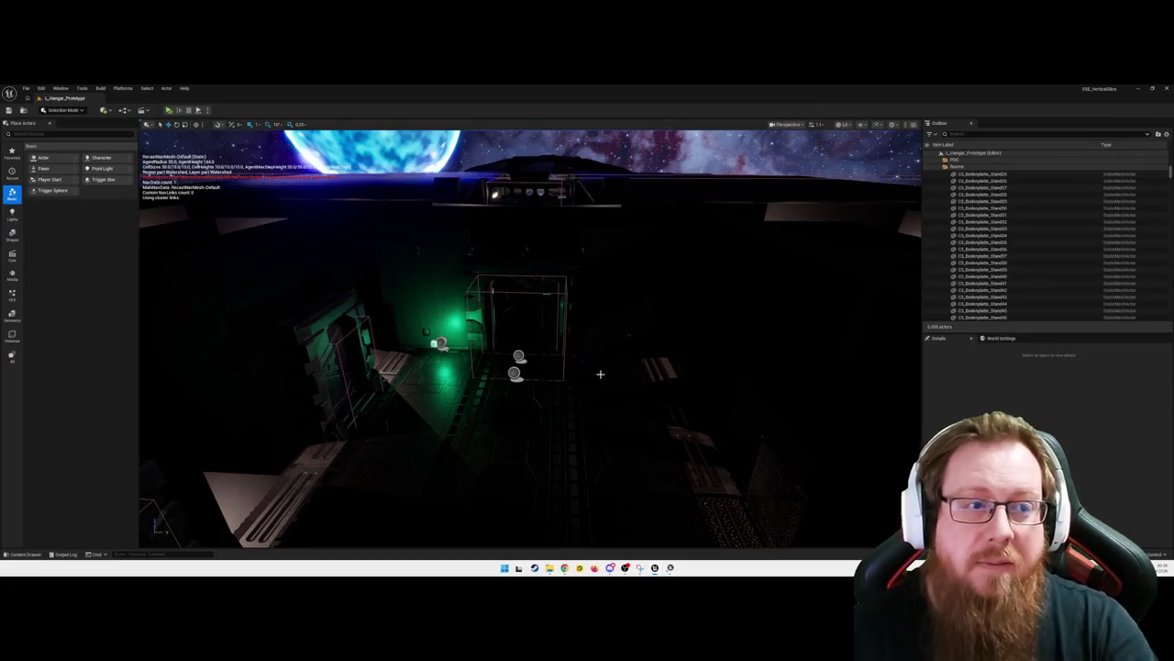
pyautogui.moveTo(144, 151)
pyautogui.mouseDown()
pyautogui.moveTo(514, 348)
pyautogui.moveTo(617, 388)
pyautogui.moveTo(652, 345)
pyautogui.moveTo(679, 340)
pyautogui.moveTo(700, 393)
pyautogui.moveTo(770, 414)
pyautogui.moveTo(782, 364)
pyautogui.moveTo(669, 254)
pyautogui.mouseUp()
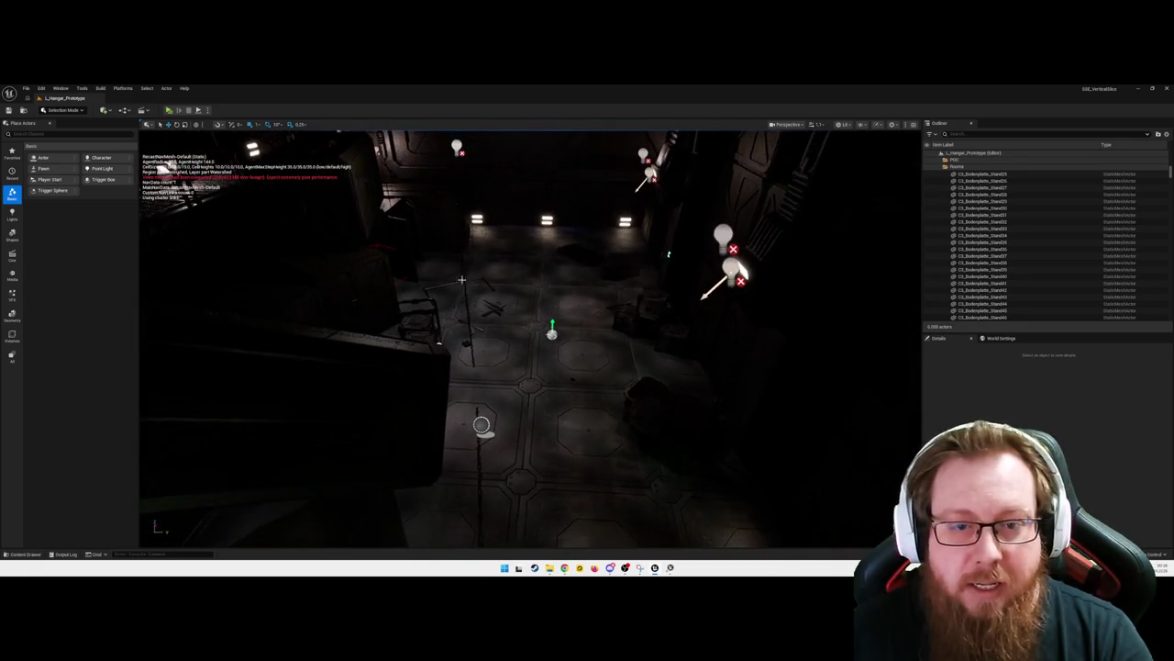
pyautogui.click(578, 312)
pyautogui.click(569, 367)
pyautogui.click(533, 401)
pyautogui.click(509, 268)
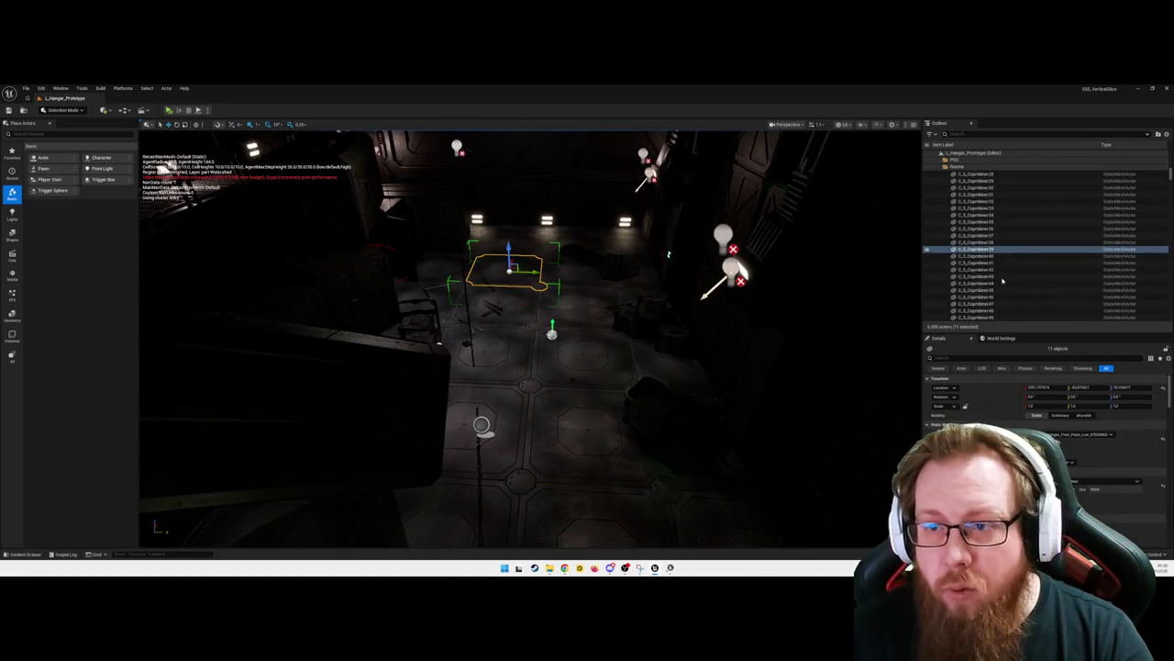
pyautogui.moveTo(486, 367)
pyautogui.mouseDown()
pyautogui.moveTo(453, 437)
pyautogui.moveTo(404, 438)
pyautogui.mouseUp()
pyautogui.moveTo(917, 408)
pyautogui.mouseDown()
pyautogui.moveTo(894, 473)
pyautogui.moveTo(604, 269)
pyautogui.moveTo(609, 240)
pyautogui.moveTo(609, 275)
pyautogui.moveTo(578, 270)
pyautogui.moveTo(573, 229)
pyautogui.moveTo(560, 241)
pyautogui.mouseUp()
pyautogui.click(603, 254)
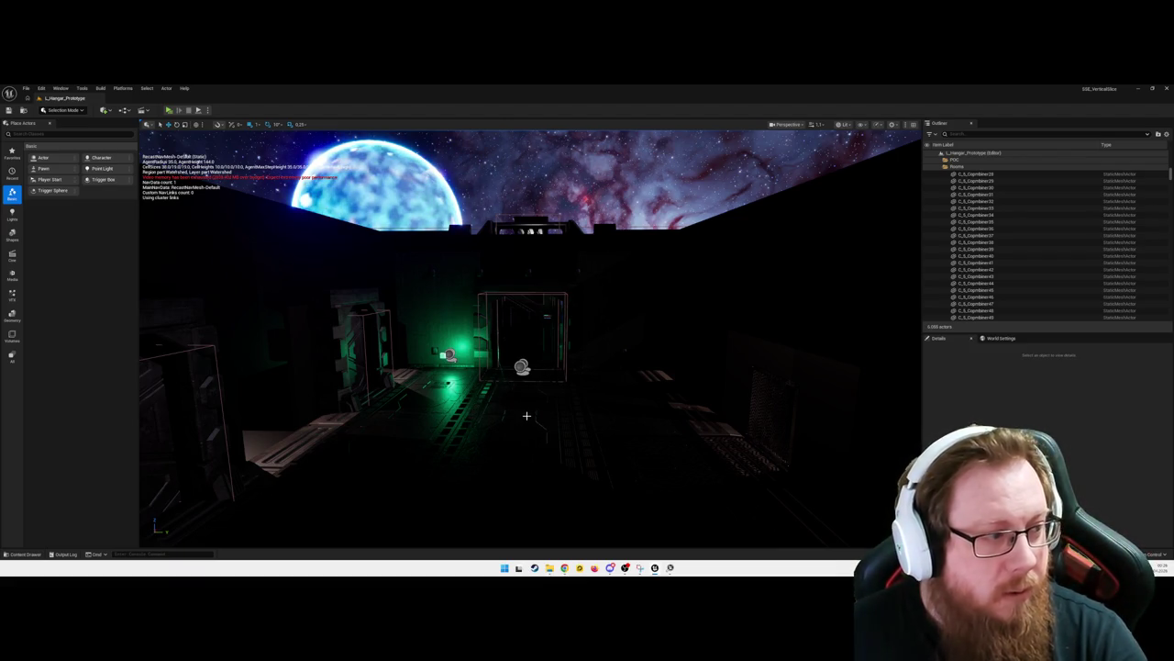
pyautogui.moveTo(518, 367)
pyautogui.mouseDown()
pyautogui.moveTo(498, 419)
pyautogui.moveTo(518, 372)
pyautogui.mouseUp()
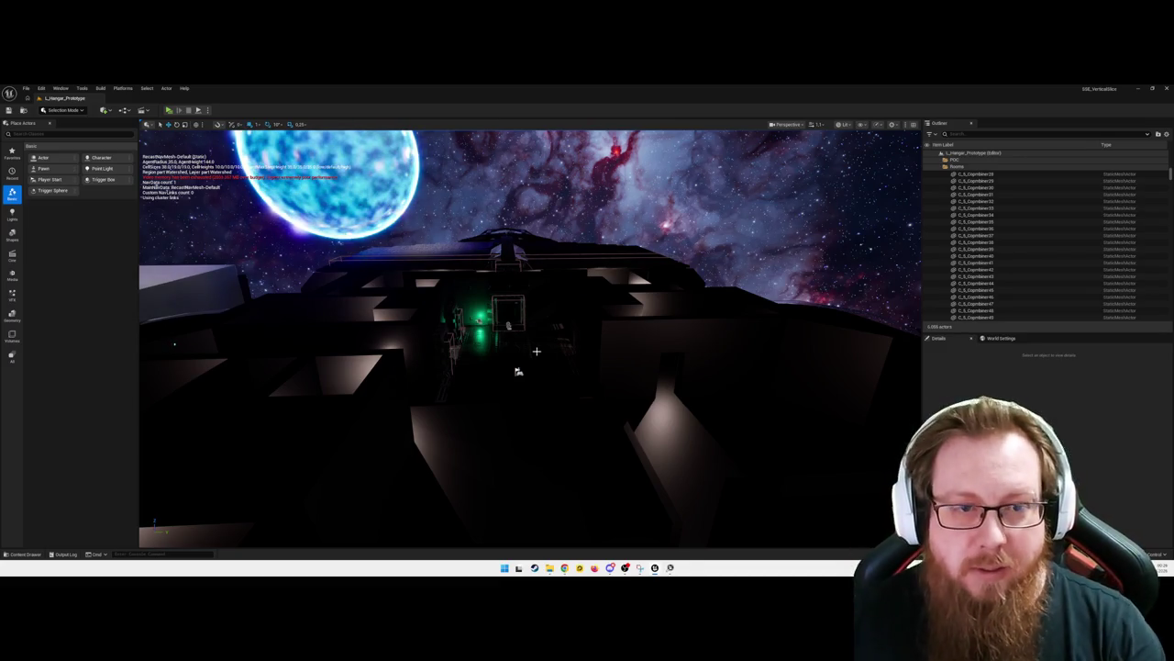
# Fly from the overhead view down the green-lit corridor and out through the hangar wall to the hull
pyautogui.moveTo(576, 377)
pyautogui.mouseDown()
pyautogui.moveTo(432, 376)
pyautogui.moveTo(711, 371)
pyautogui.moveTo(729, 358)
pyautogui.moveTo(665, 358)
pyautogui.mouseUp()
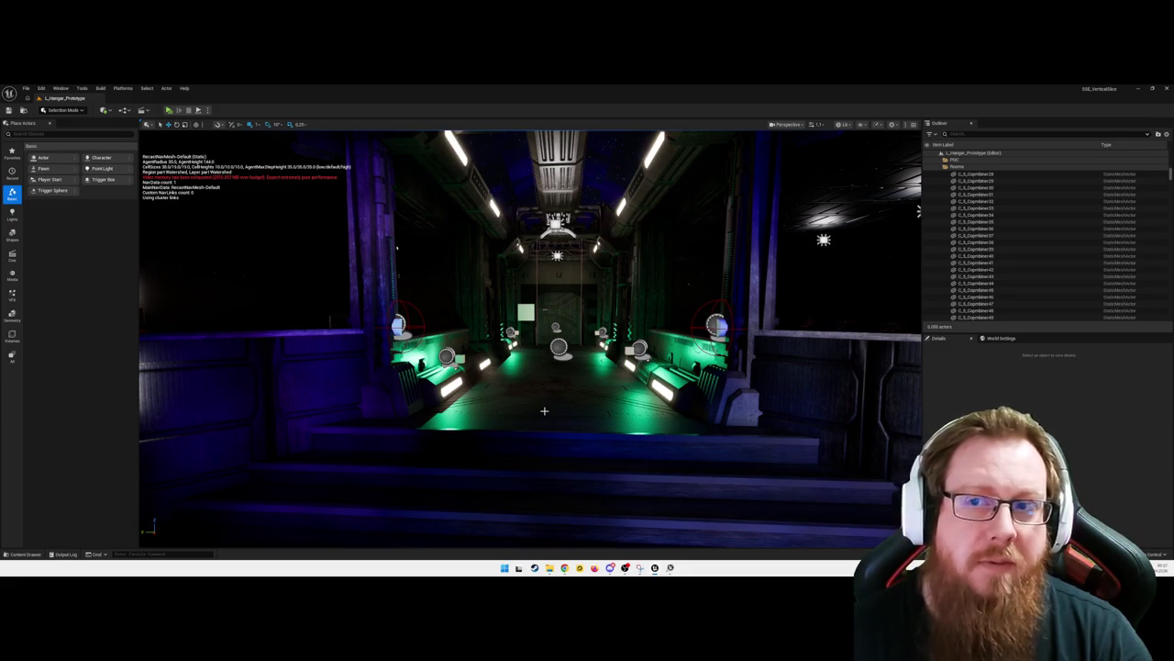
pyautogui.moveTo(558, 407); pyautogui.dragTo(561, 436)
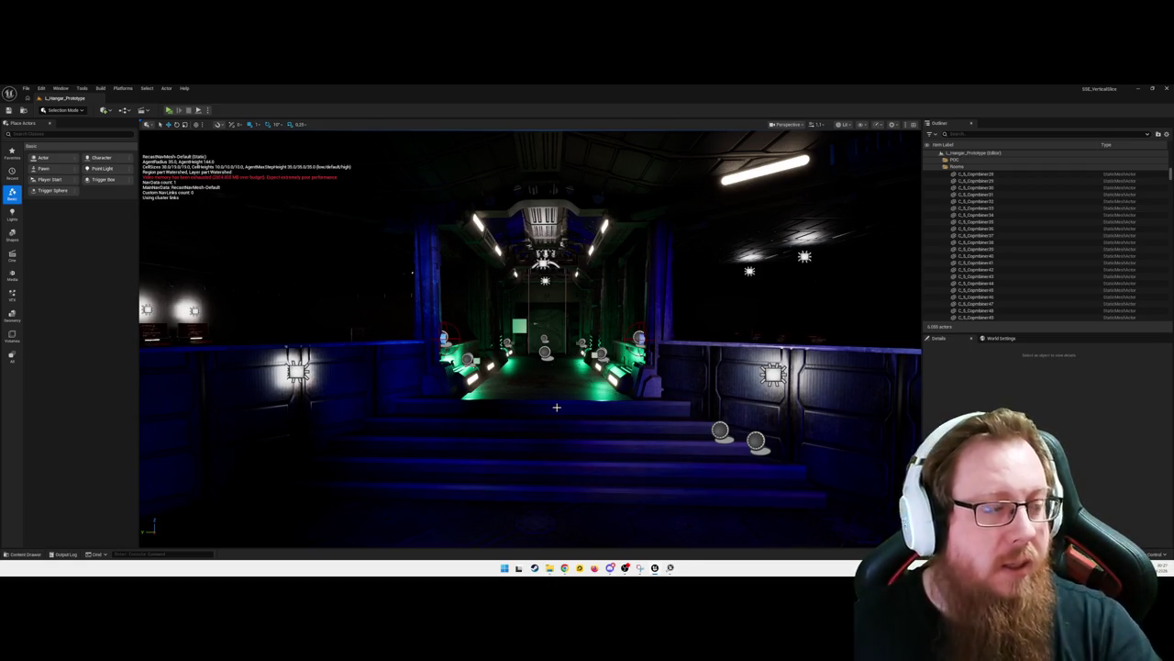
pyautogui.moveTo(557, 398)
pyautogui.mouseDown()
pyautogui.moveTo(514, 400)
pyautogui.moveTo(546, 400)
pyautogui.moveTo(545, 349)
pyautogui.moveTo(734, 335)
pyautogui.moveTo(551, 335)
pyautogui.mouseUp()
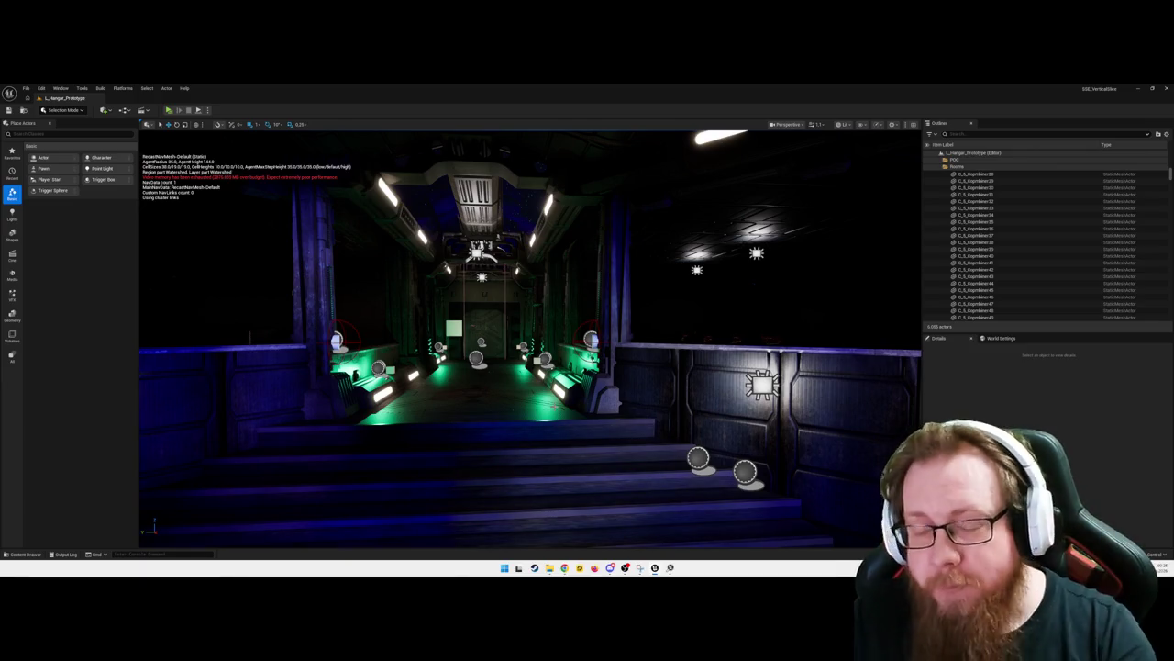
pyautogui.moveTo(629, 426)
pyautogui.mouseDown()
pyautogui.moveTo(775, 518)
pyautogui.moveTo(471, 335)
pyautogui.moveTo(494, 413)
pyautogui.mouseUp()
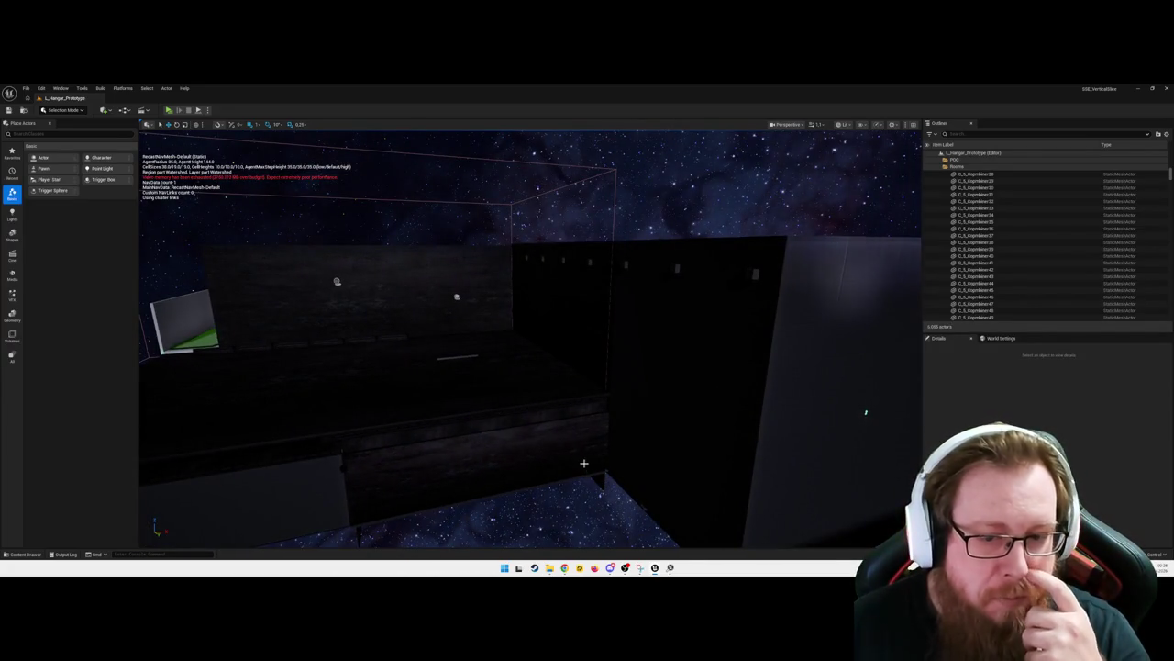
# Orbit around the dark hangar block's exterior until its wall fills the view against the starfield
pyautogui.moveTo(866, 412)
pyautogui.mouseDown()
pyautogui.moveTo(537, 380)
pyautogui.moveTo(602, 395)
pyautogui.mouseUp()
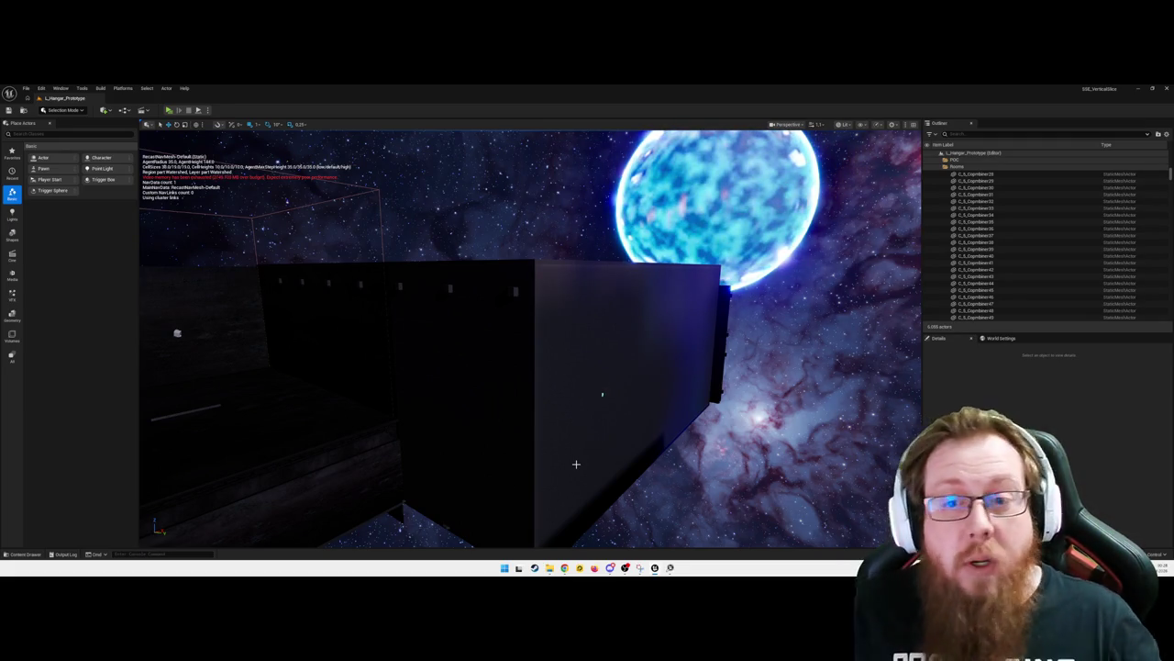
pyautogui.moveTo(602, 395); pyautogui.dragTo(482, 397)
pyautogui.click(995, 135)
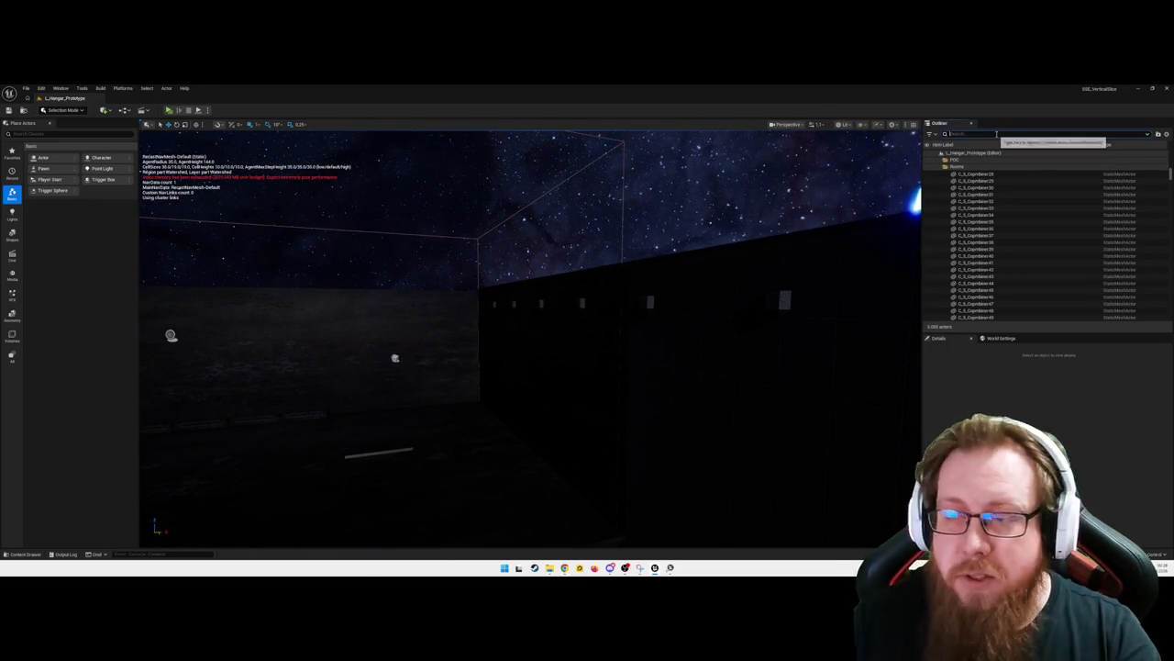
# Filter the Outliner with 'postp' and select the PostProcessVolume, reselecting it after flying closer
pyautogui.write('postp')
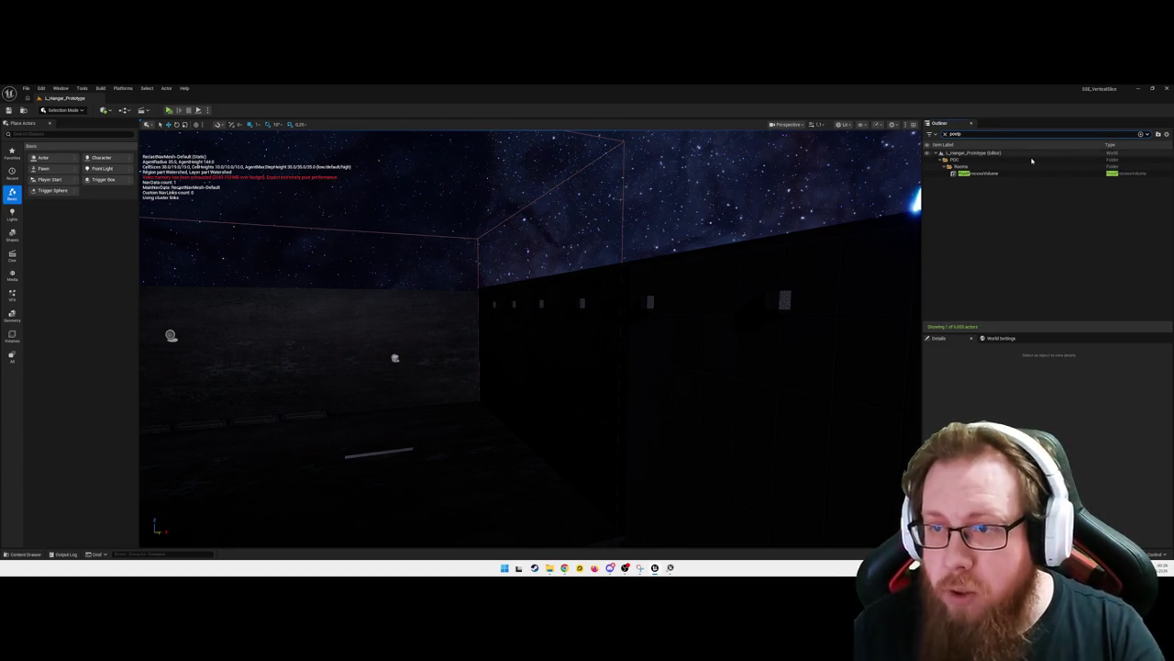
pyautogui.click(1000, 174)
pyautogui.moveTo(604, 408)
pyautogui.mouseDown()
pyautogui.moveTo(592, 329)
pyautogui.moveTo(537, 390)
pyautogui.mouseUp()
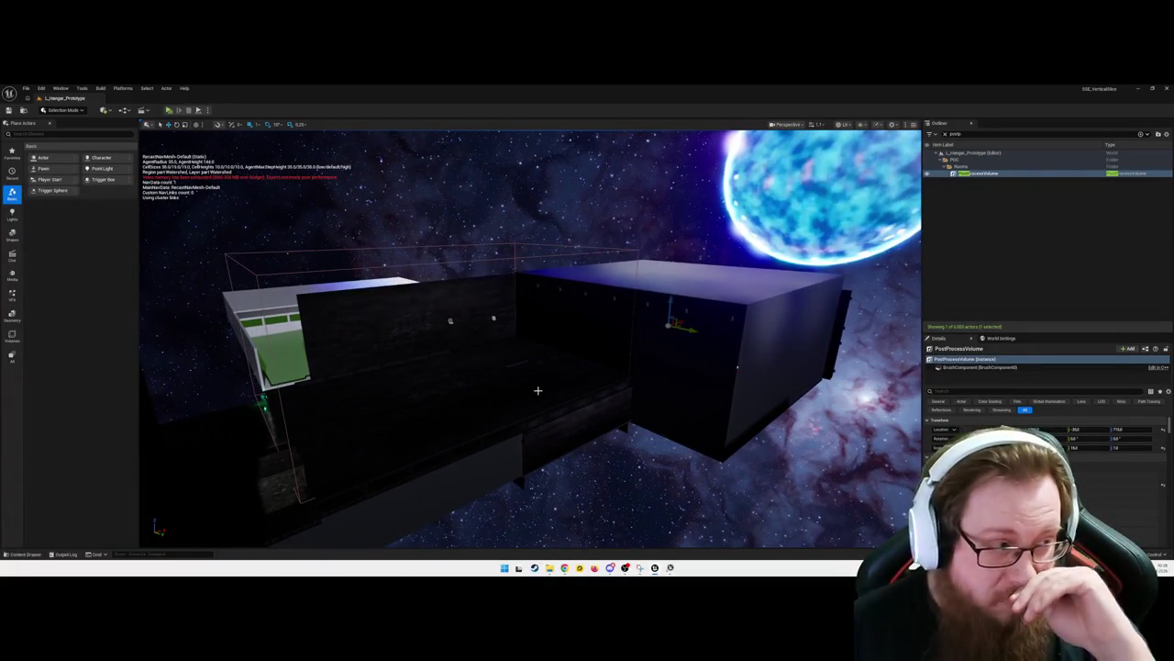
pyautogui.moveTo(569, 375); pyautogui.dragTo(587, 358)
pyautogui.moveTo(576, 398); pyautogui.dragTo(580, 367)
pyautogui.press('Escape')
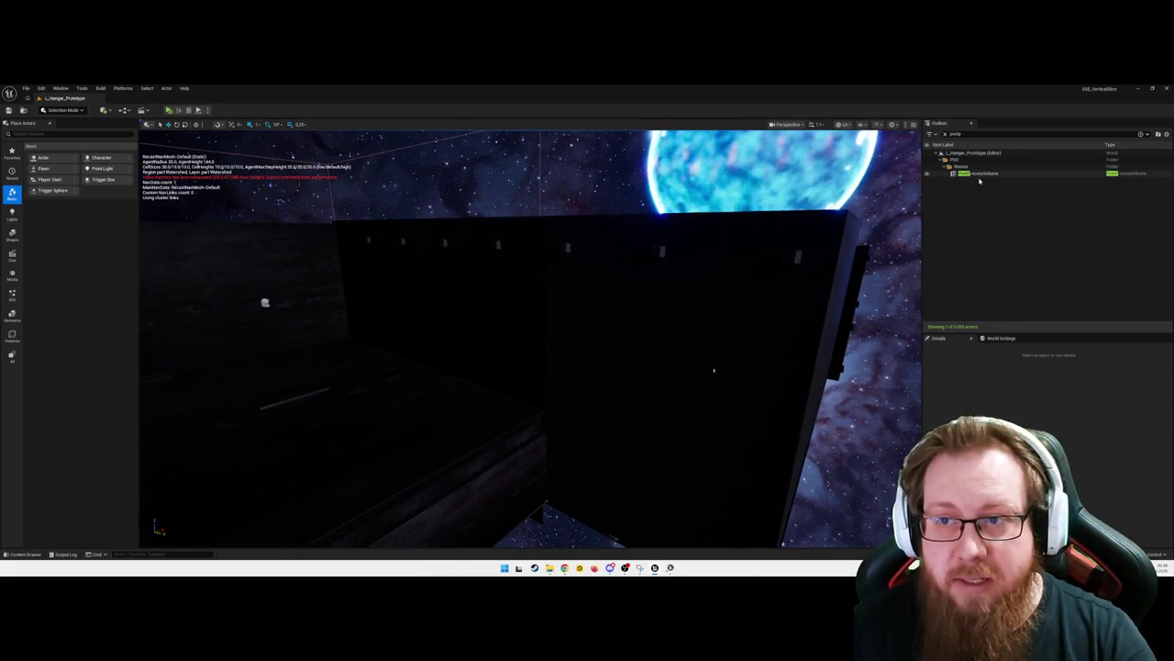
pyautogui.click(626, 367)
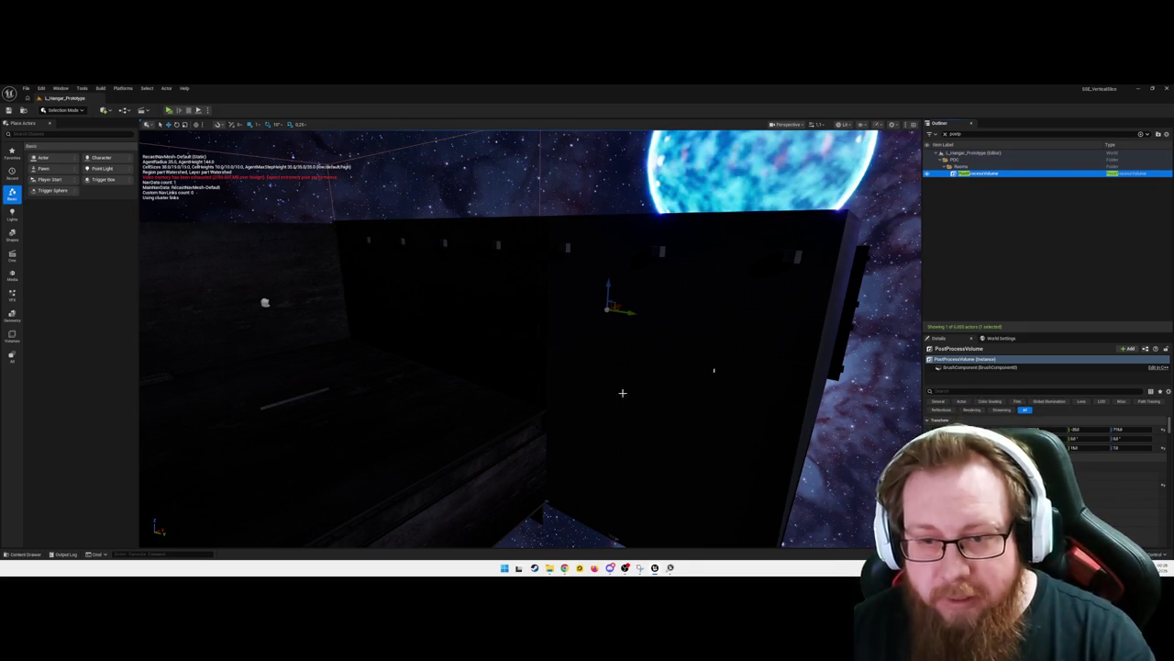
pyautogui.moveTo(605, 386)
pyautogui.mouseDown()
pyautogui.moveTo(514, 404)
pyautogui.moveTo(495, 445)
pyautogui.moveTo(620, 413)
pyautogui.mouseUp()
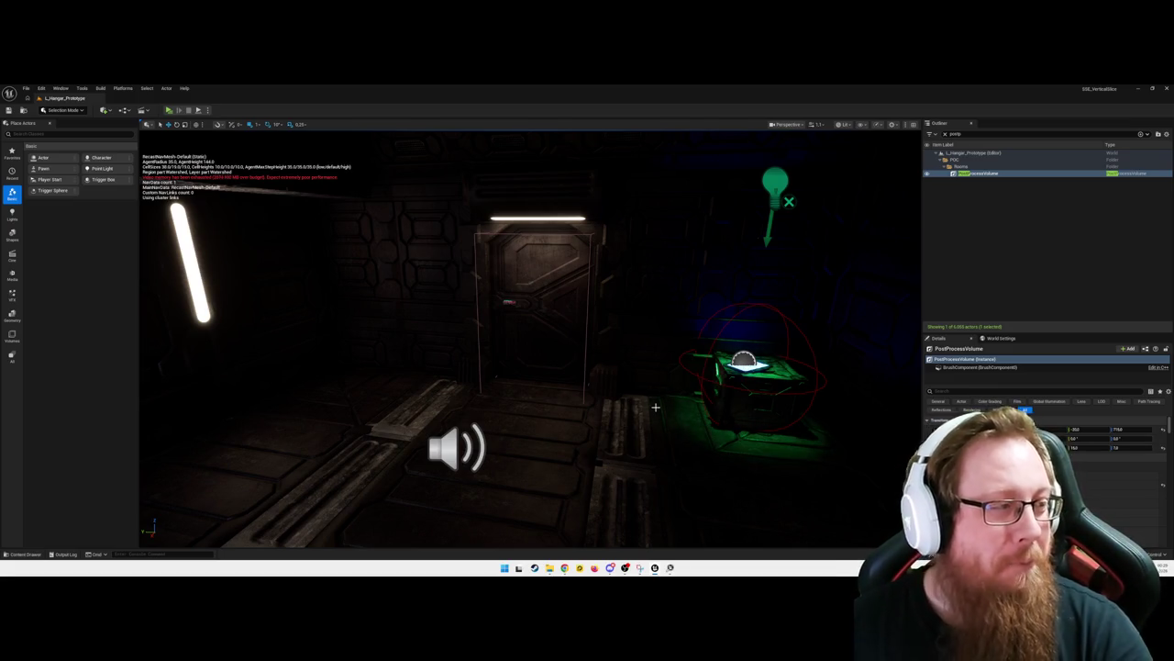
# Toggle the PostProcessVolume setting that darkened the scene so the viewport renders lit again
pyautogui.scroll(-5, 1120, 450)
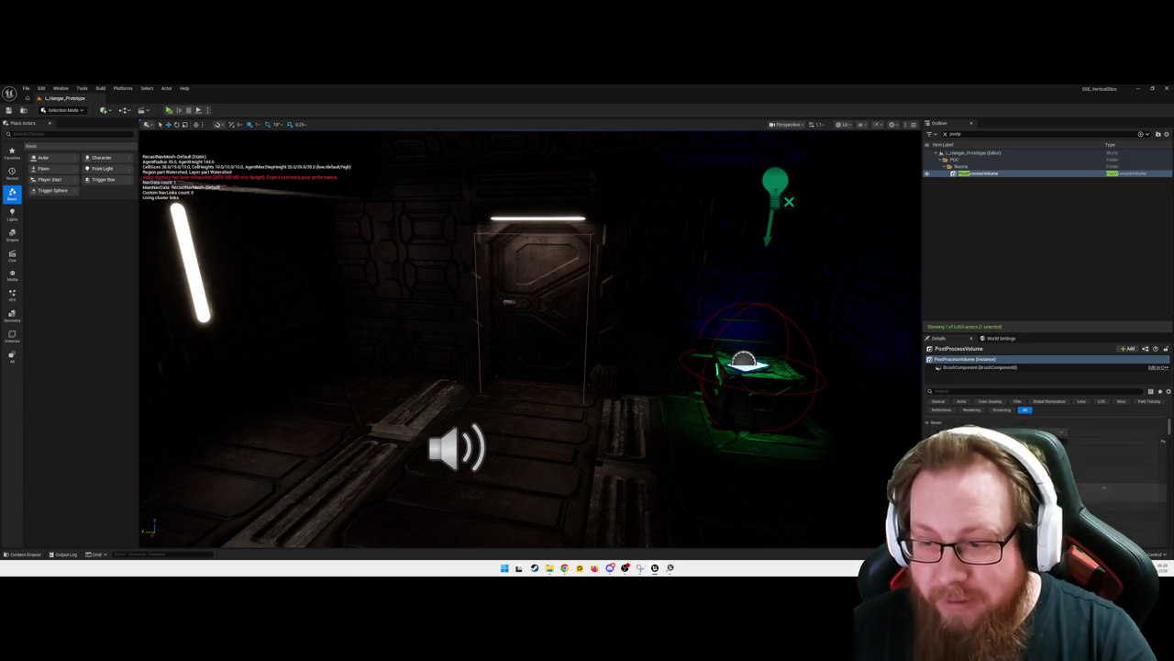
pyautogui.scroll(2, 1046, 450)
pyautogui.scroll(-2, 1046, 450)
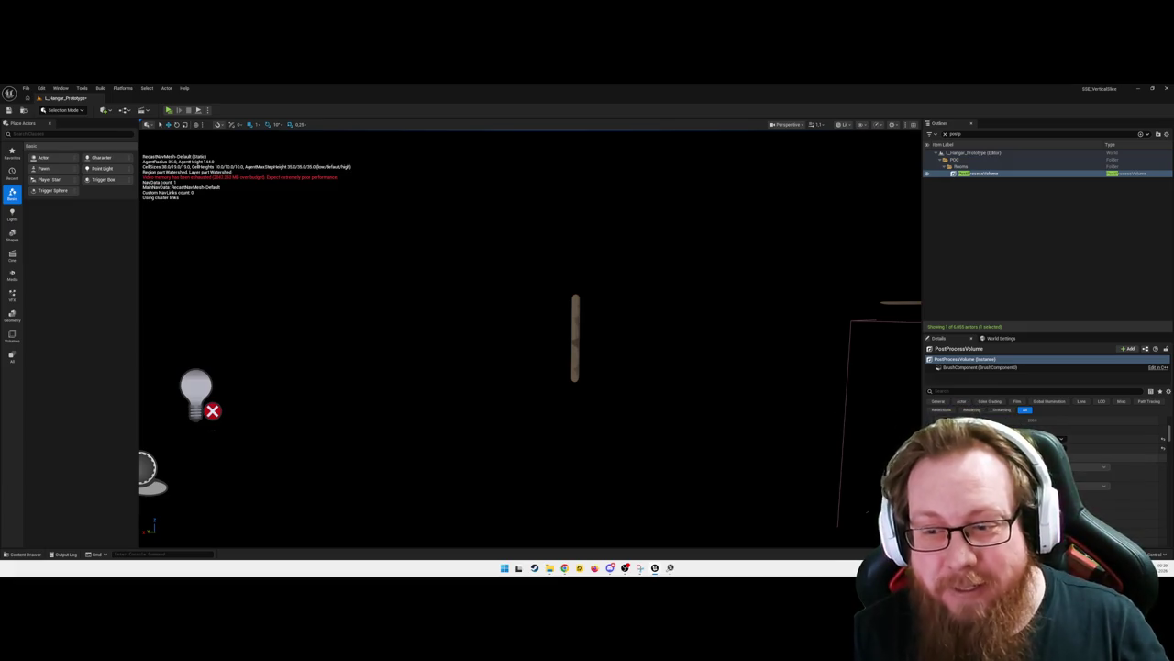
pyautogui.click(1137, 457)
pyautogui.moveTo(625, 391)
pyautogui.mouseDown()
pyautogui.moveTo(625, 330)
pyautogui.moveTo(589, 340)
pyautogui.moveTo(573, 367)
pyautogui.mouseUp()
# Run 'stat unit' and then a 'stat d3d' command in the console while flying past the ship
pyautogui.click(147, 554)
pyautogui.write('st')
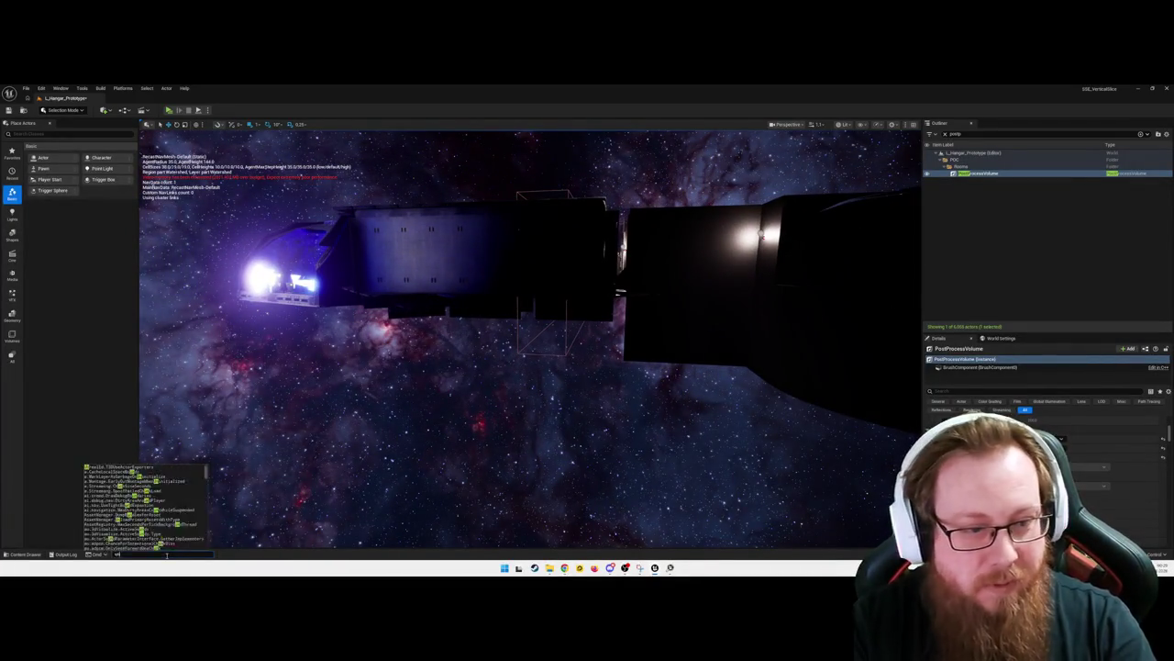
pyautogui.write('at unit')
pyautogui.press('Return')
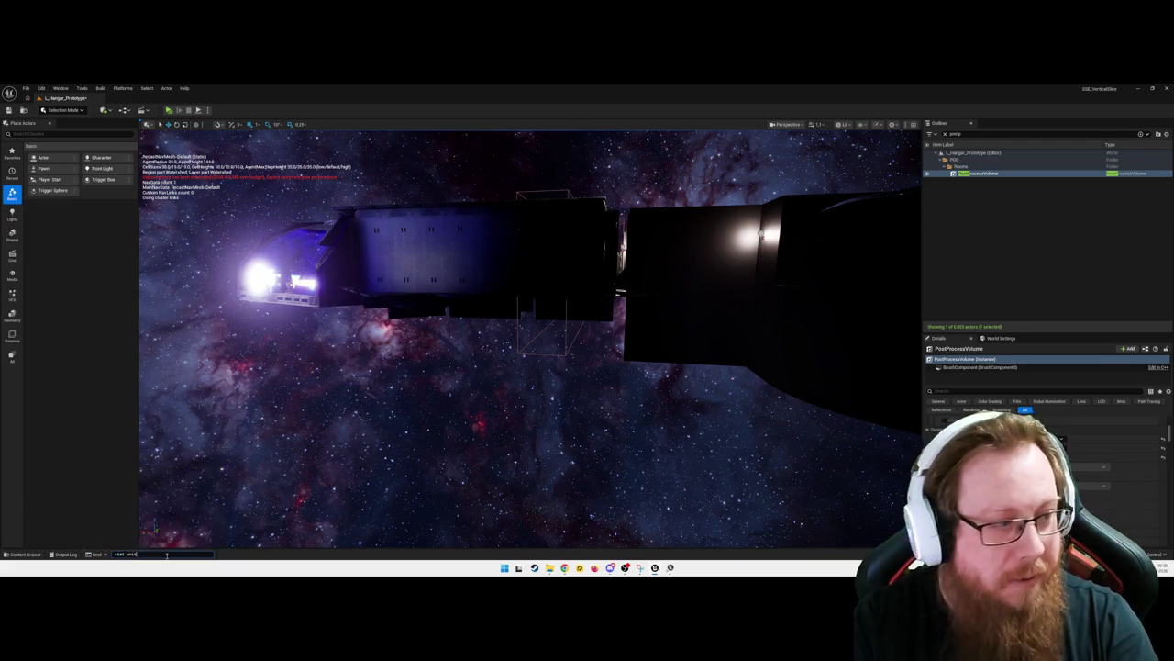
pyautogui.moveTo(410, 276)
pyautogui.mouseDown()
pyautogui.moveTo(580, 317)
pyautogui.moveTo(323, 459)
pyautogui.mouseUp()
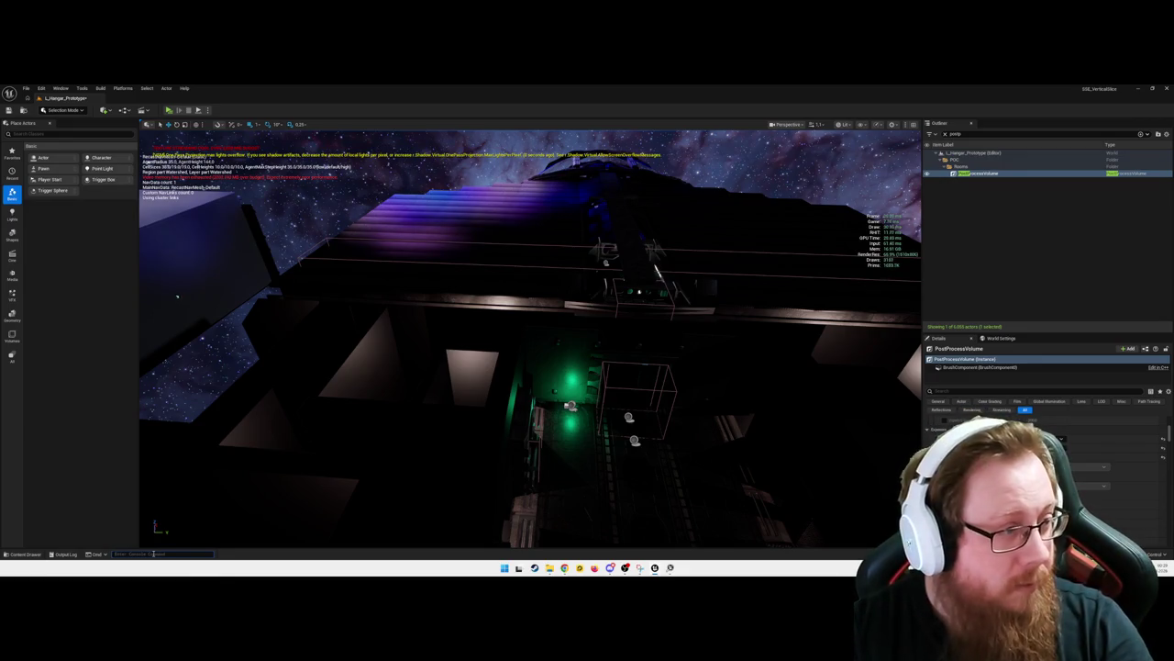
pyautogui.write('stat d3d')
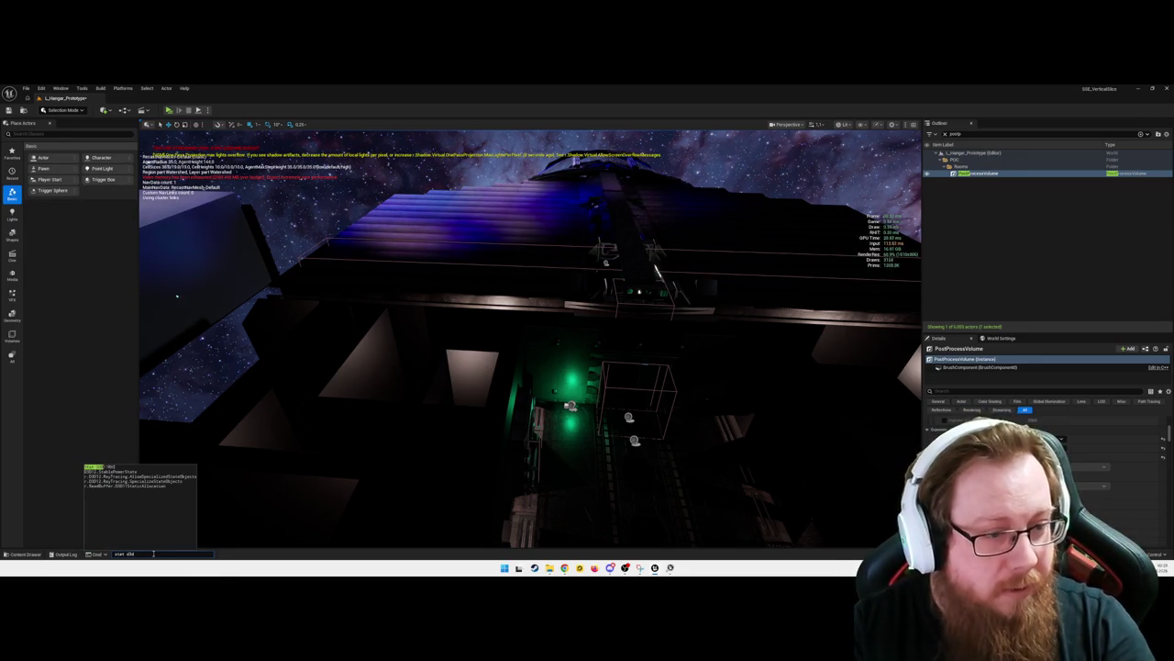
pyautogui.press('Return')
pyautogui.moveTo(480, 427)
pyautogui.mouseDown()
pyautogui.moveTo(480, 349)
pyautogui.moveTo(523, 413)
pyautogui.moveTo(655, 542)
pyautogui.moveTo(684, 485)
pyautogui.moveTo(687, 542)
pyautogui.moveTo(530, 542)
pyautogui.moveTo(599, 438)
pyautogui.mouseUp()
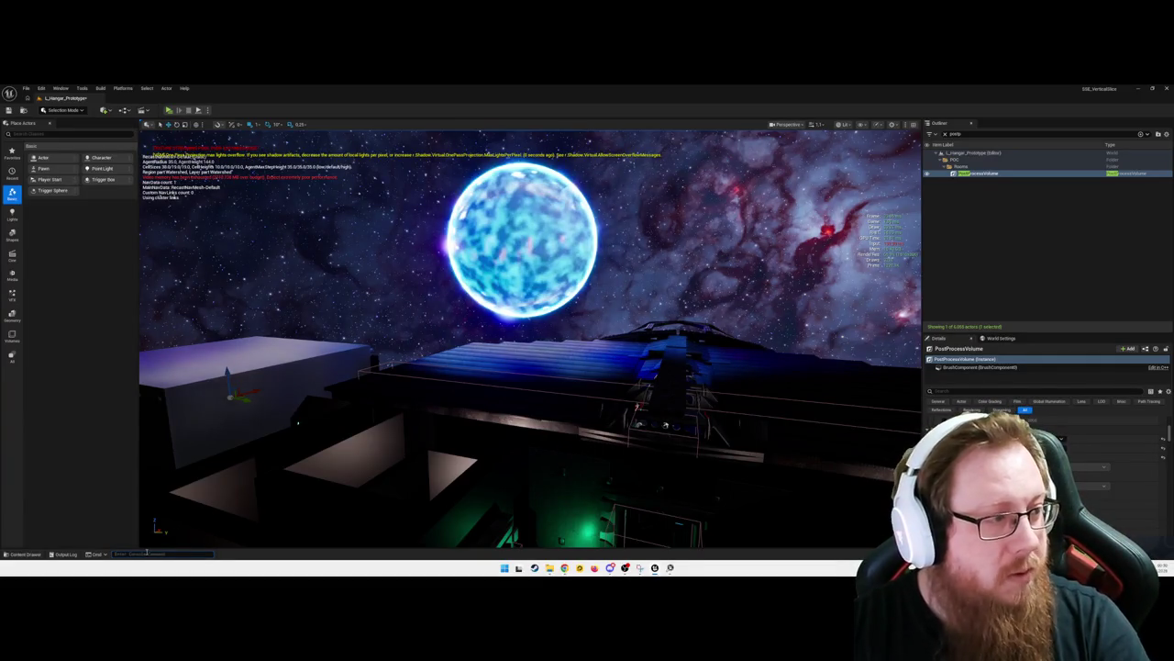
# Tab-complete 'stat d3d12' to D3D12.StablePowerState in the console and run it
pyautogui.click(147, 553)
pyautogui.write('stat d3d')
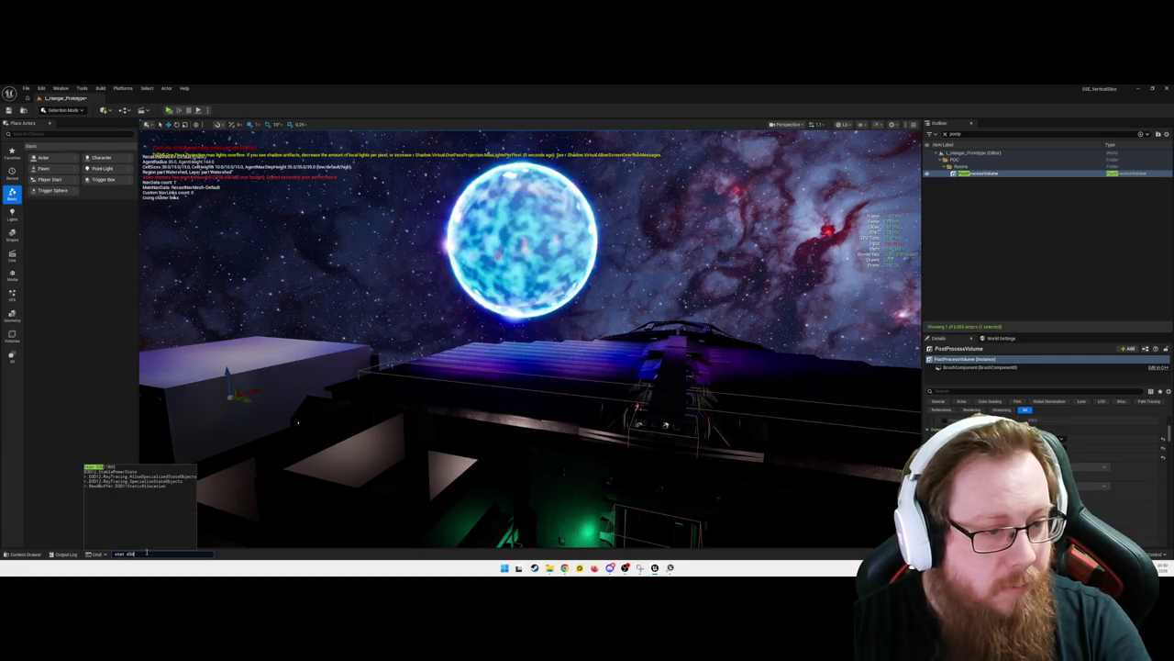
pyautogui.press('Return')
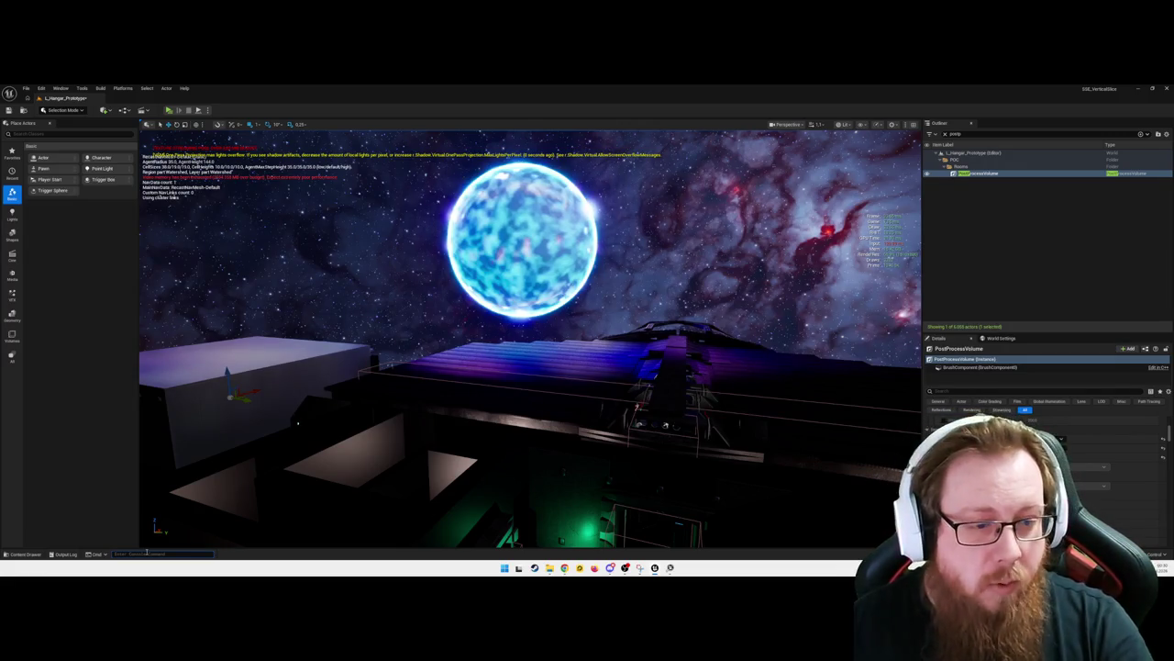
pyautogui.write('stat')
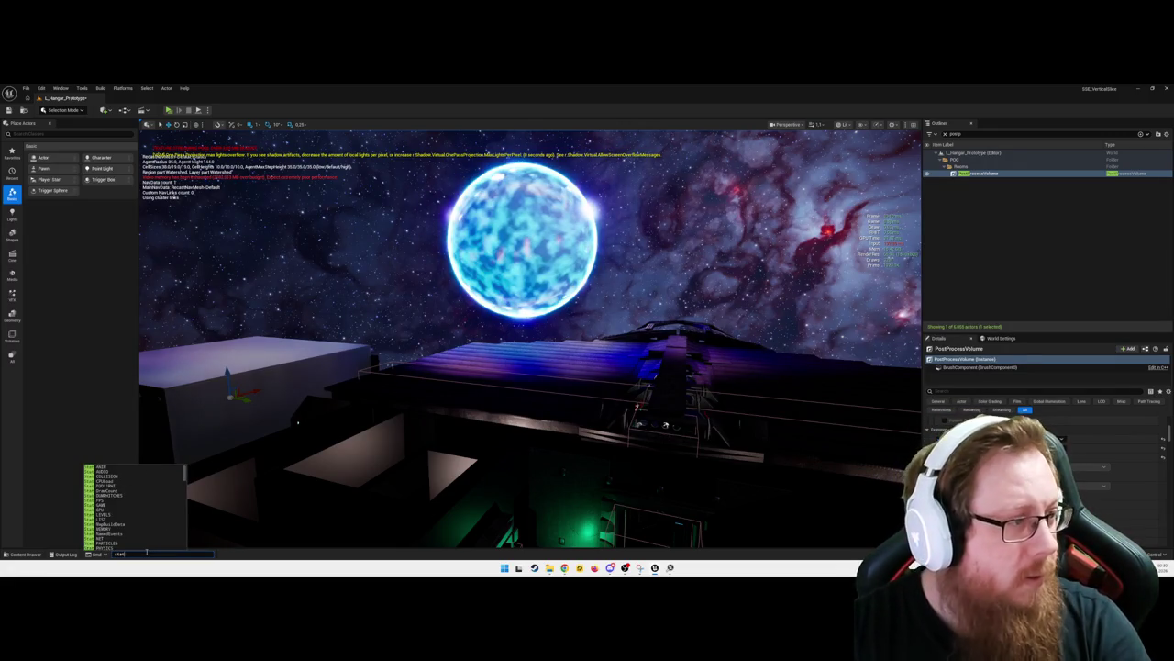
pyautogui.write(' d3d12')
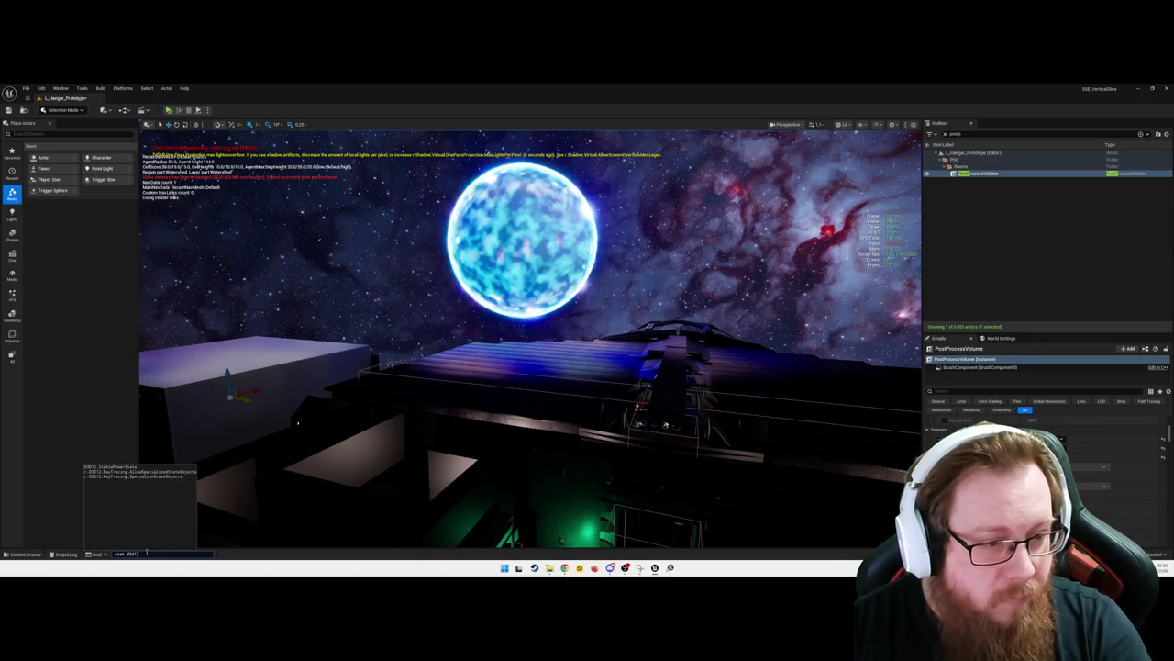
pyautogui.press('Tab')
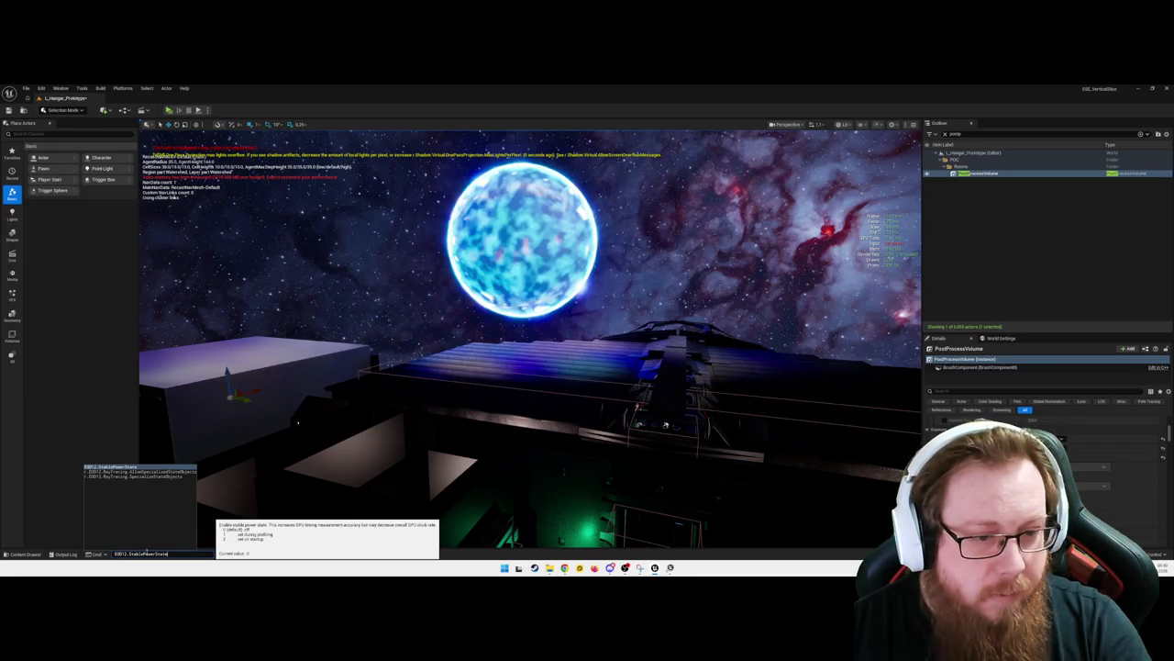
pyautogui.press('Return')
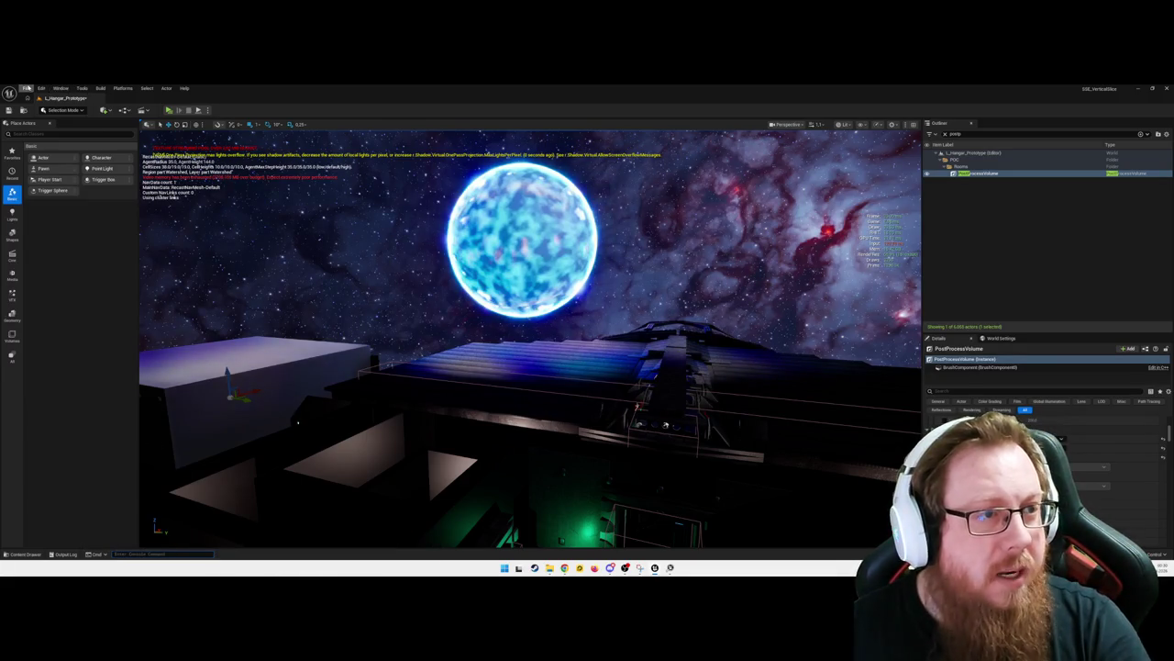
pyautogui.click(27, 89)
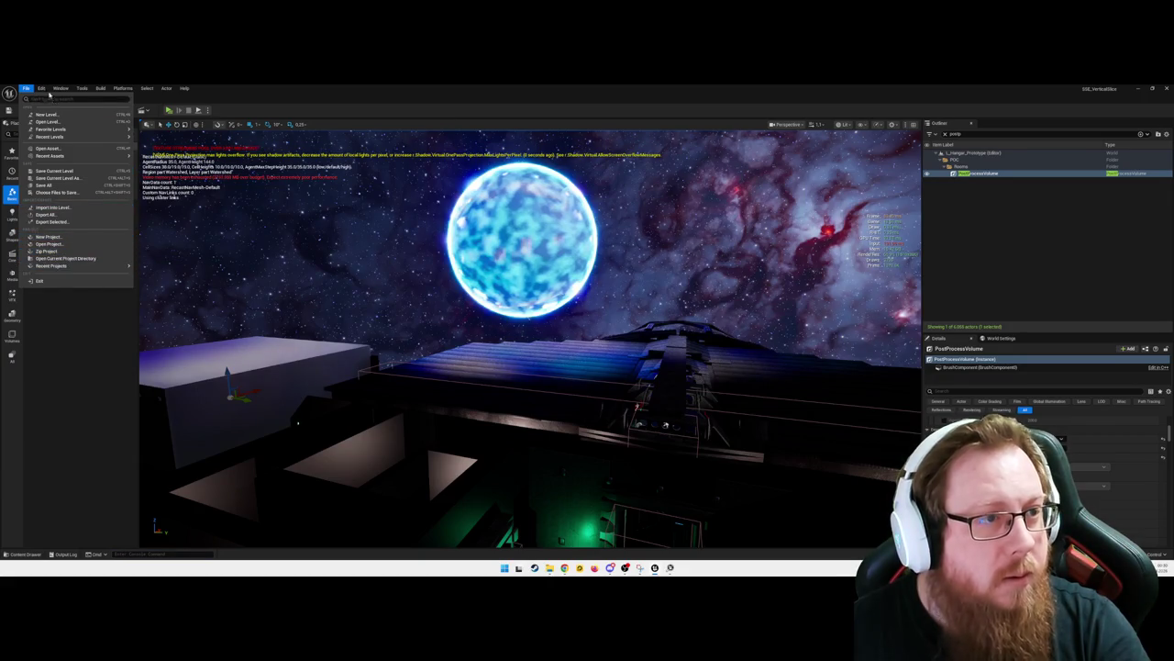
pyautogui.click(75, 198)
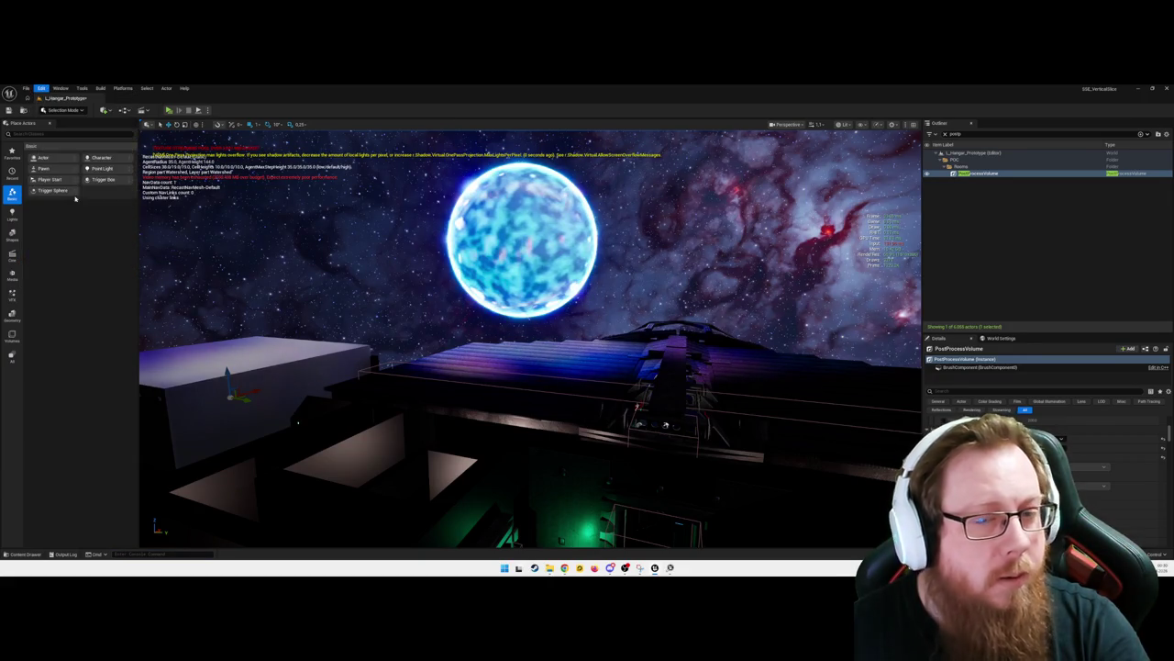
pyautogui.write('d3d')
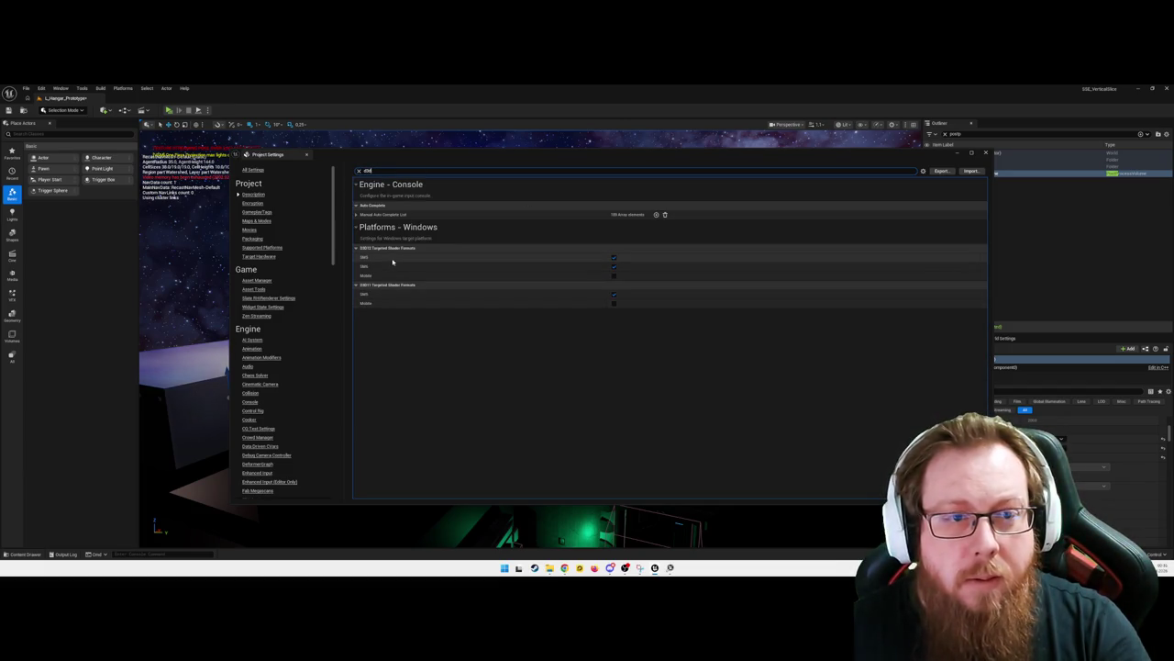
pyautogui.click(356, 215)
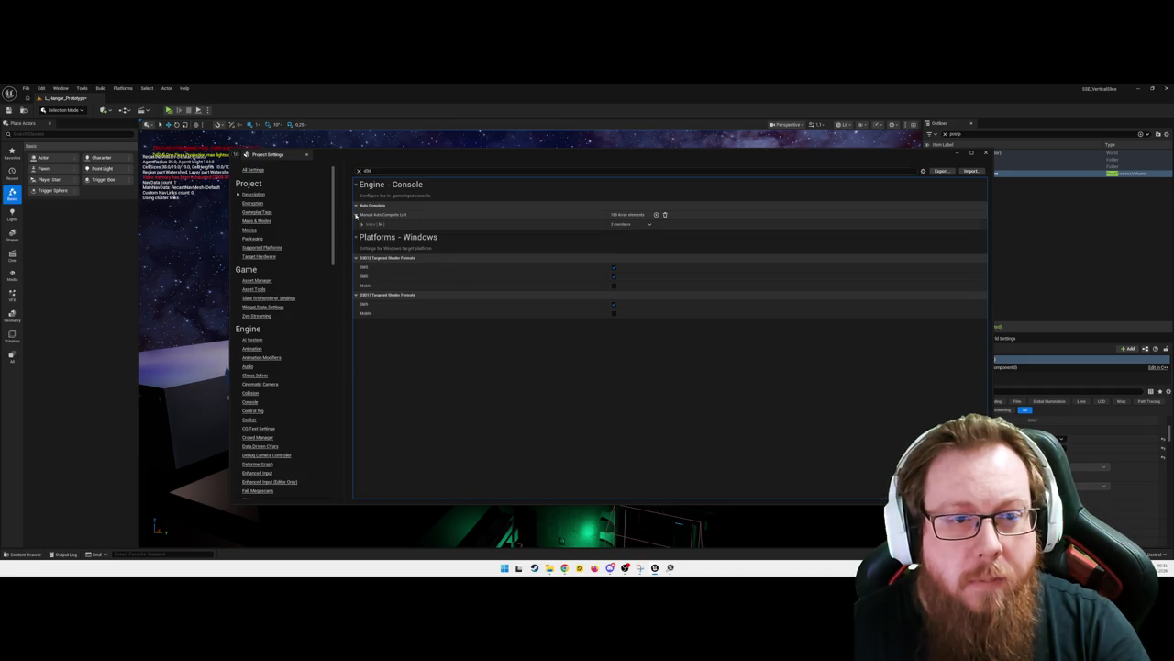
pyautogui.click(650, 225)
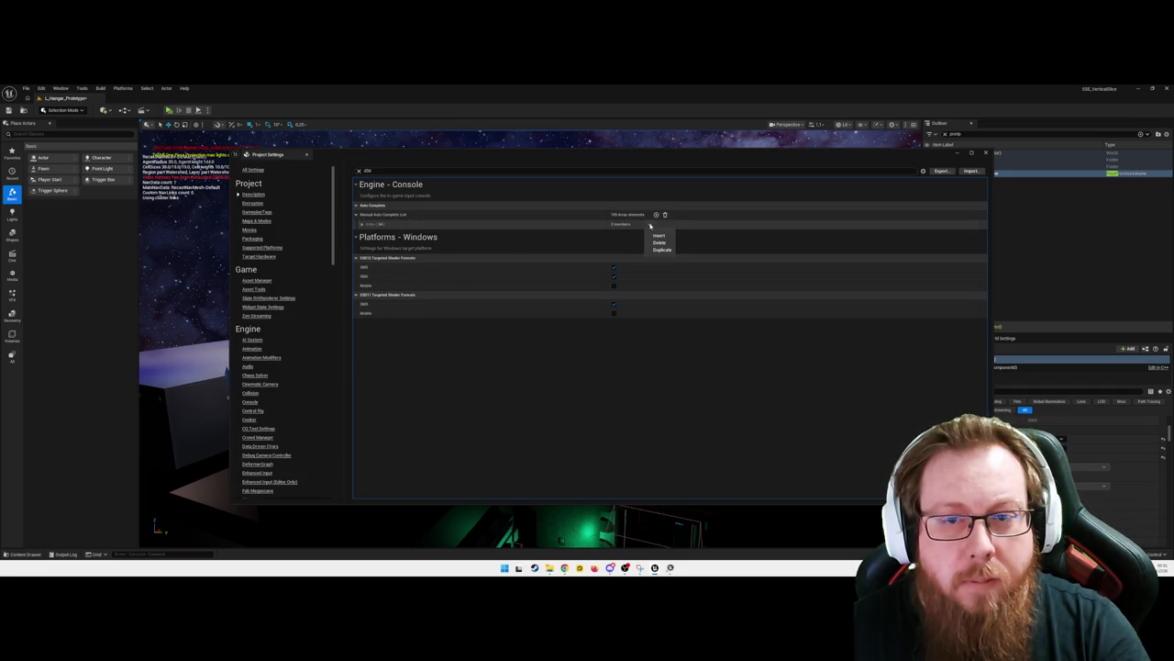
pyautogui.click(361, 226)
pyautogui.click(362, 226)
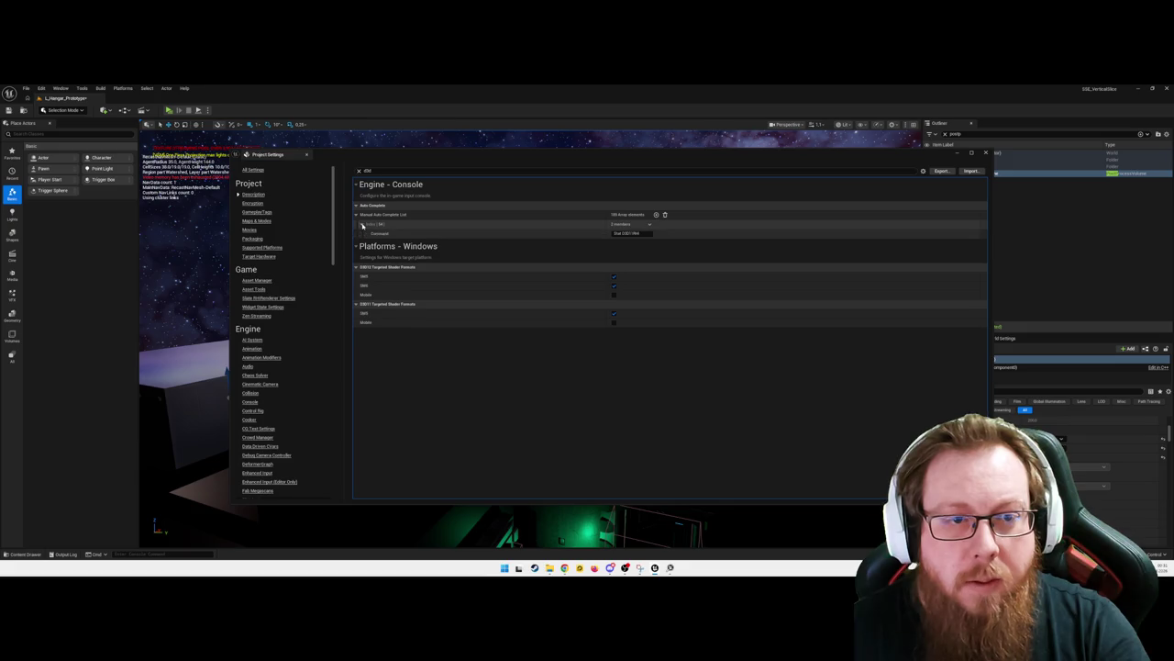
pyautogui.click(642, 234)
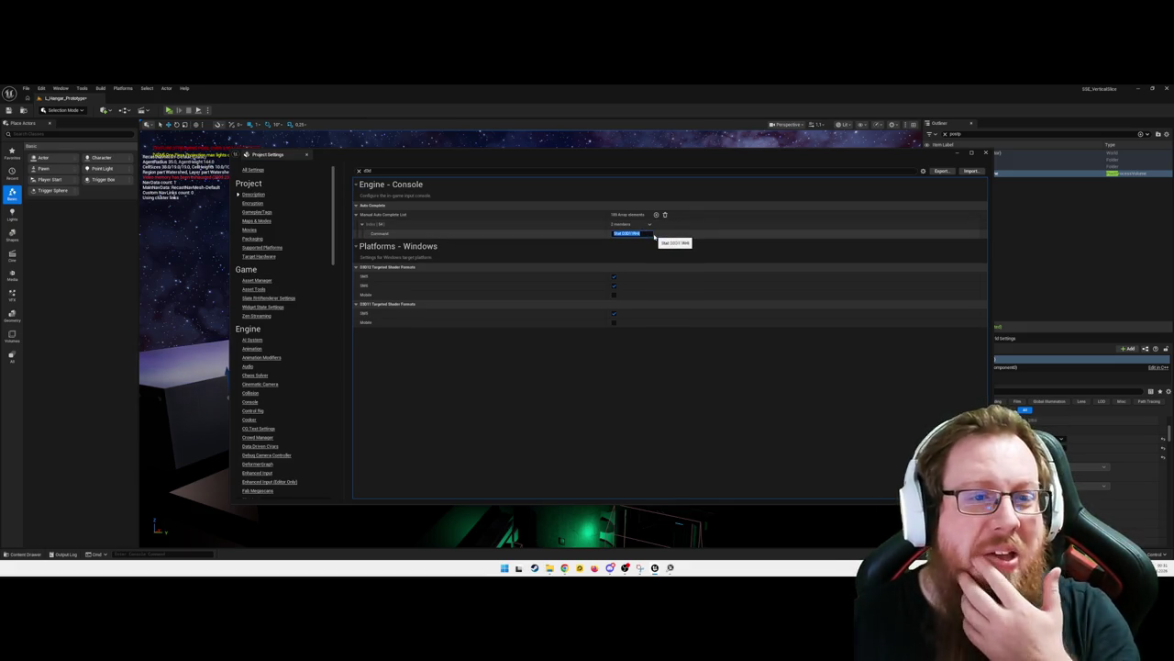
pyautogui.click(632, 249)
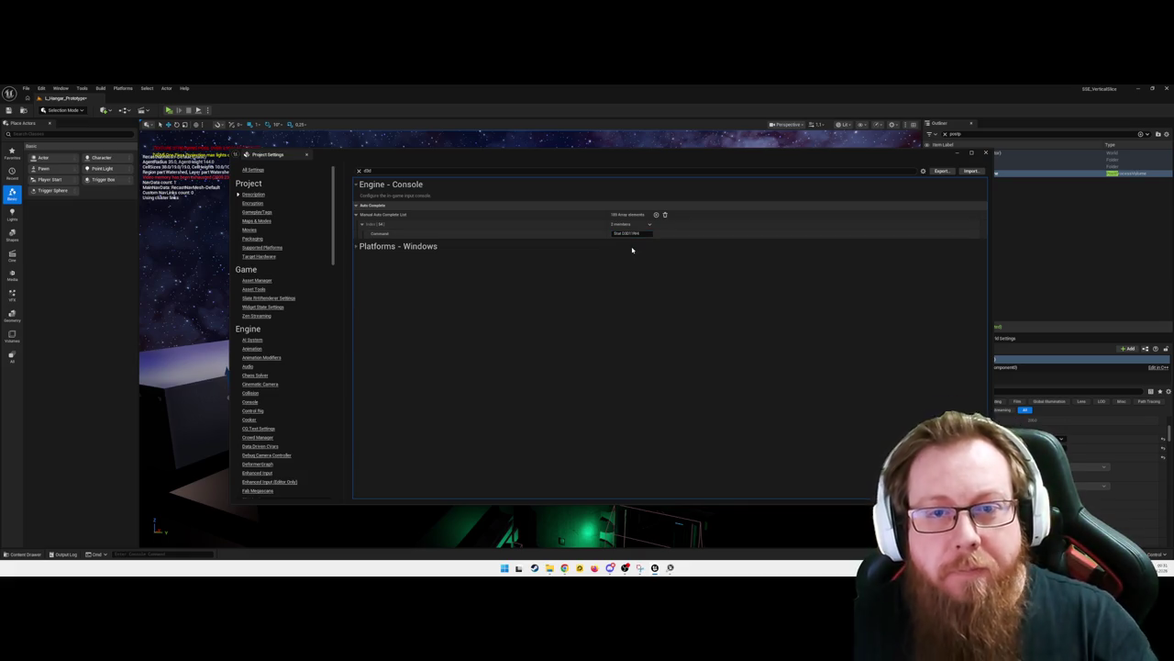
pyautogui.click(632, 249)
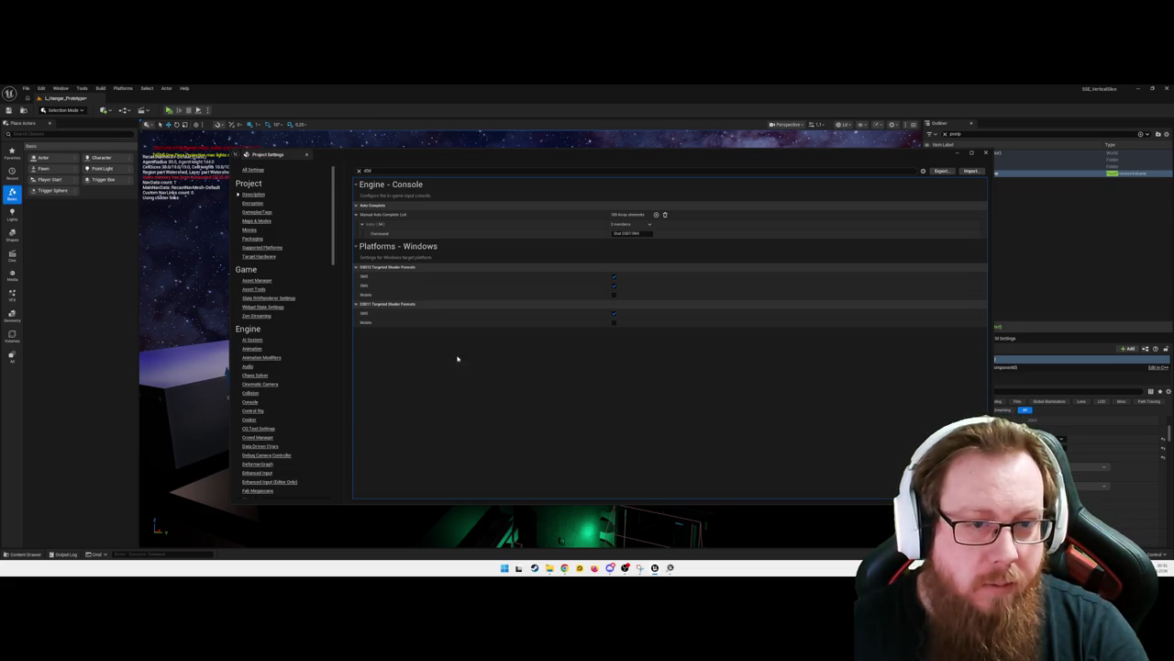
pyautogui.click(986, 154)
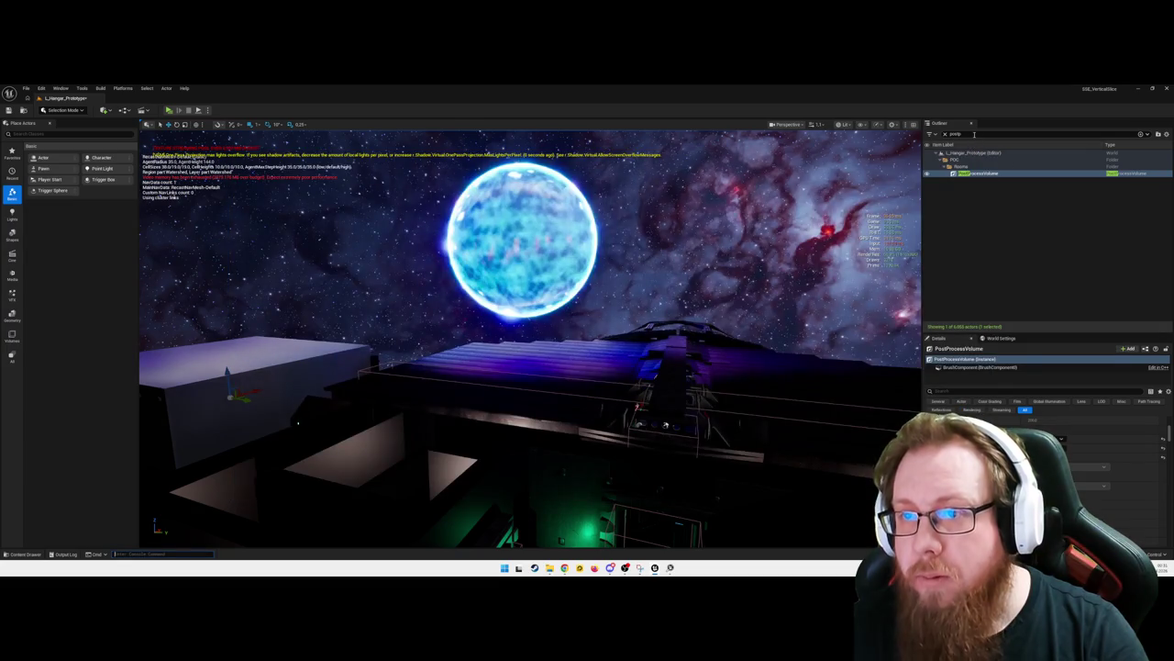
# Clear the Outliner filter, focus and orbit around the PostProcessVolume, then open Edit > Project Settings
pyautogui.click(945, 134)
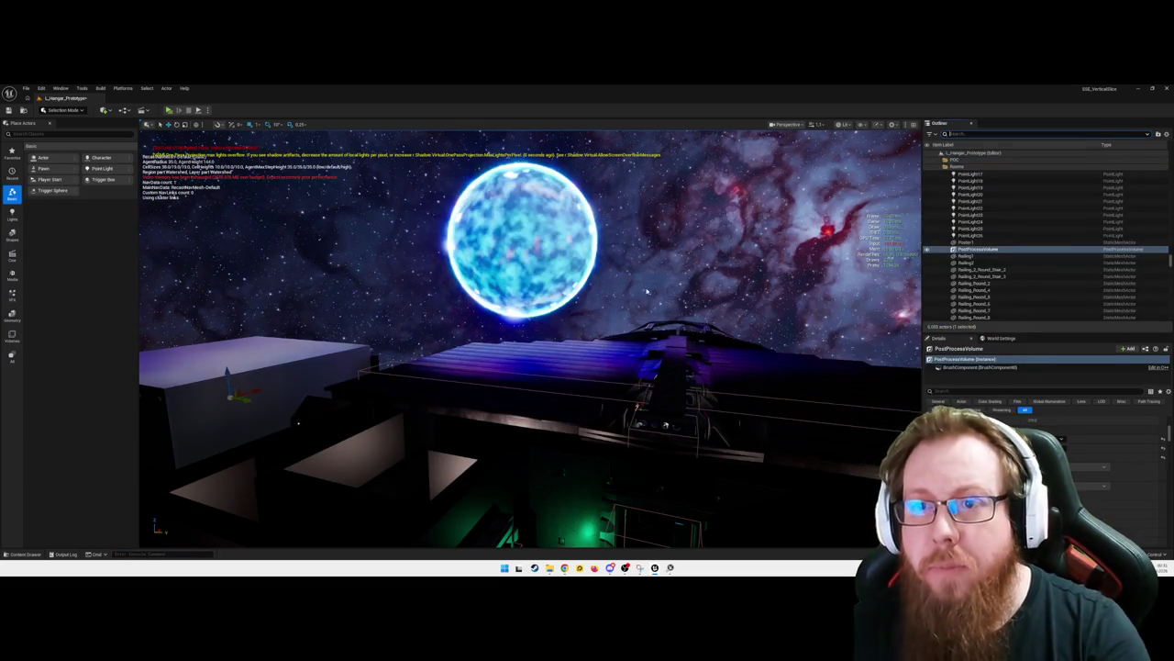
pyautogui.press('f')
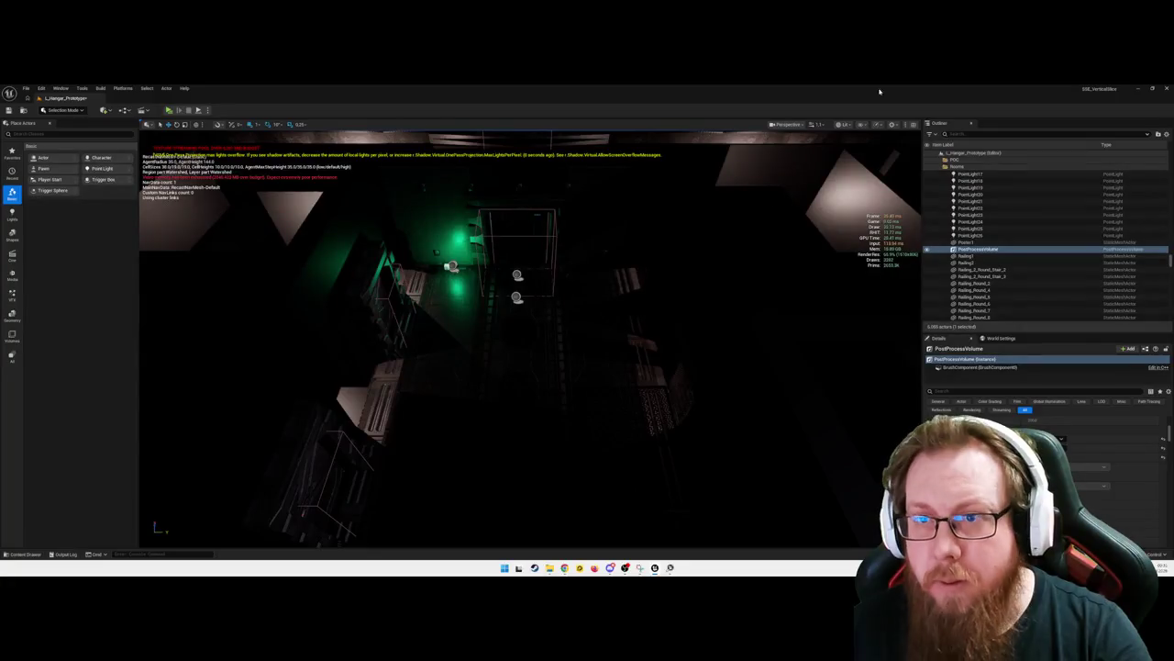
pyautogui.scroll(-5, 632, 239)
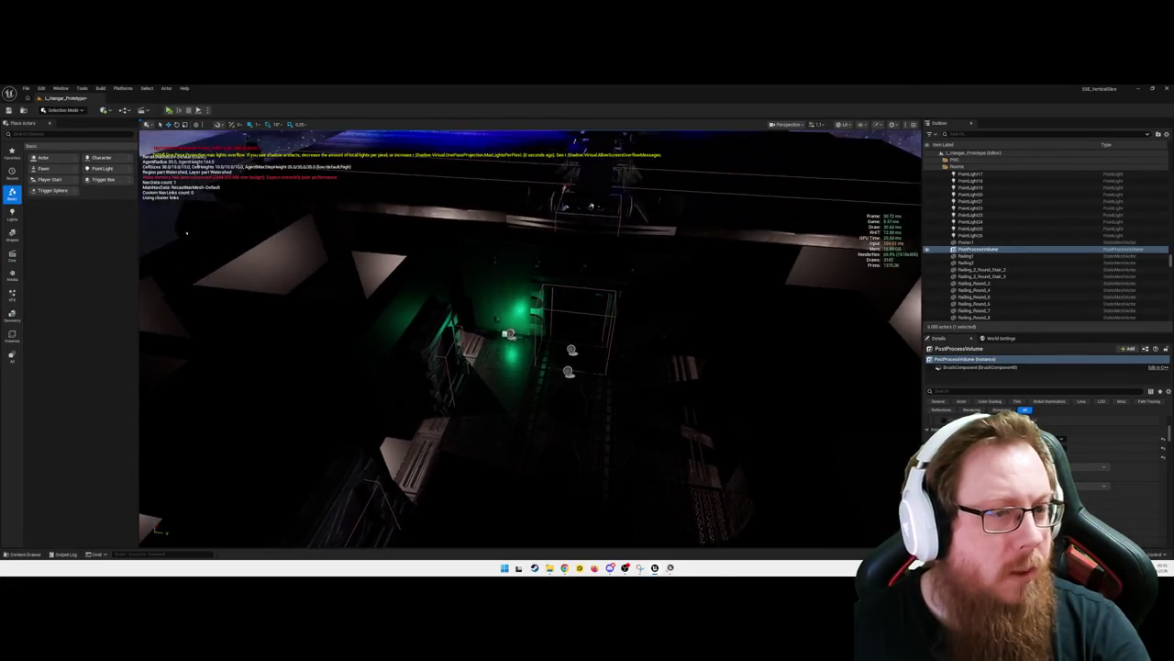
pyautogui.moveTo(632, 239); pyautogui.dragTo(572, 360)
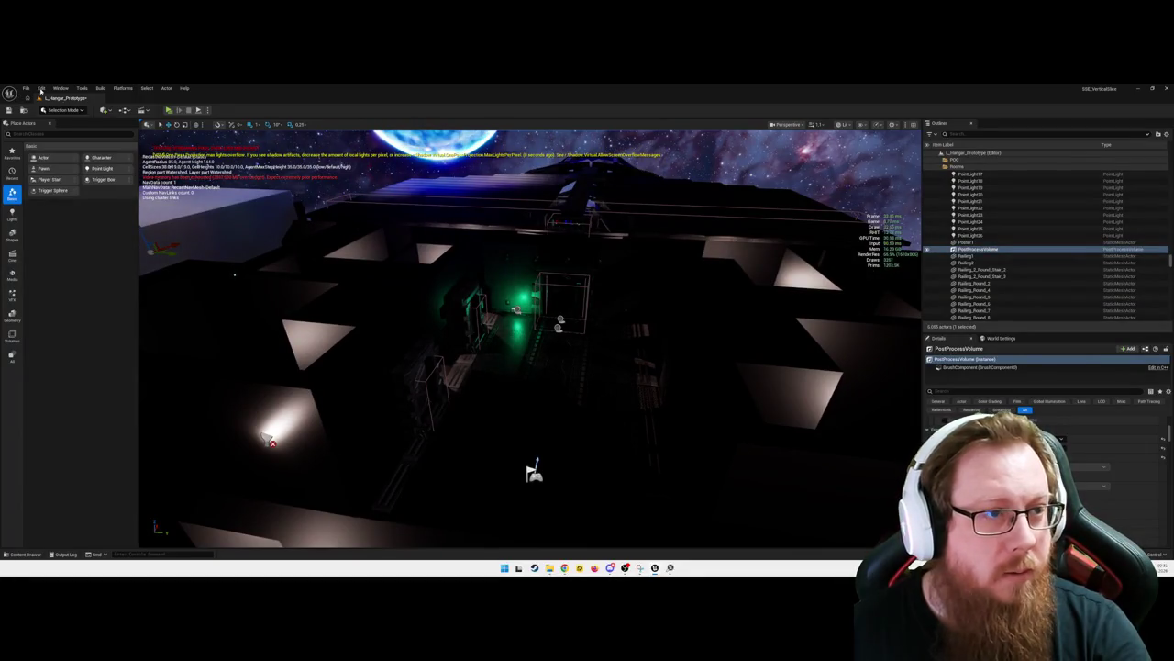
pyautogui.click(41, 88)
pyautogui.click(69, 203)
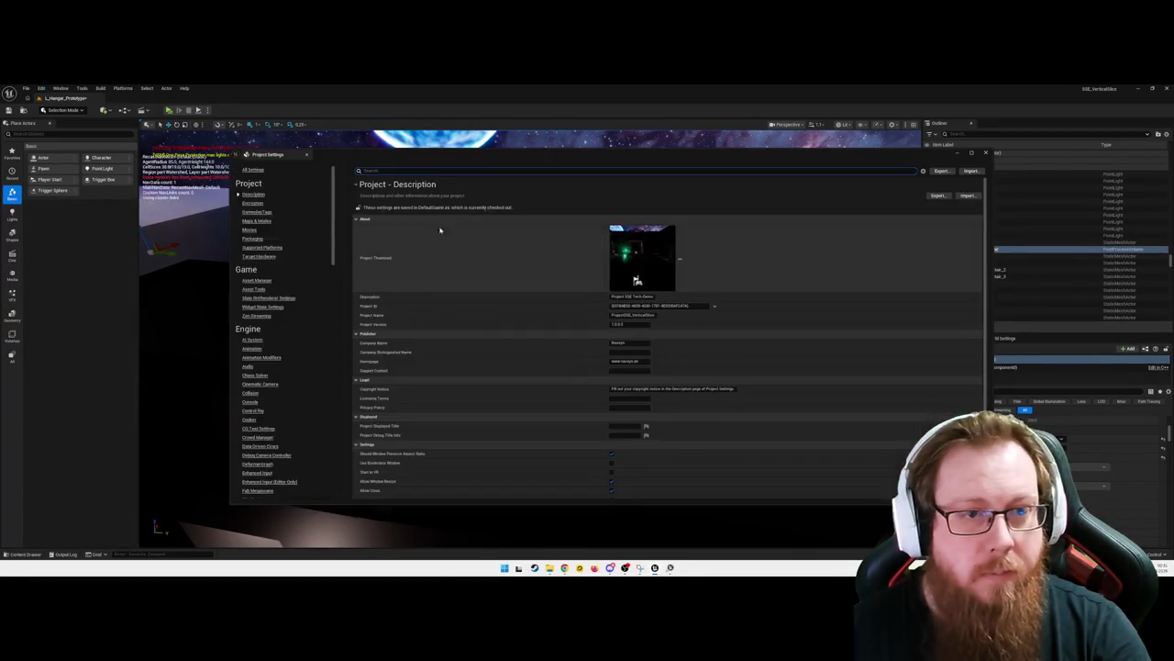
# Filter Project Settings for 'rhi' and keep the Windows Default RHI on DirectX 12
pyautogui.write('rhi')
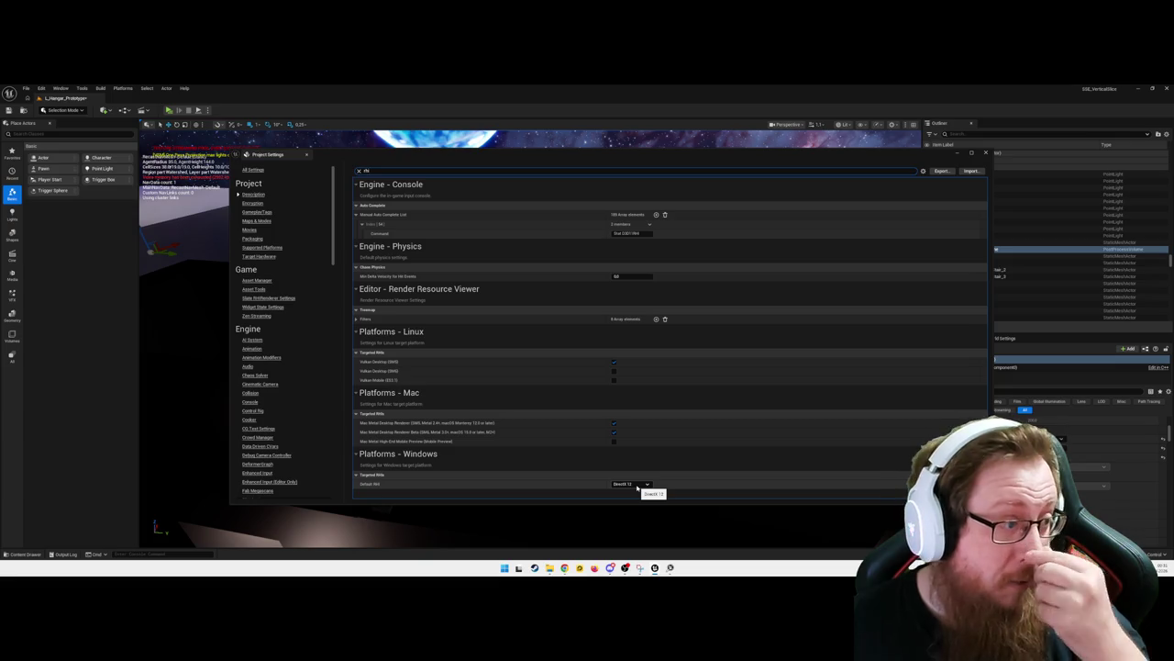
pyautogui.click(638, 488)
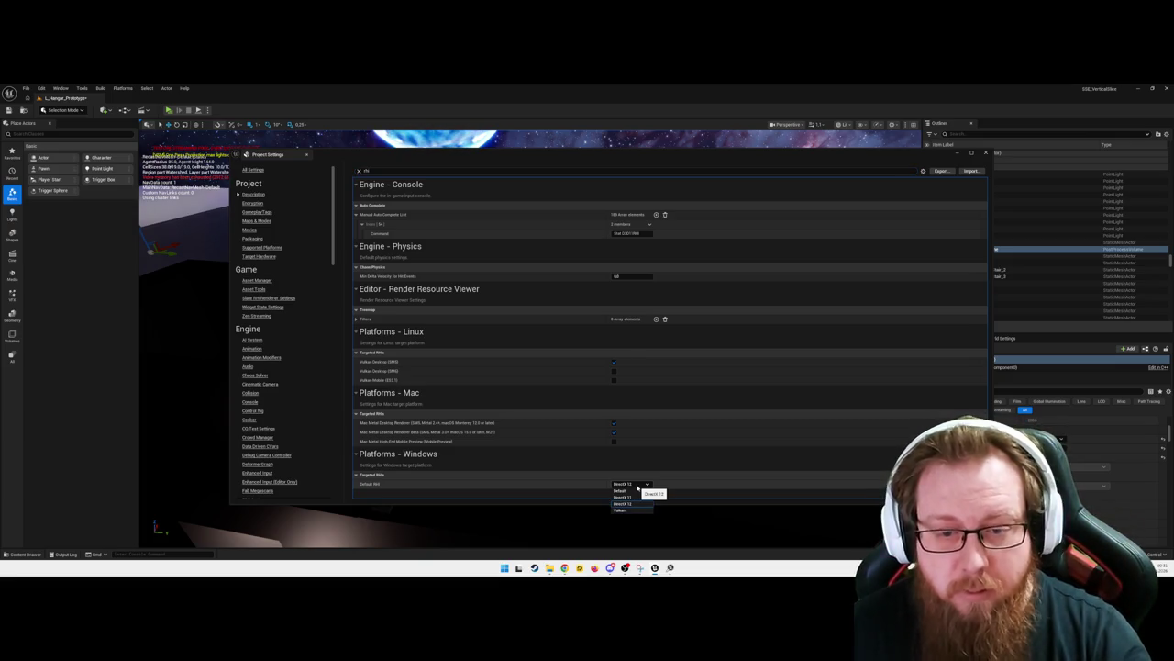
pyautogui.click(637, 488)
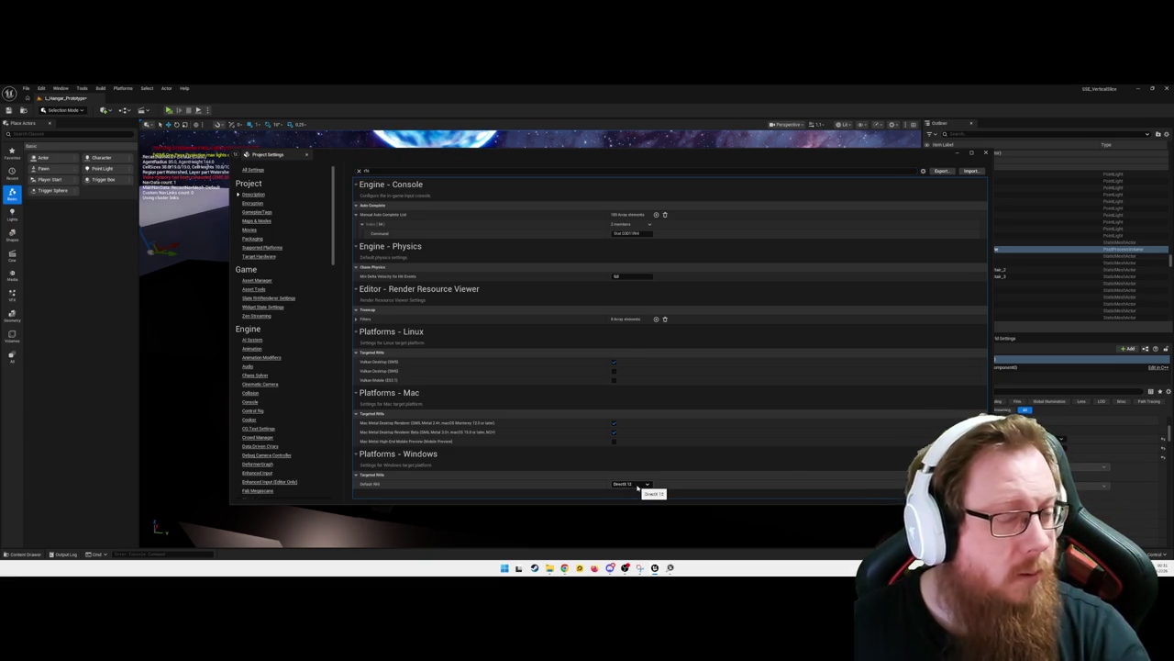
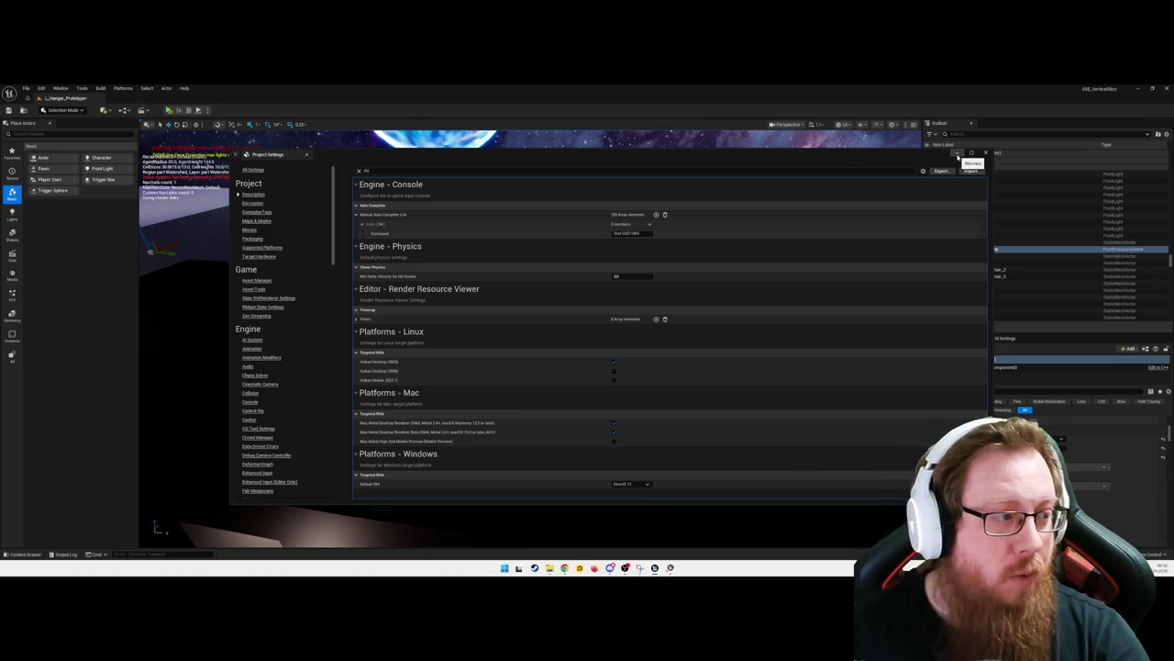
# Close Project Settings, frame and fly around the box, then select PointLight26 and every actor
pyautogui.click(985, 154)
pyautogui.press('f')
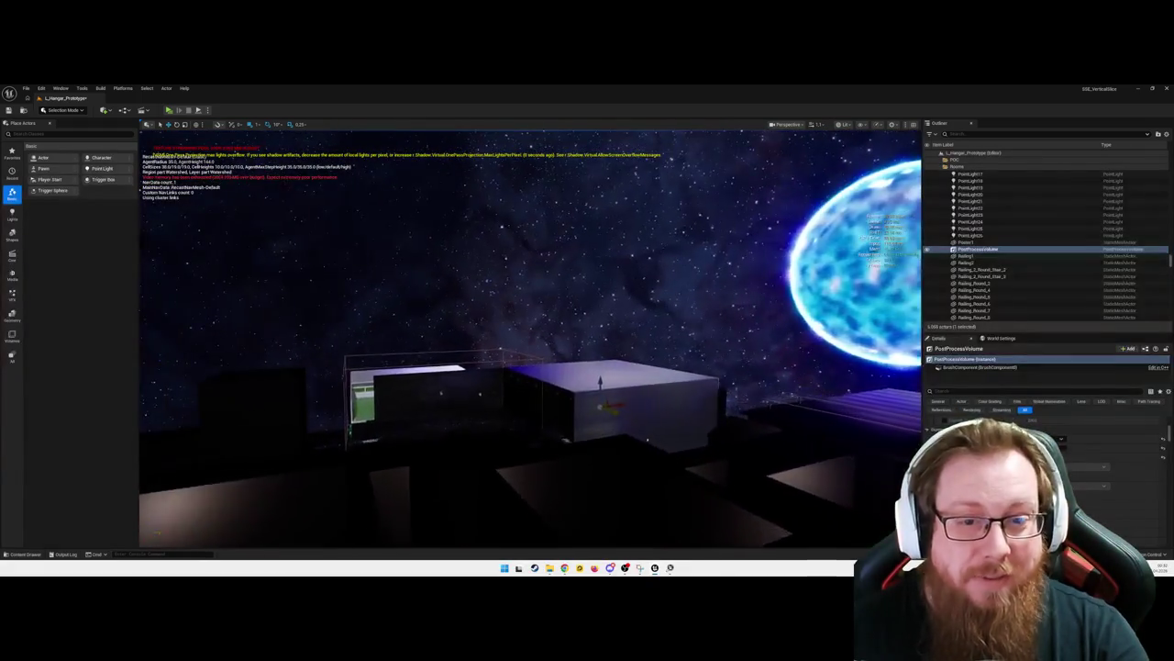
pyautogui.moveTo(475, 280)
pyautogui.mouseDown()
pyautogui.moveTo(431, 238)
pyautogui.moveTo(475, 281)
pyautogui.mouseUp()
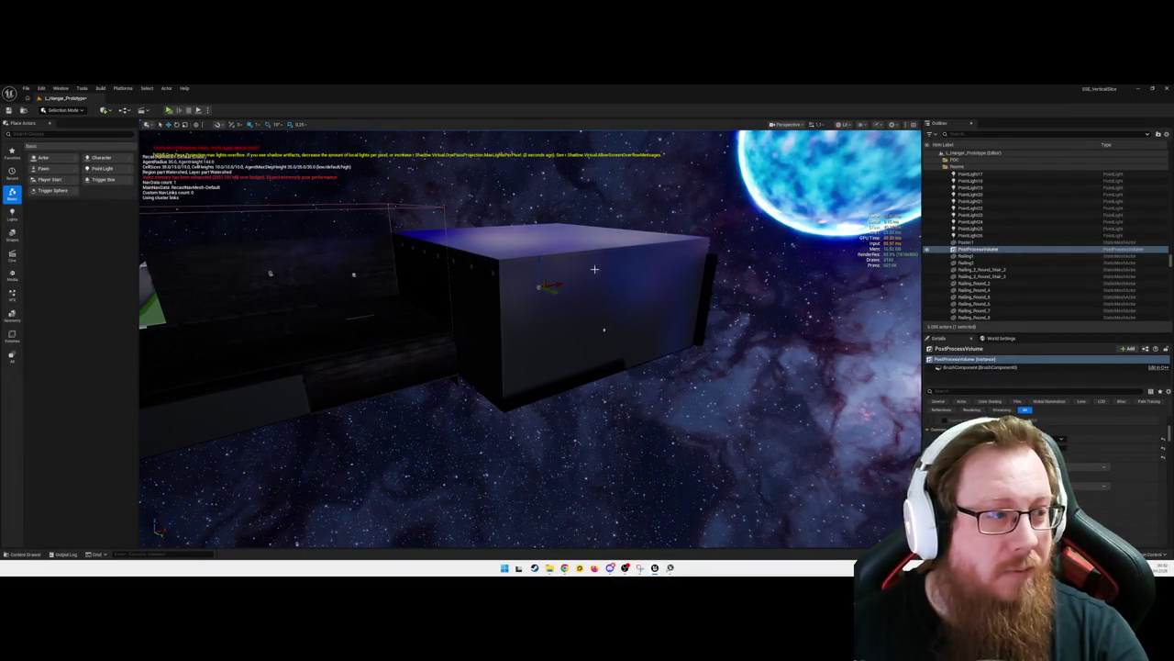
pyautogui.moveTo(568, 386)
pyautogui.mouseDown()
pyautogui.moveTo(623, 376)
pyautogui.moveTo(661, 321)
pyautogui.moveTo(587, 449)
pyautogui.mouseUp()
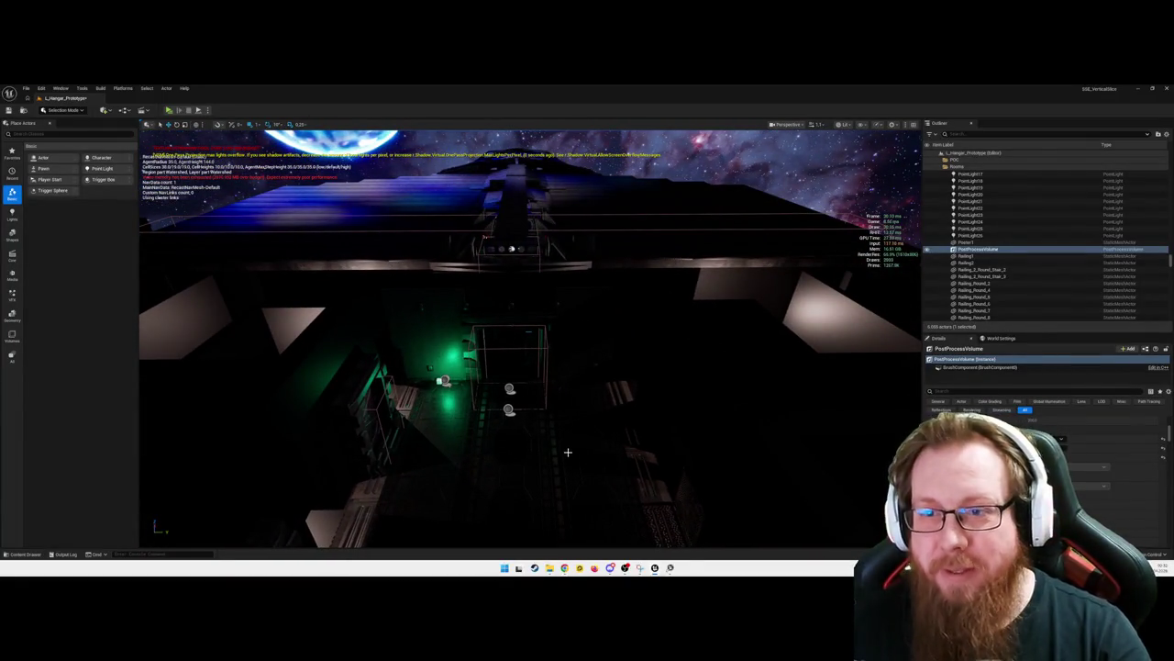
pyautogui.click(1024, 237)
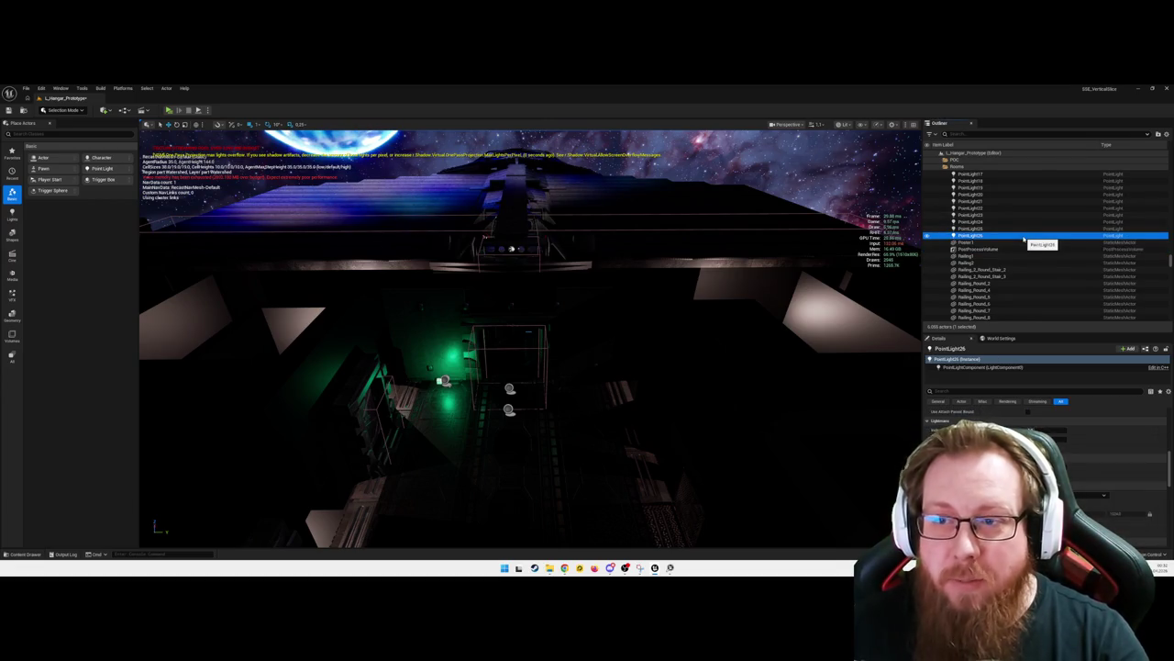
pyautogui.hotkey('ctrl', 'a')
pyautogui.press('f')
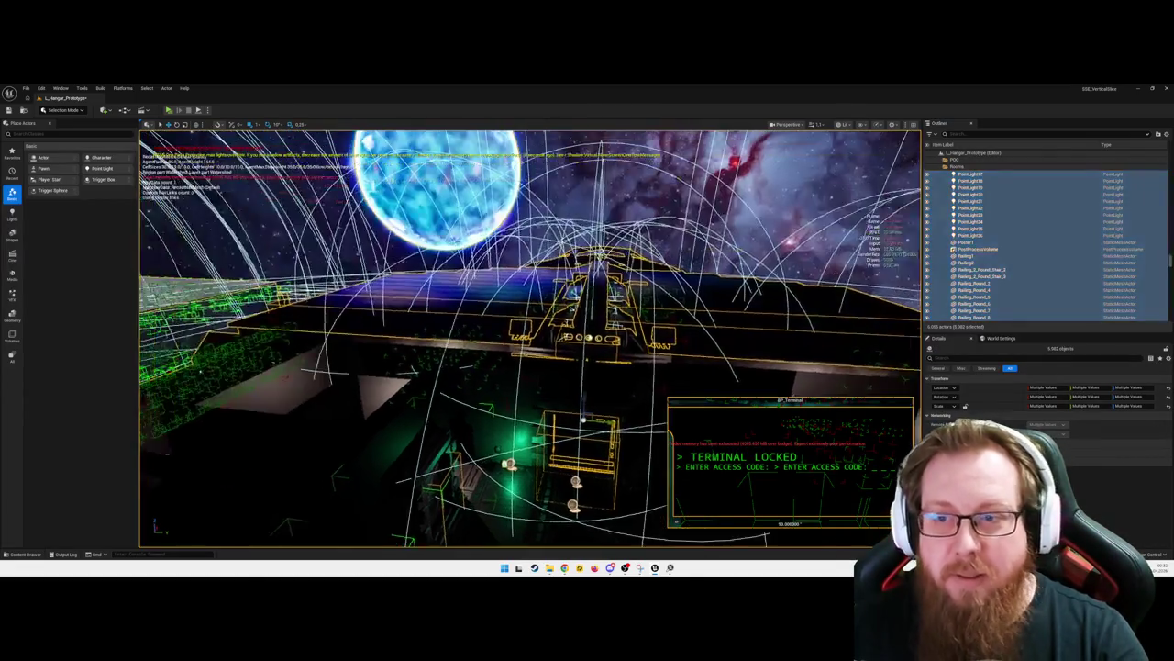
pyautogui.moveTo(533, 339)
pyautogui.mouseDown()
pyautogui.moveTo(147, 340)
pyautogui.moveTo(197, 340)
pyautogui.mouseUp()
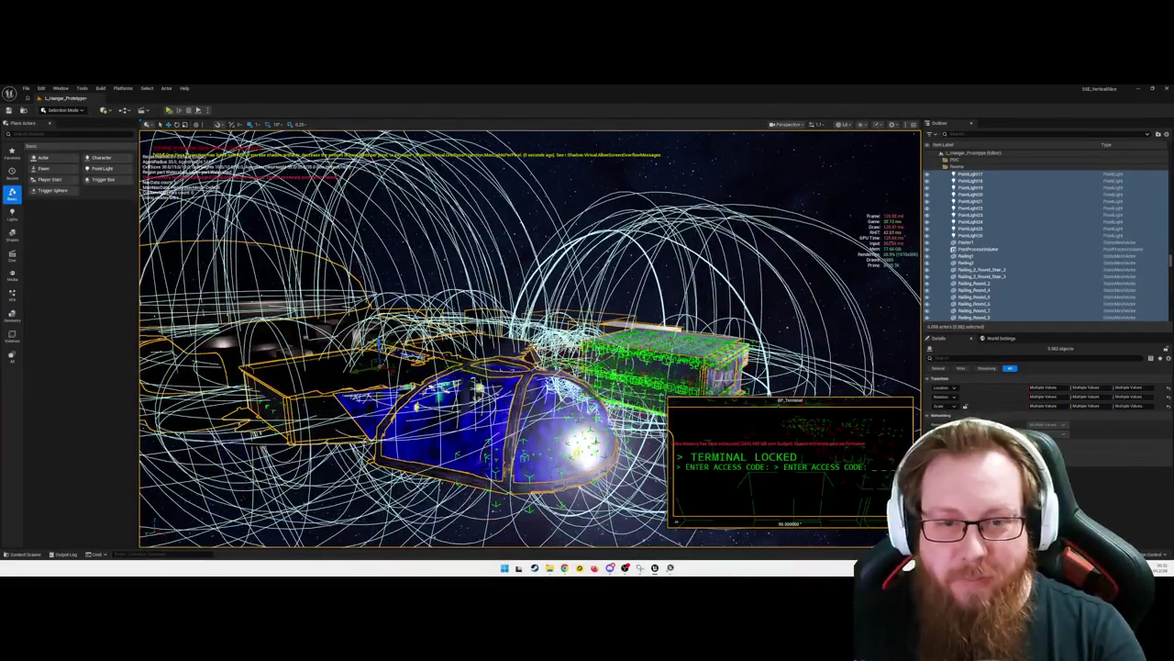
pyautogui.press('Escape')
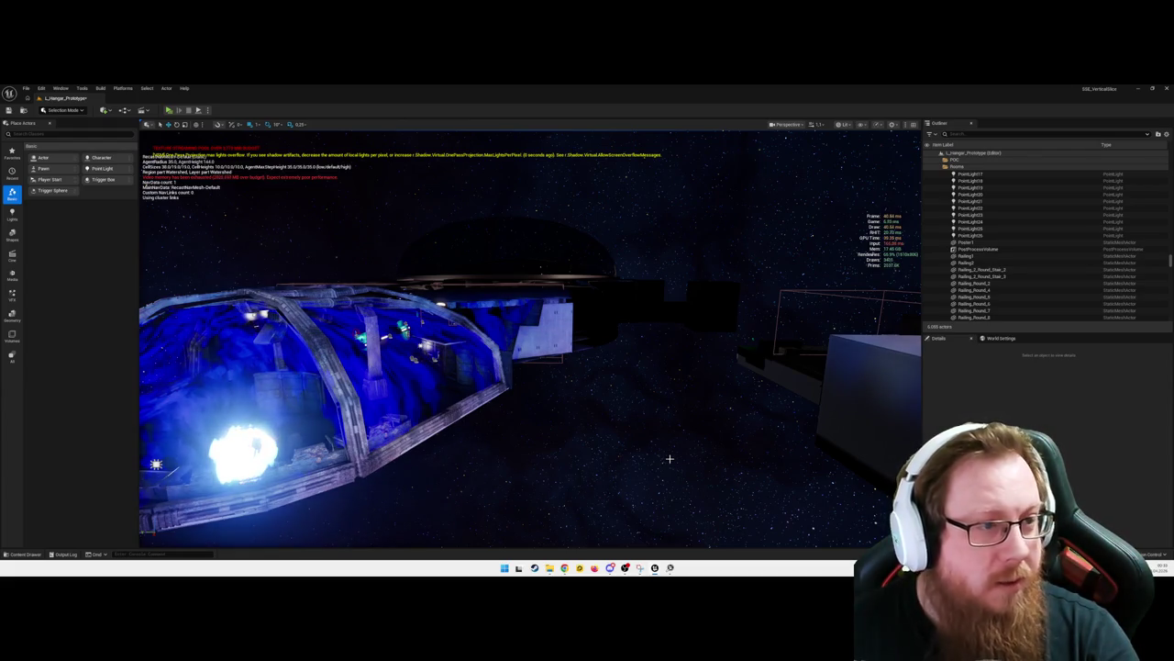
pyautogui.moveTo(646, 410)
pyautogui.mouseDown()
pyautogui.moveTo(767, 189)
pyautogui.moveTo(845, 330)
pyautogui.mouseUp()
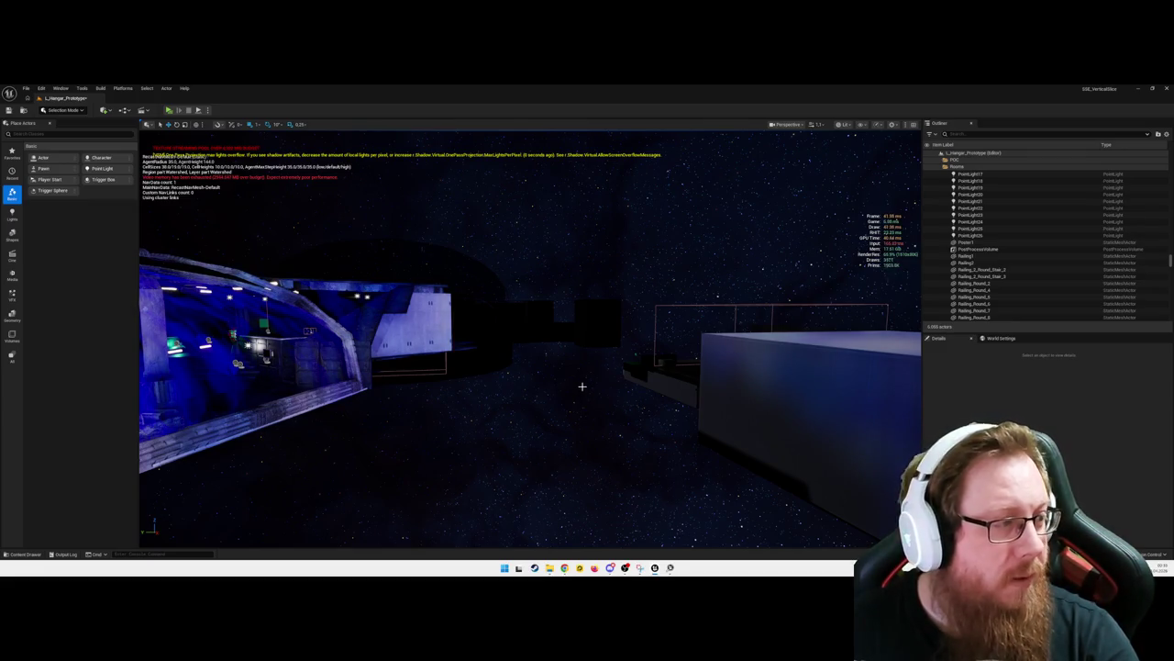
pyautogui.moveTo(567, 379)
pyautogui.mouseDown()
pyautogui.moveTo(487, 382)
pyautogui.moveTo(542, 375)
pyautogui.moveTo(553, 393)
pyautogui.moveTo(552, 376)
pyautogui.mouseUp()
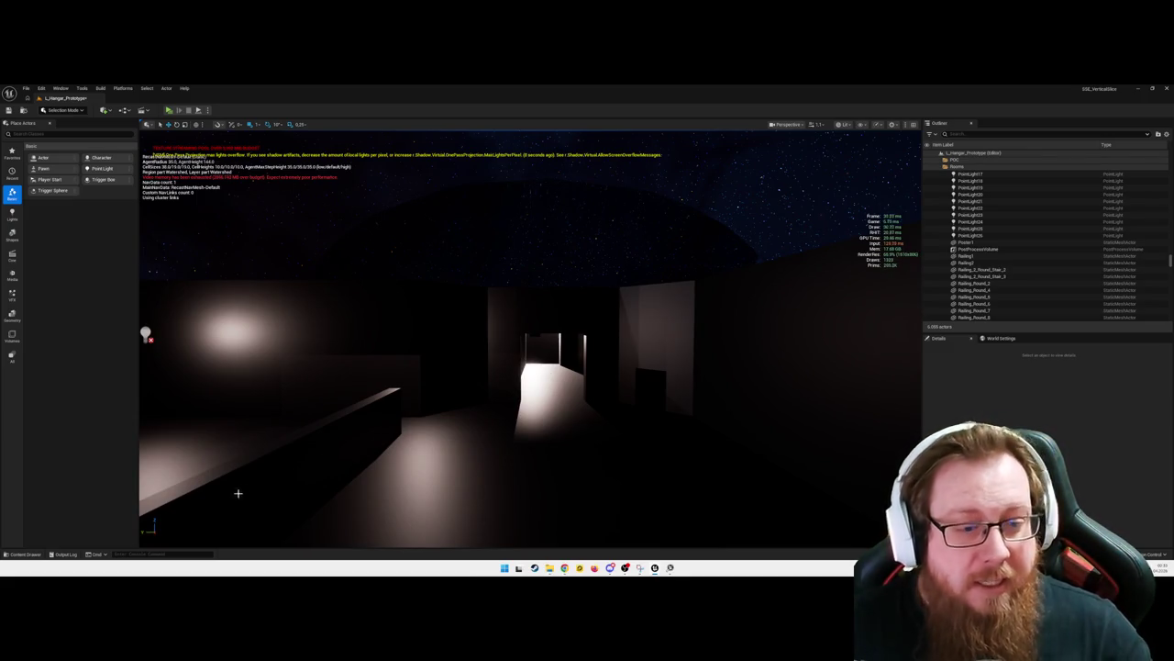
# Browse the r.Streaming.PoolSize and Mips console suggestions, then run r.VT.RVT.StreamingMips
pyautogui.write('r.')
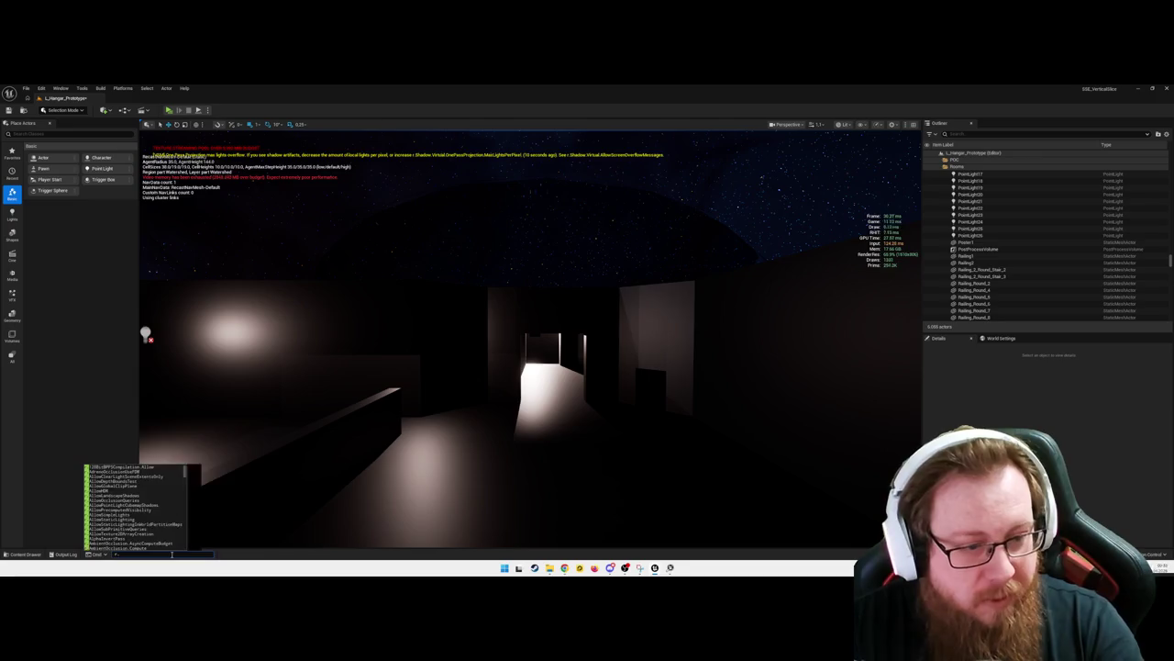
pyautogui.write('Streaming.PoolSize')
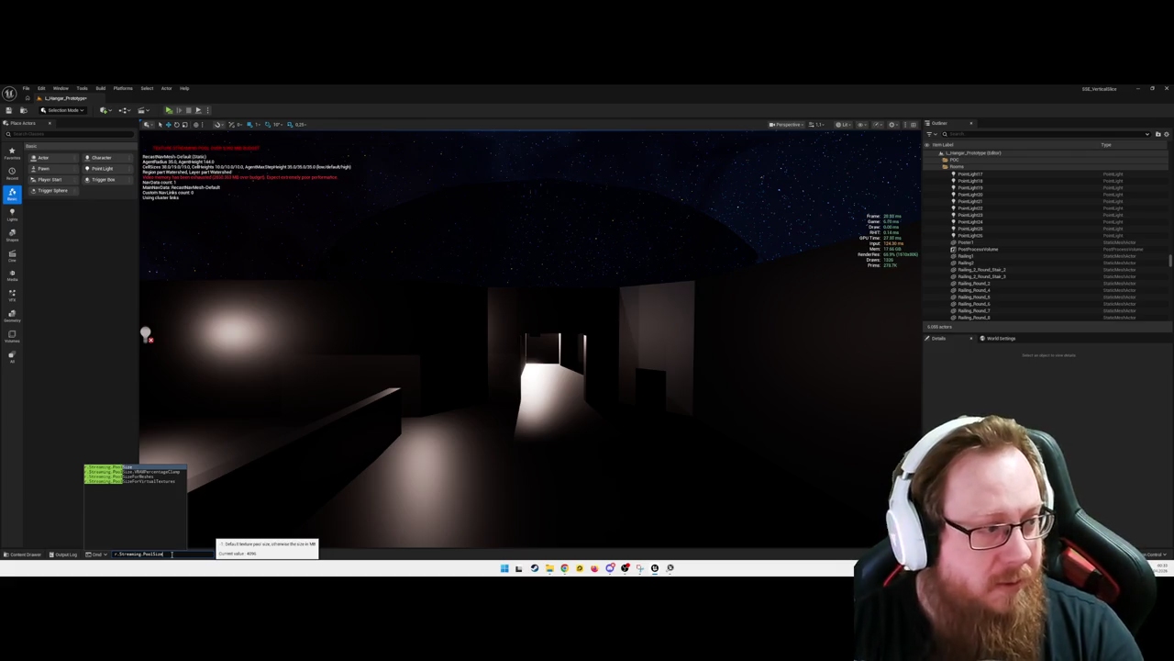
pyautogui.hotkey('ctrl', 'a')
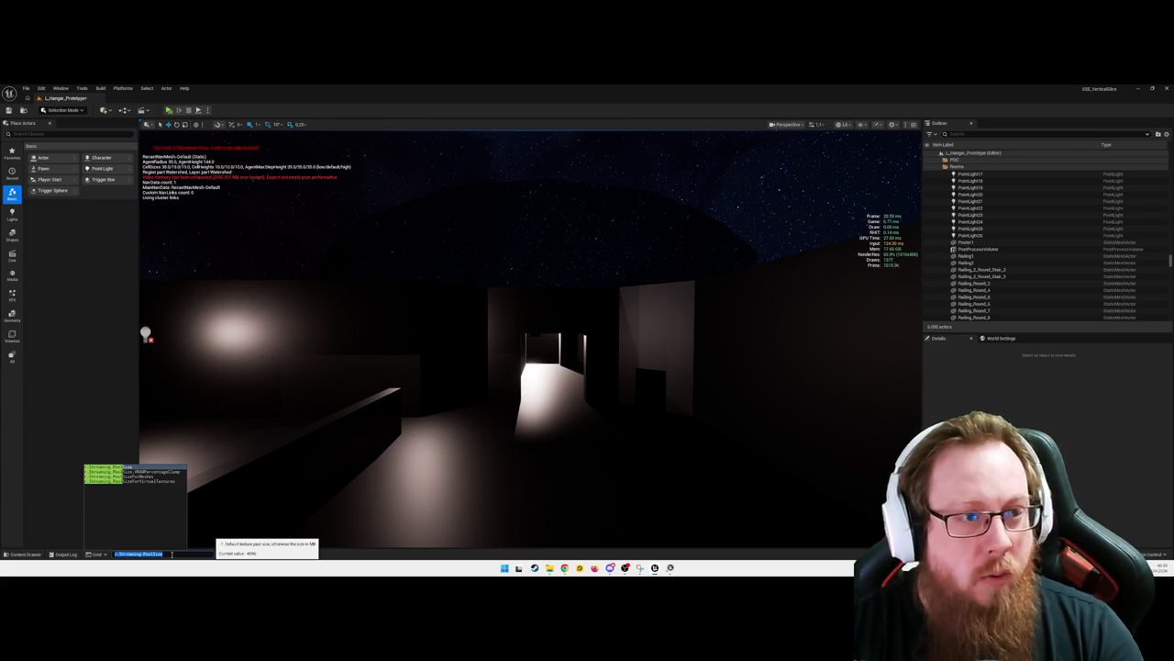
pyautogui.write('Mips')
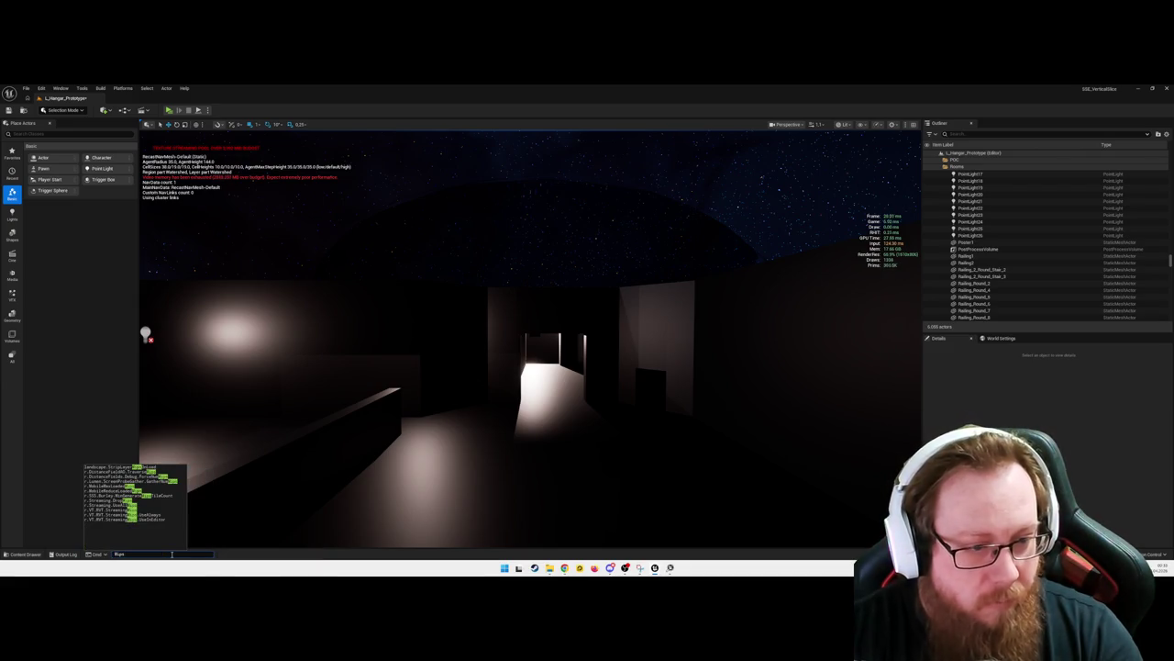
pyautogui.press('Down')
pyautogui.press('Down')
pyautogui.press('Down')
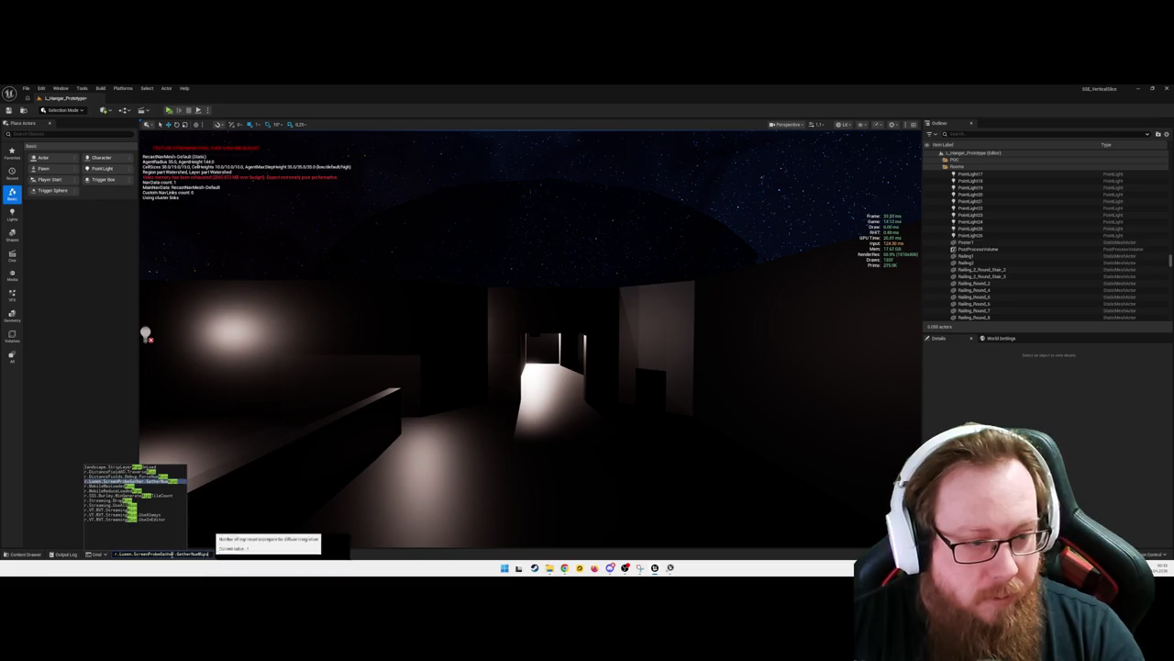
pyautogui.press('Down')
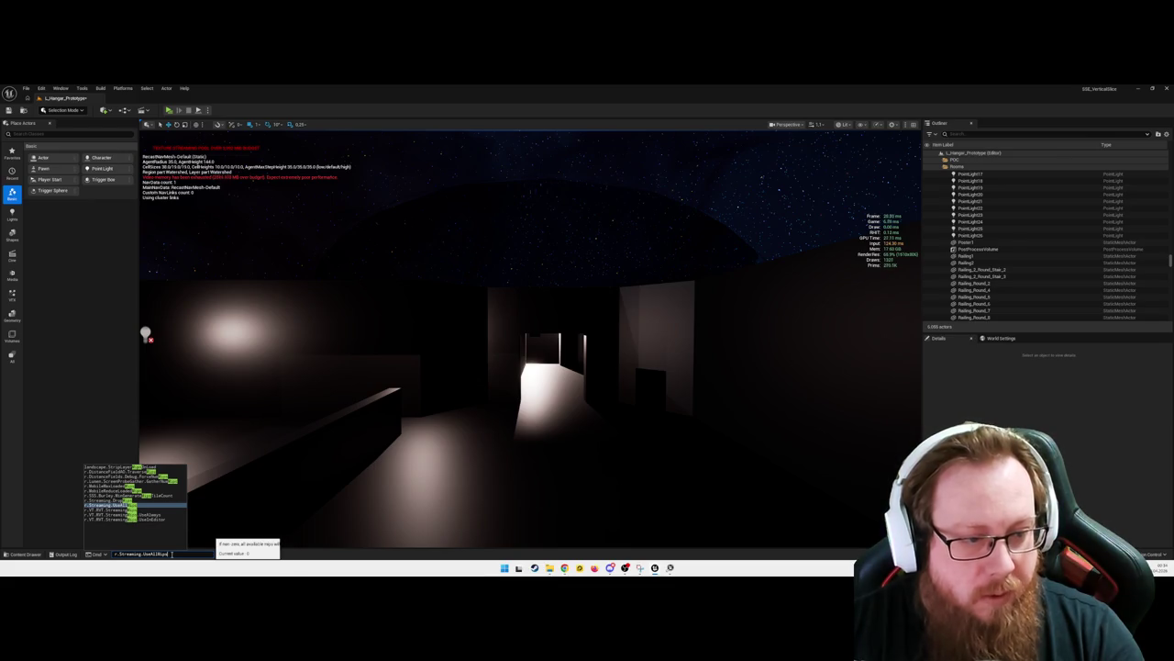
pyautogui.press('Down')
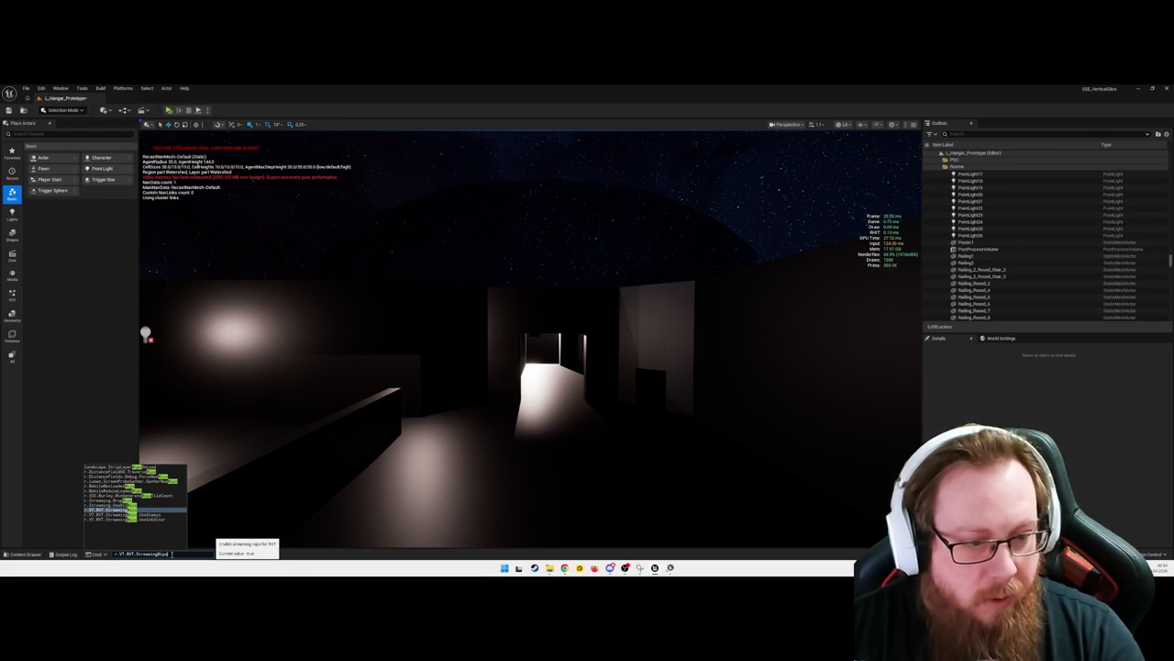
pyautogui.press('Return')
pyautogui.moveTo(413, 262); pyautogui.dragTo(338, 257)
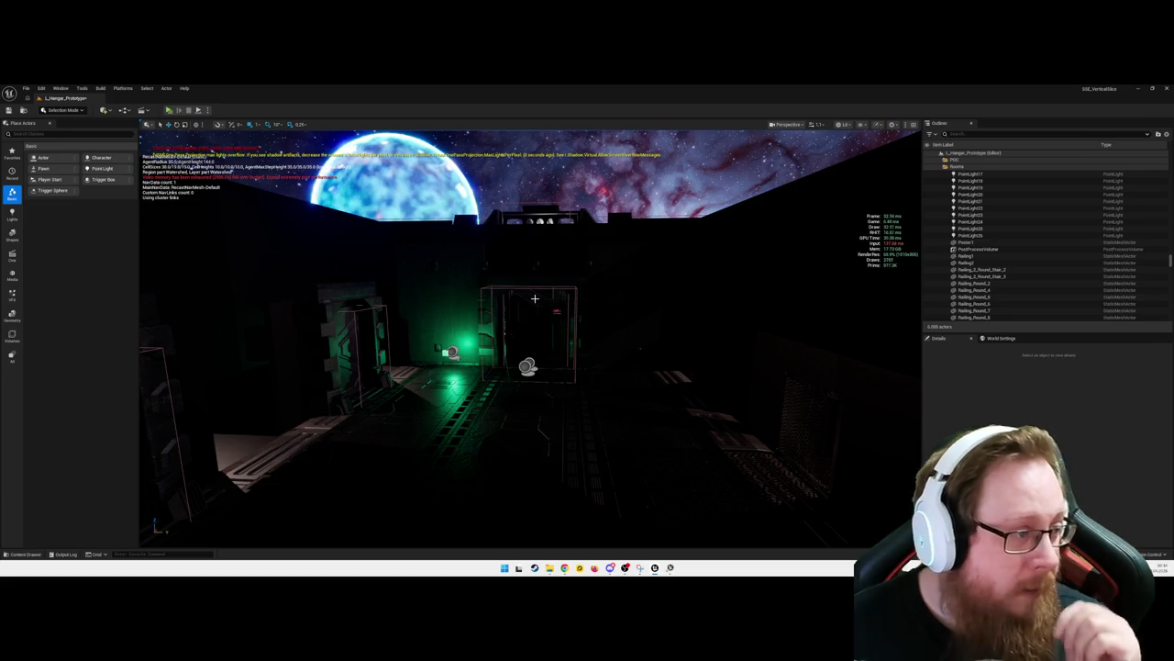
pyautogui.moveTo(530, 339)
pyautogui.mouseDown()
pyautogui.moveTo(431, 341)
pyautogui.moveTo(472, 330)
pyautogui.mouseUp()
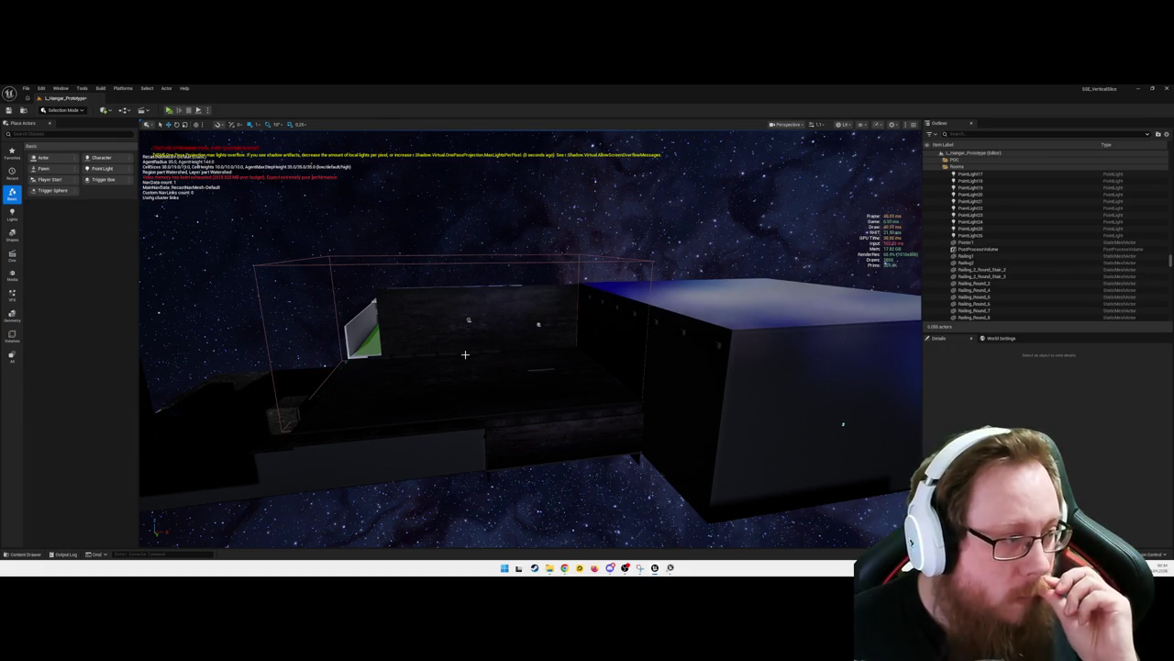
pyautogui.moveTo(471, 393)
pyautogui.mouseDown()
pyautogui.moveTo(540, 384)
pyautogui.moveTo(552, 362)
pyautogui.mouseUp()
pyautogui.click(552, 362)
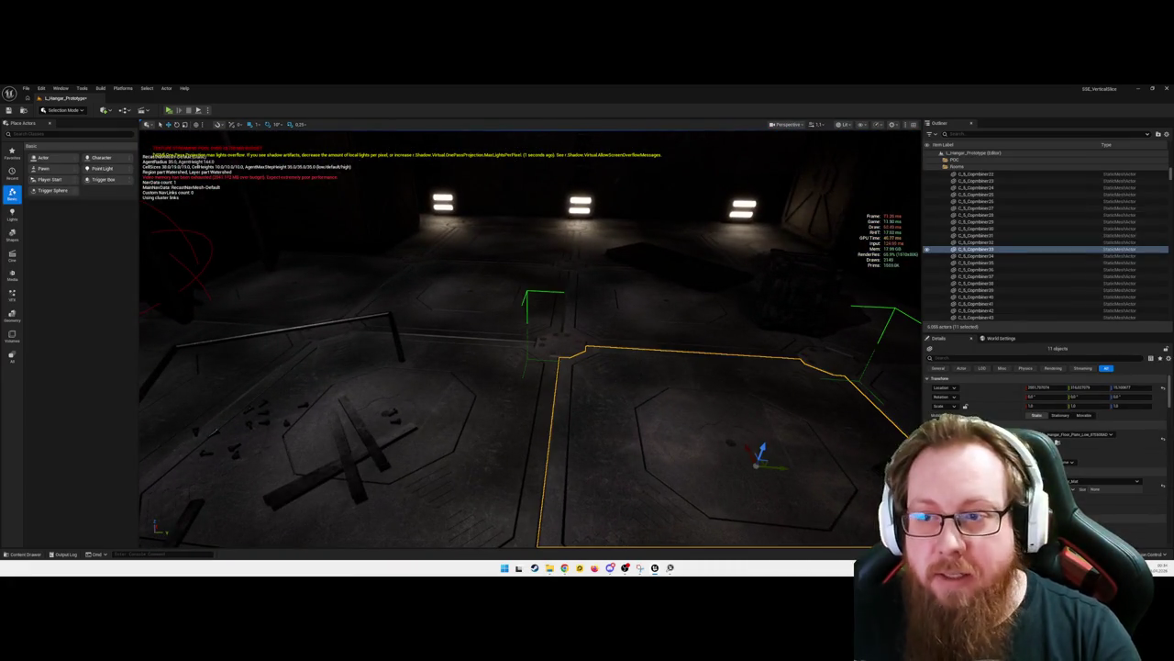
pyautogui.doubleClick(1024, 249)
pyautogui.click(996, 242)
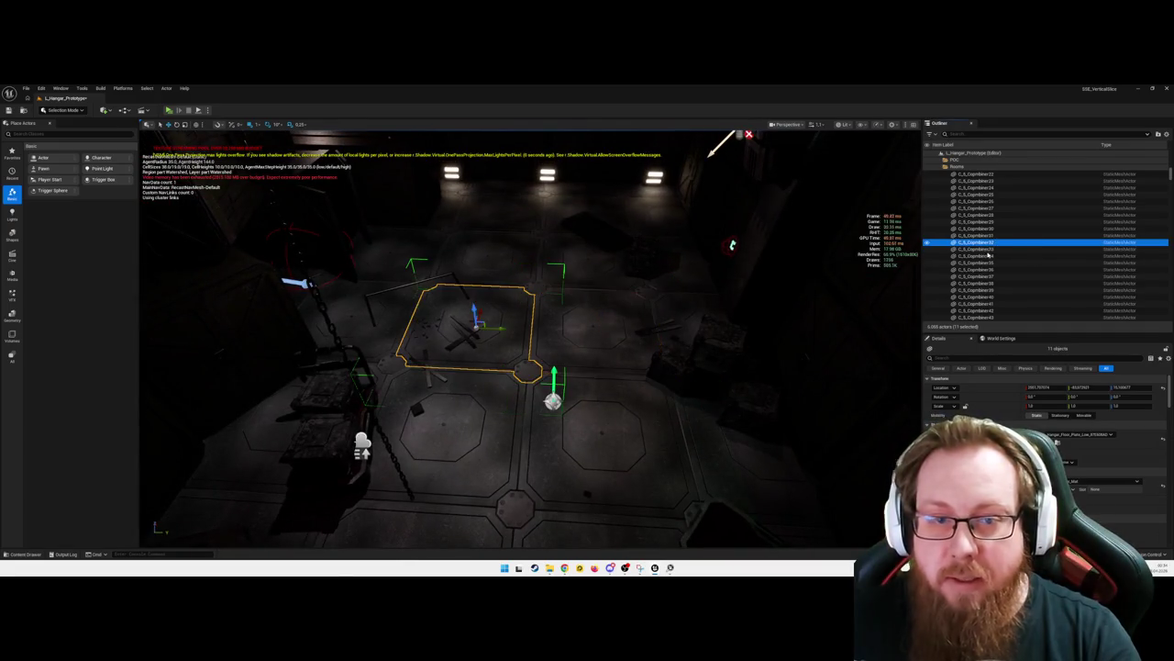
pyautogui.click(992, 235)
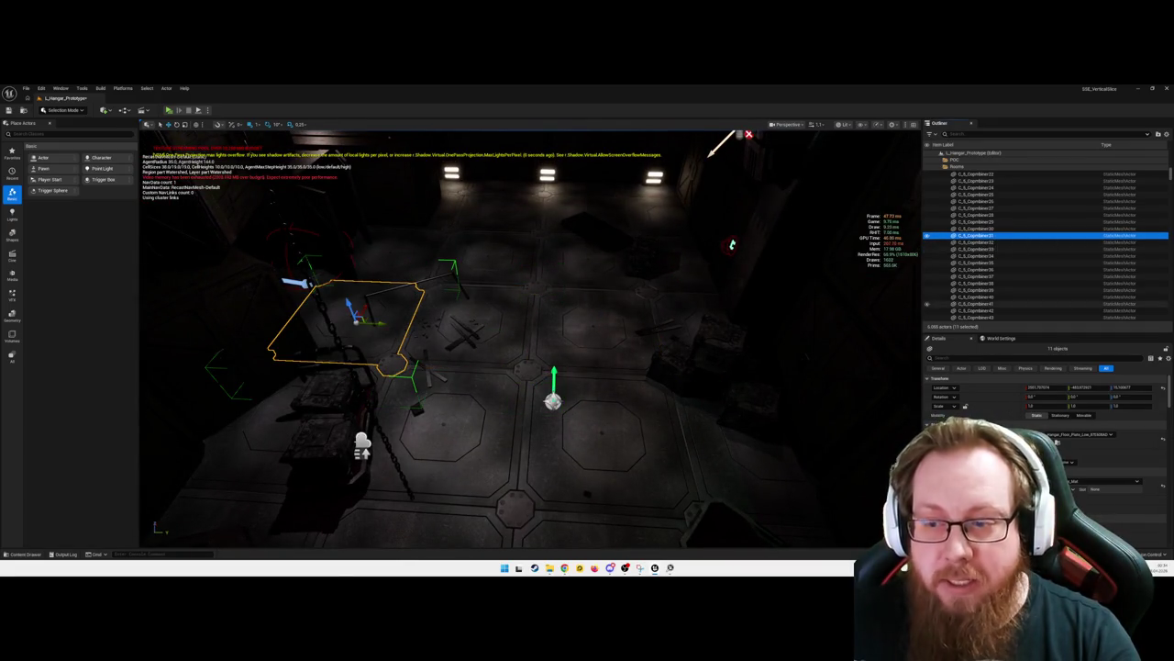
pyautogui.click(980, 228)
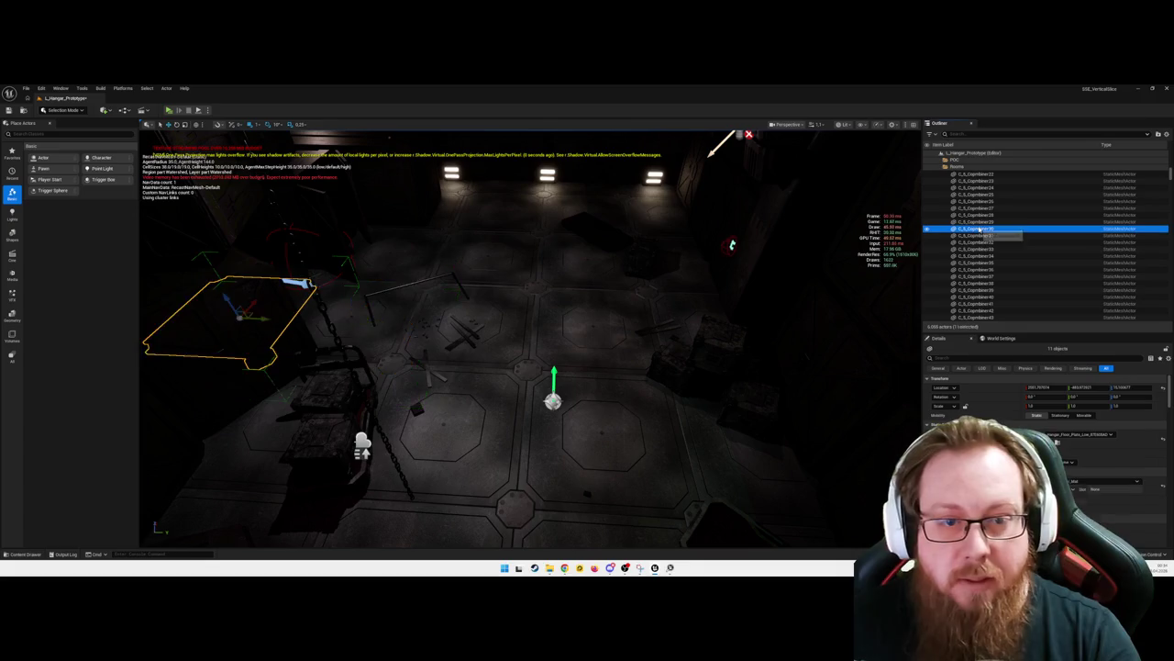
pyautogui.click(987, 221)
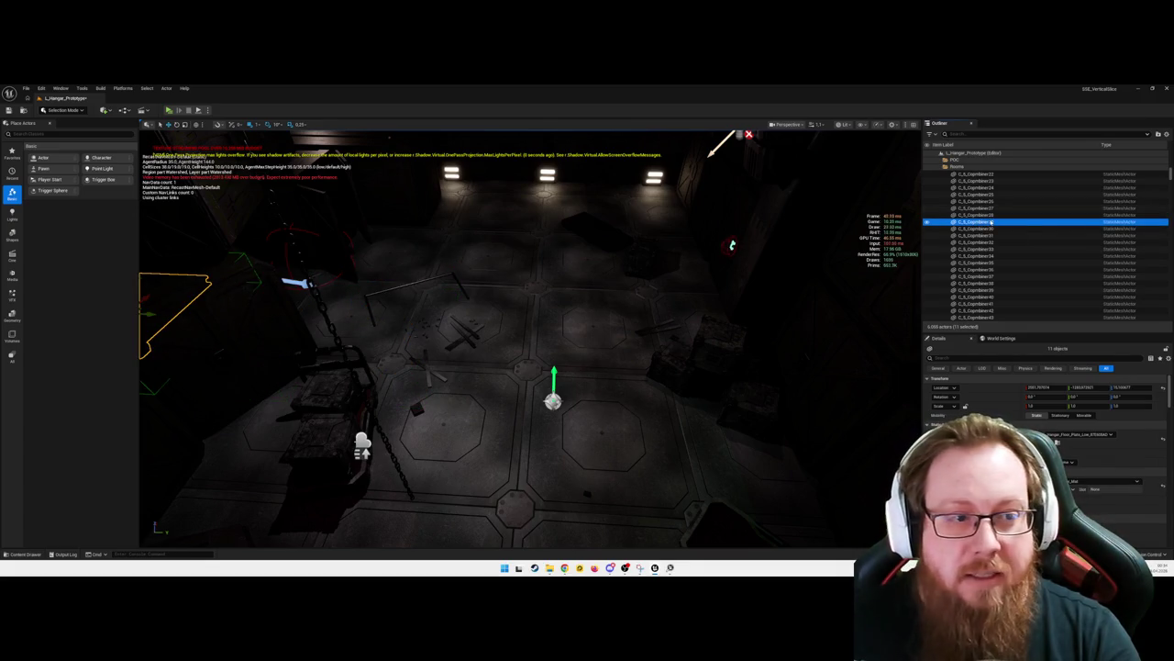
pyautogui.moveTo(661, 344); pyautogui.dragTo(676, 418)
pyautogui.hotkey('ctrl', 'z')
pyautogui.press('f')
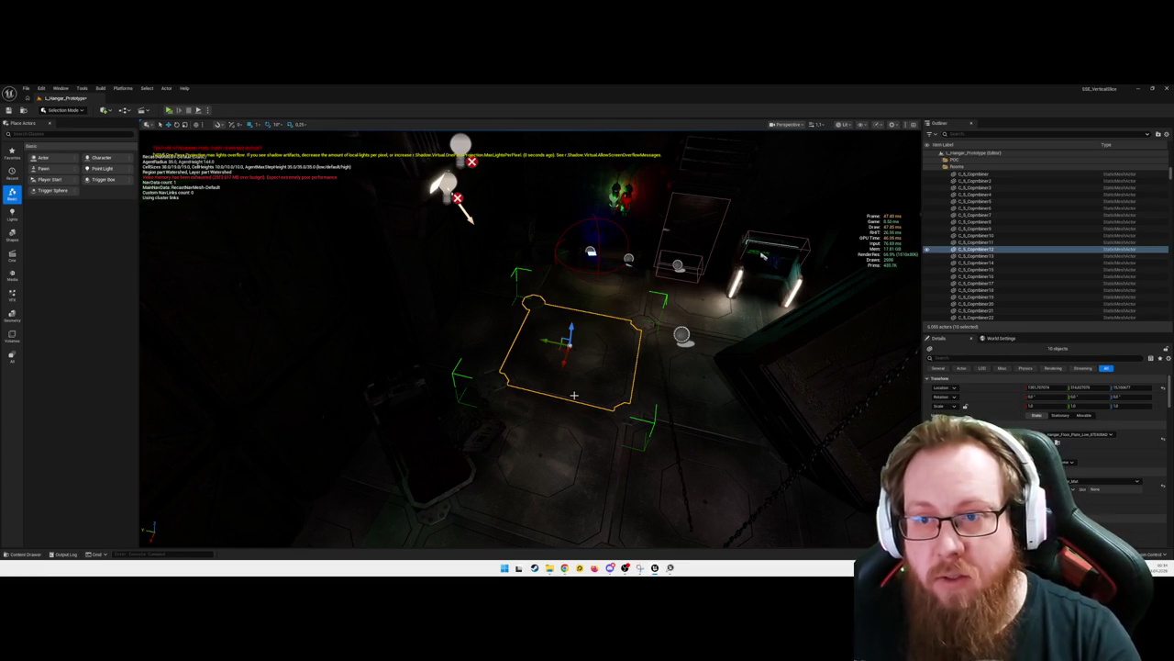
# Fly the camera around the dark room, past the doors and lights, toward the desk
pyautogui.press('w')
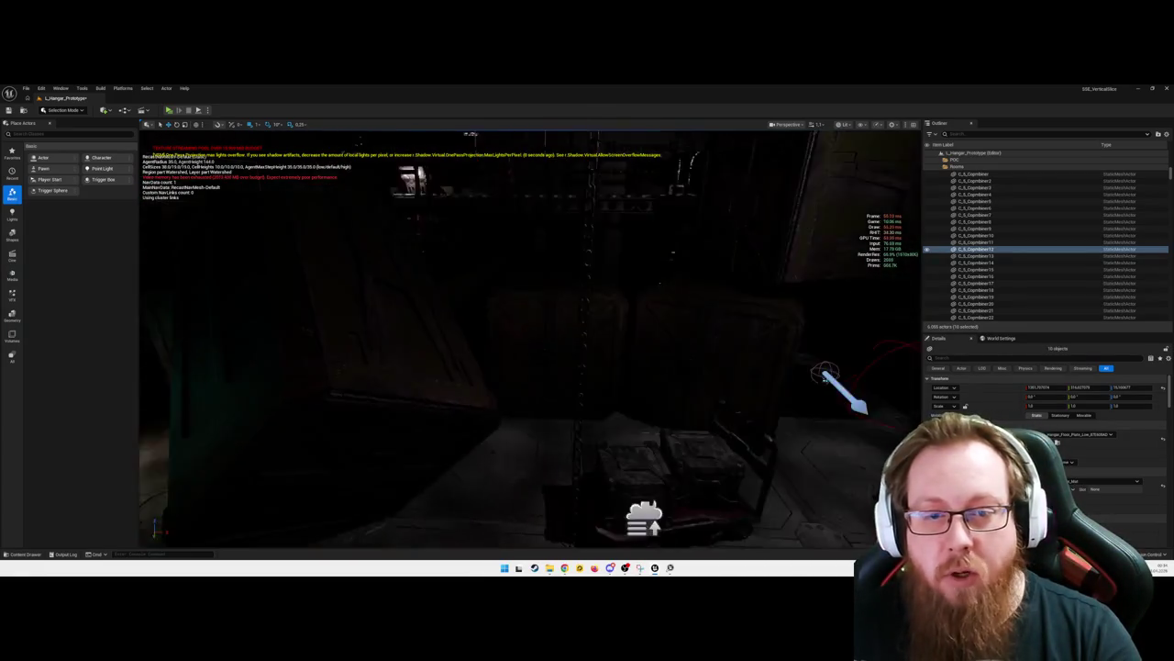
pyautogui.press('s')
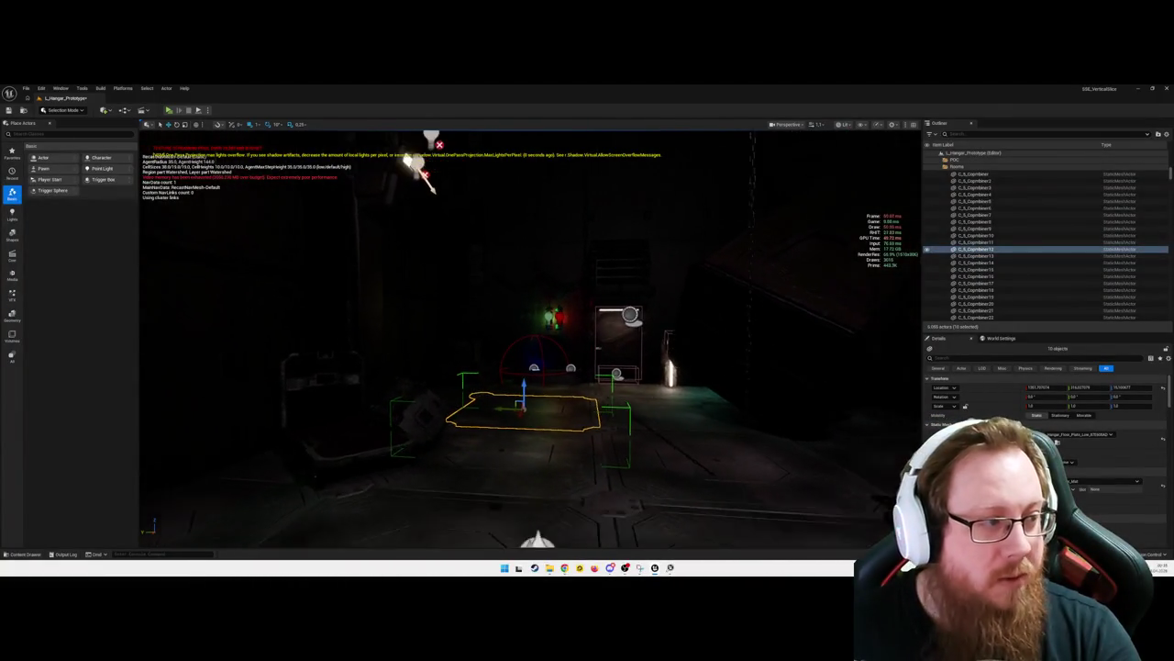
pyautogui.press('s')
pyautogui.press('s')
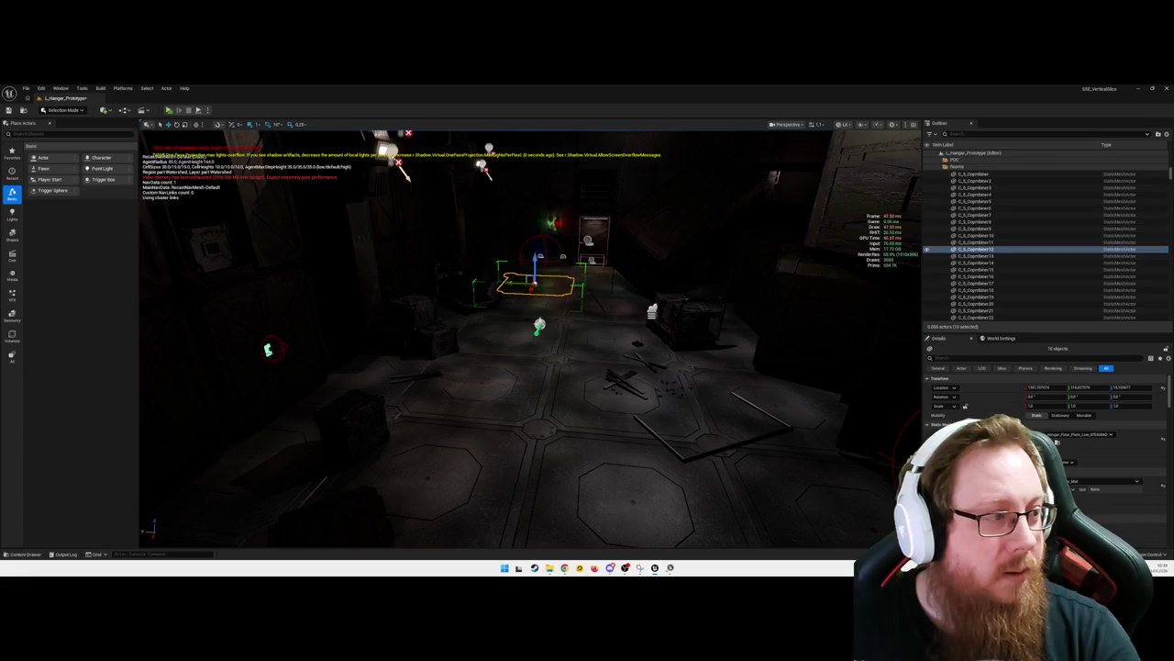
pyautogui.press('a')
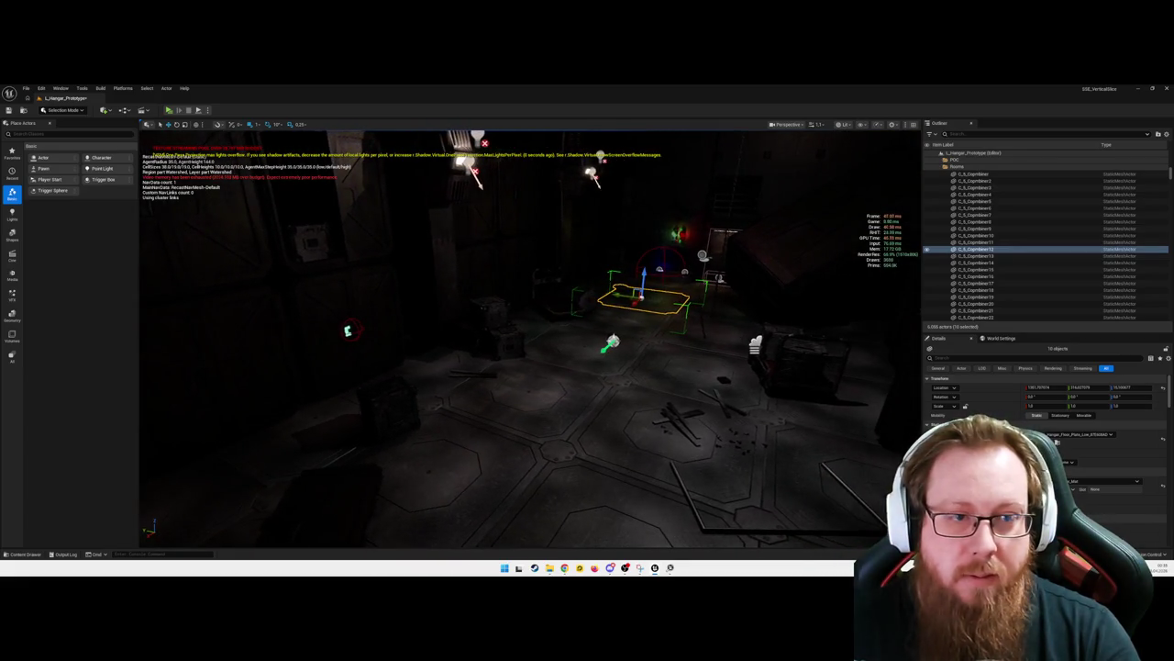
pyautogui.press('Escape')
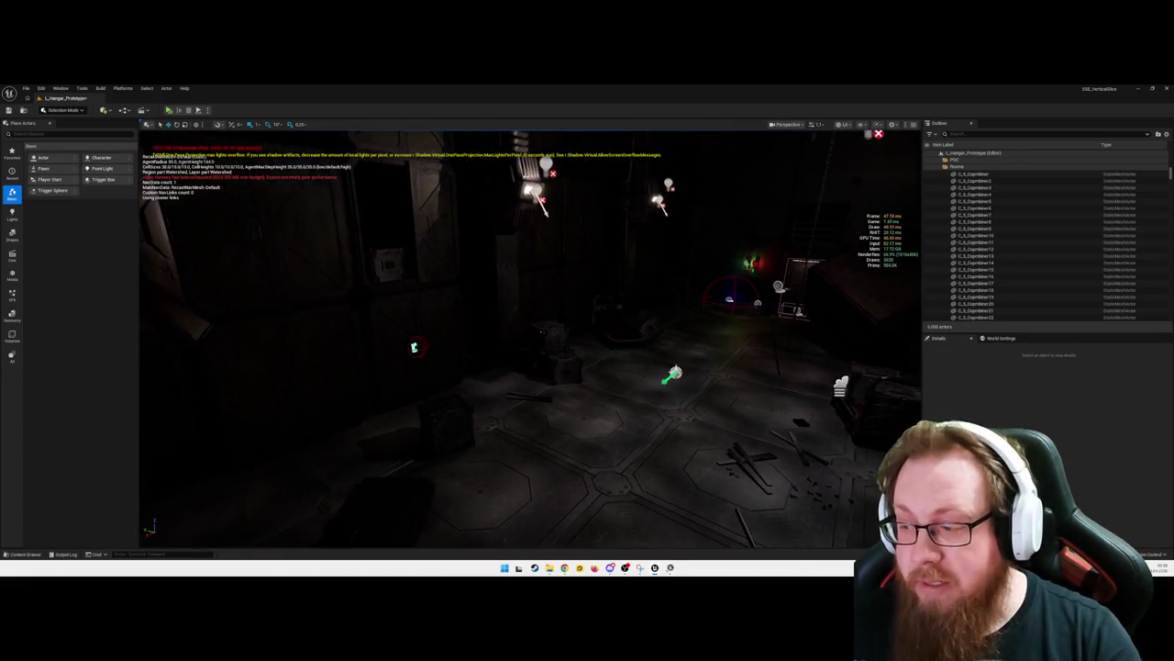
pyautogui.press('a')
pyautogui.press('d')
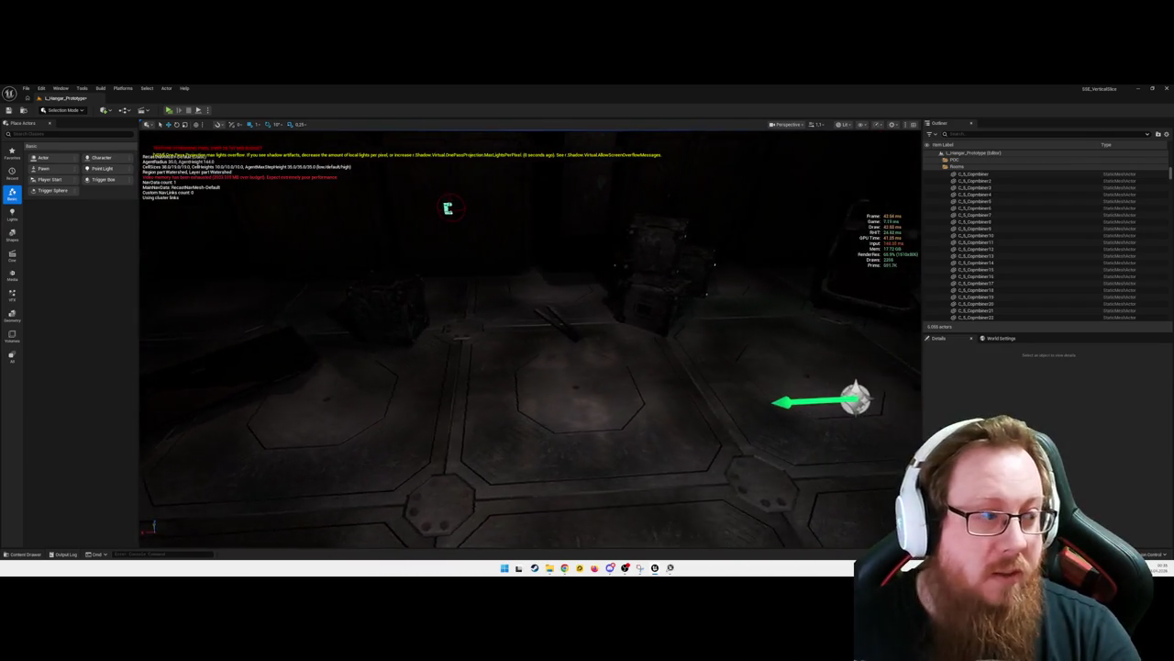
pyautogui.press('w')
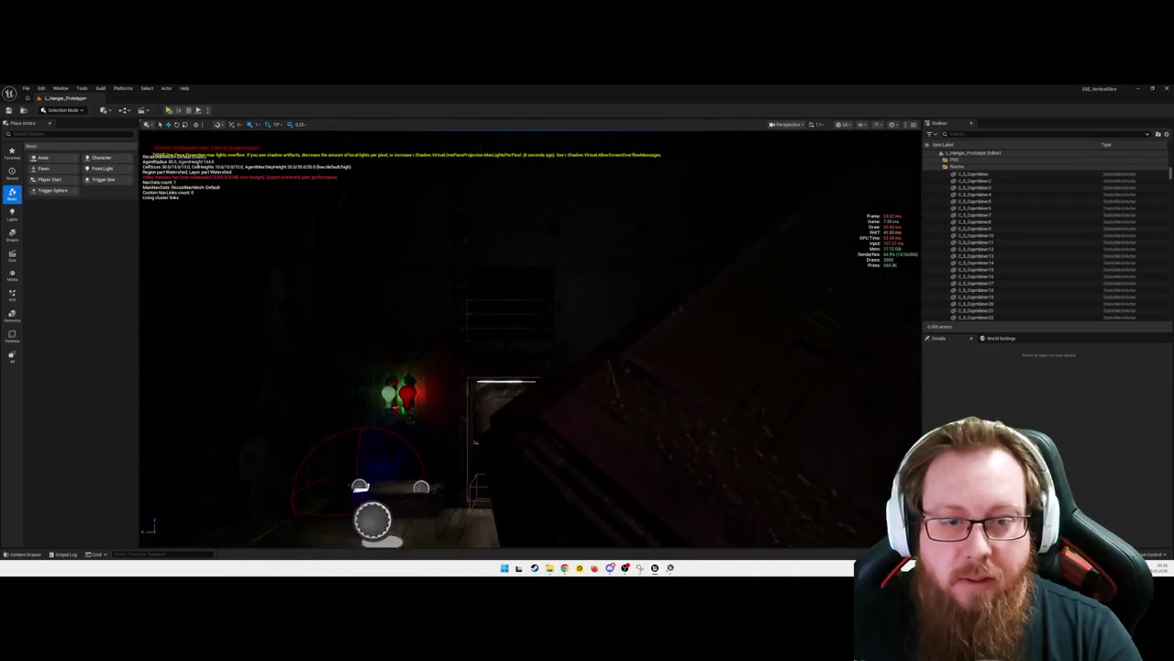
pyautogui.press('w')
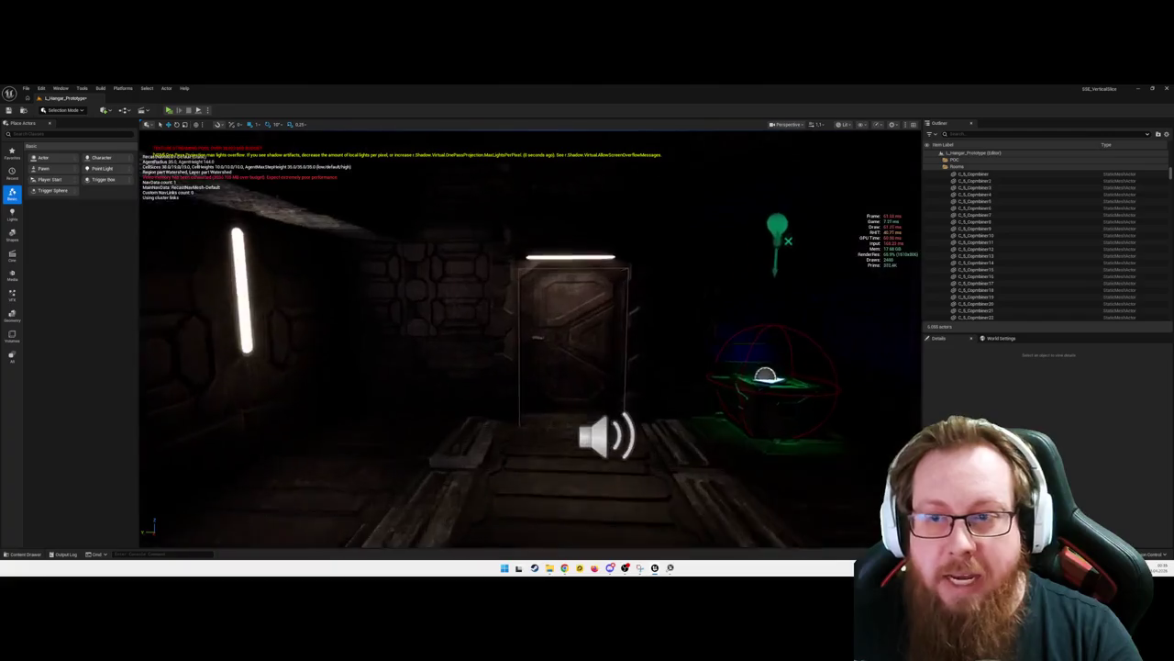
pyautogui.press('s')
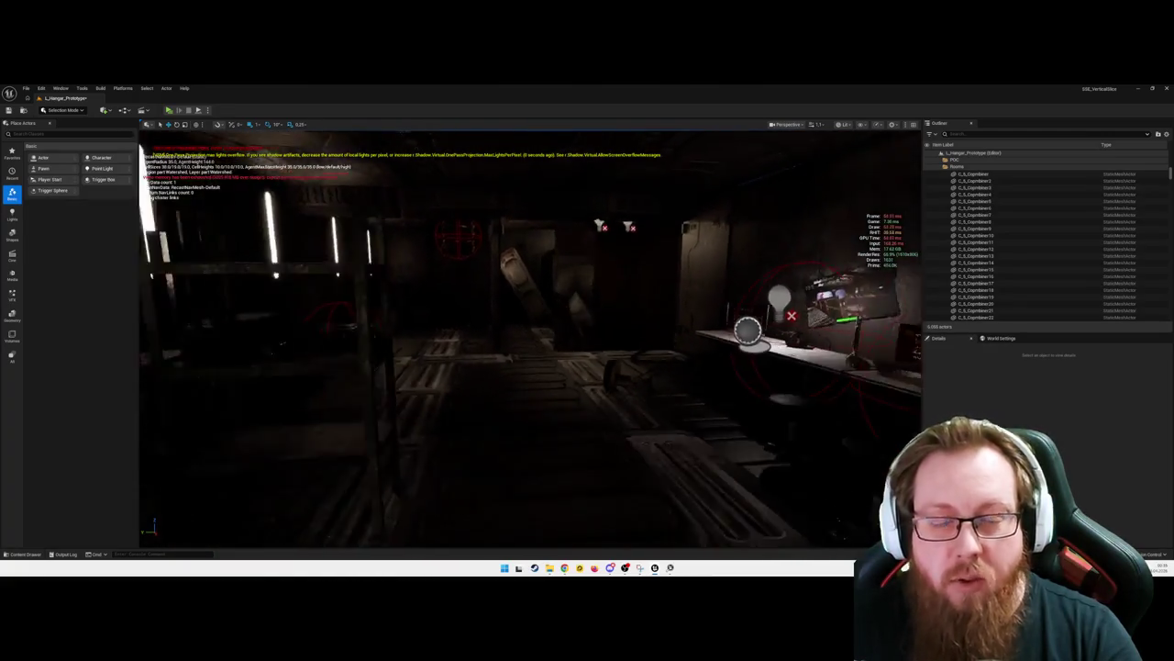
pyautogui.press('w')
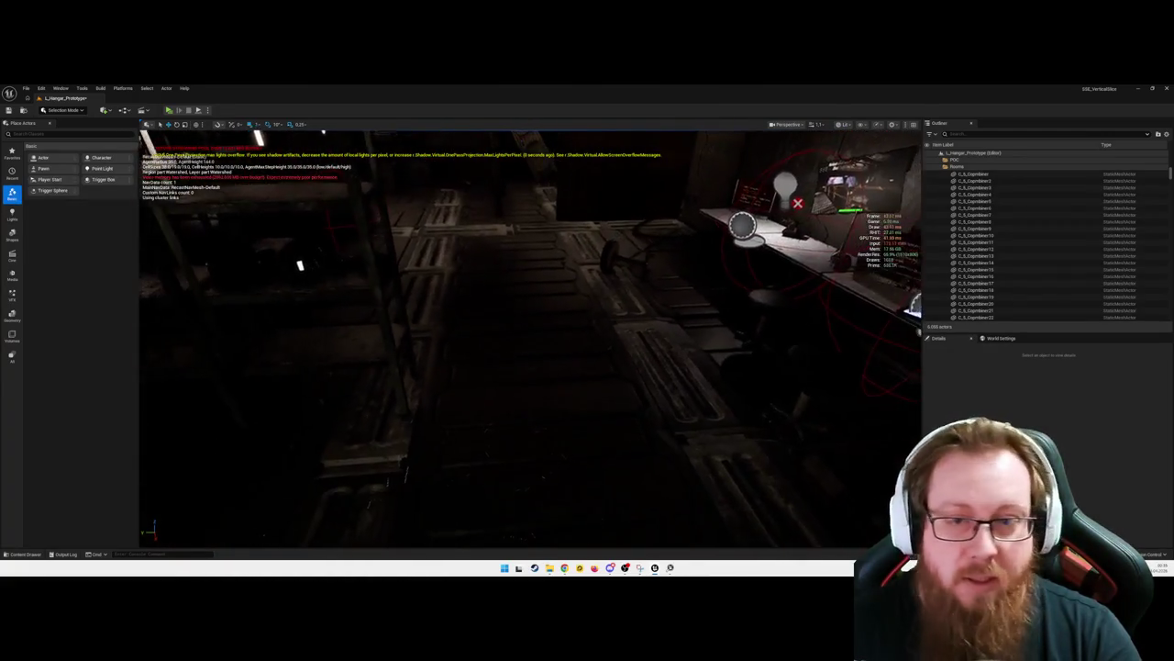
# Select the floor rectangle and start Play-in-Editor with Alt+P
pyautogui.rightClick(546, 417)
pyautogui.press('Escape')
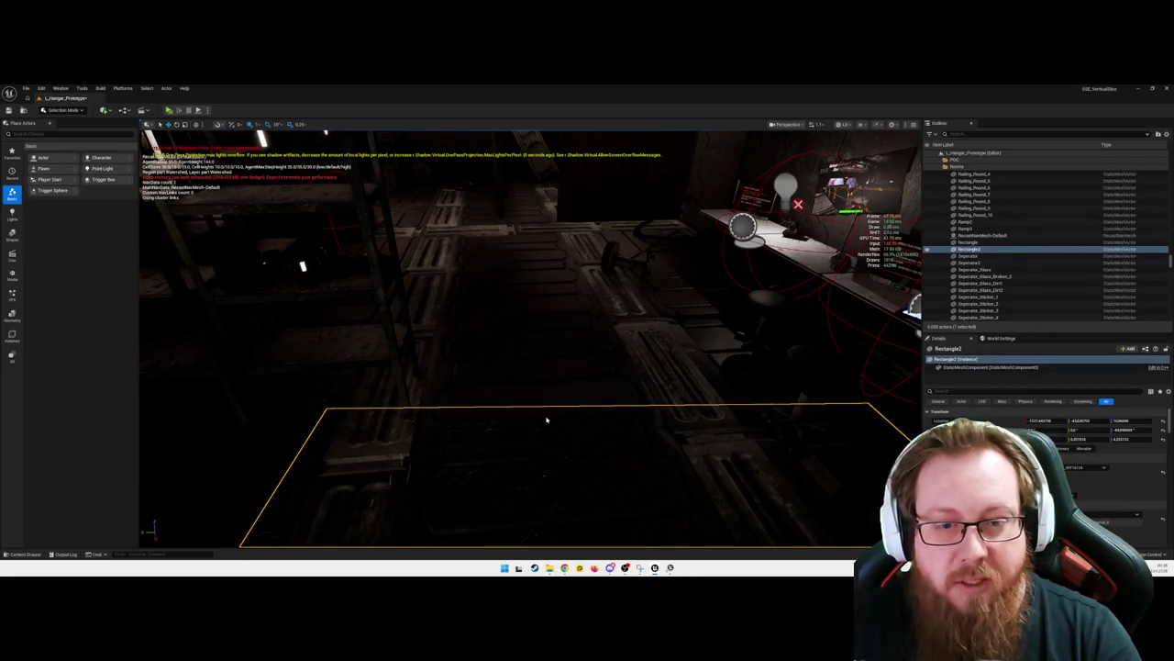
pyautogui.hotkey('alt', 'p')
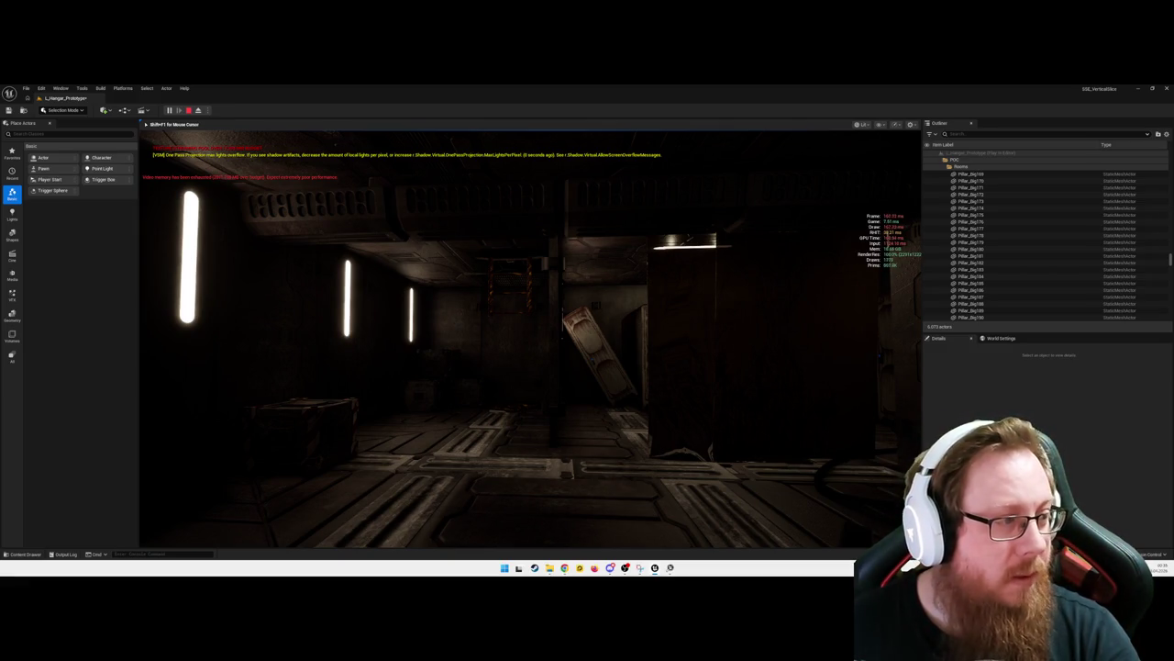
# Walk to the desk, pick up Keycard_Level1 with E, then stop the play session
pyautogui.moveTo(531, 340)
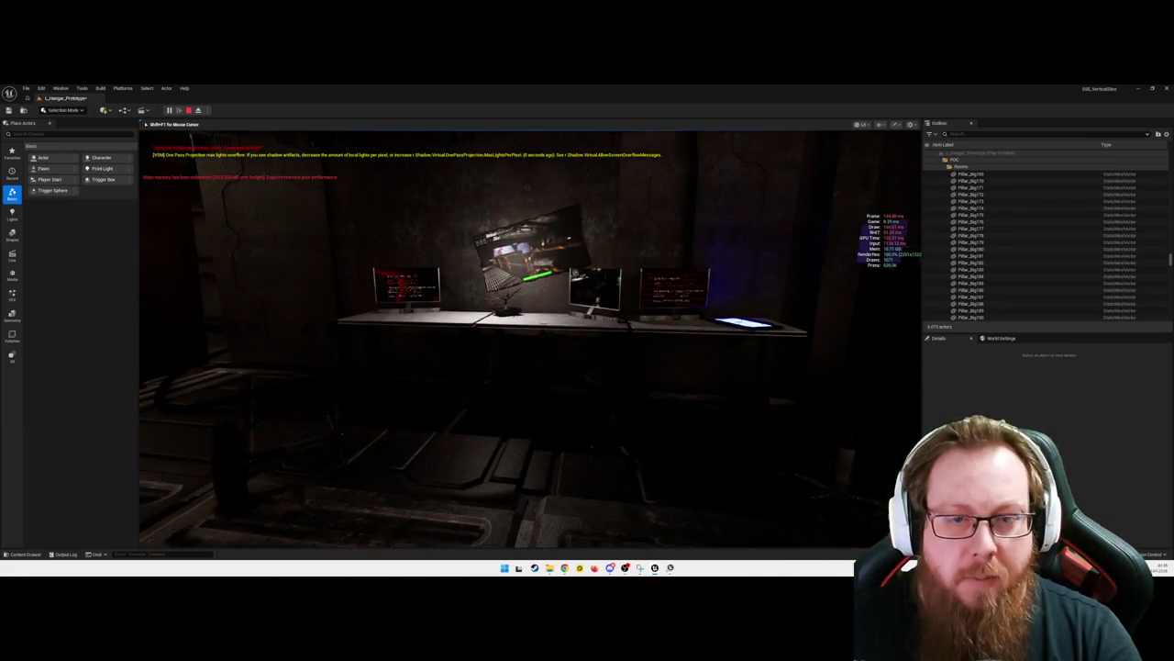
pyautogui.press('w')
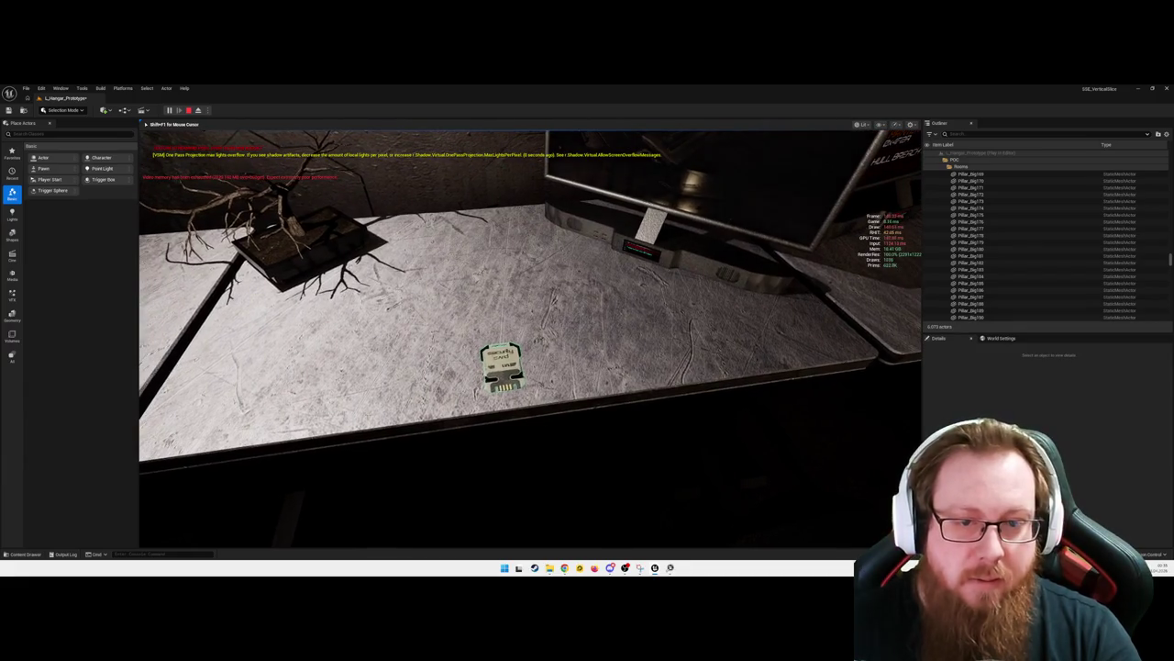
pyautogui.press('e')
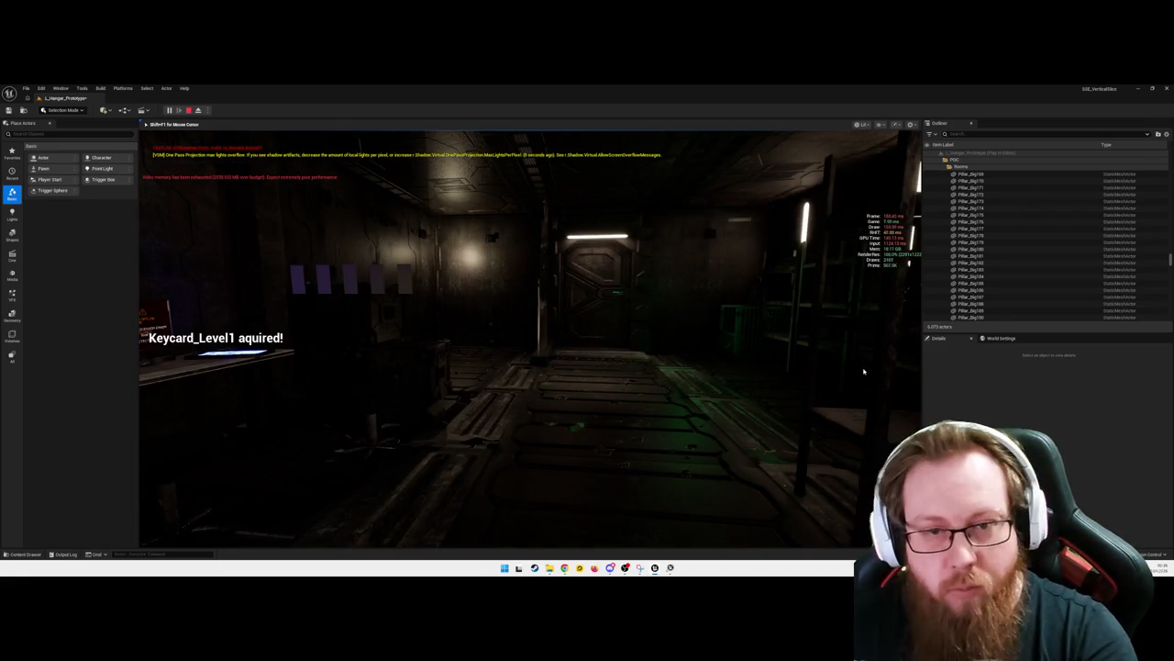
pyautogui.press('Escape')
pyautogui.moveTo(696, 395); pyautogui.dragTo(573, 433)
pyautogui.moveTo(647, 334)
pyautogui.mouseDown()
pyautogui.moveTo(632, 360)
pyautogui.moveTo(591, 372)
pyautogui.moveTo(577, 436)
pyautogui.moveTo(219, 417)
pyautogui.moveTo(257, 400)
pyautogui.mouseUp()
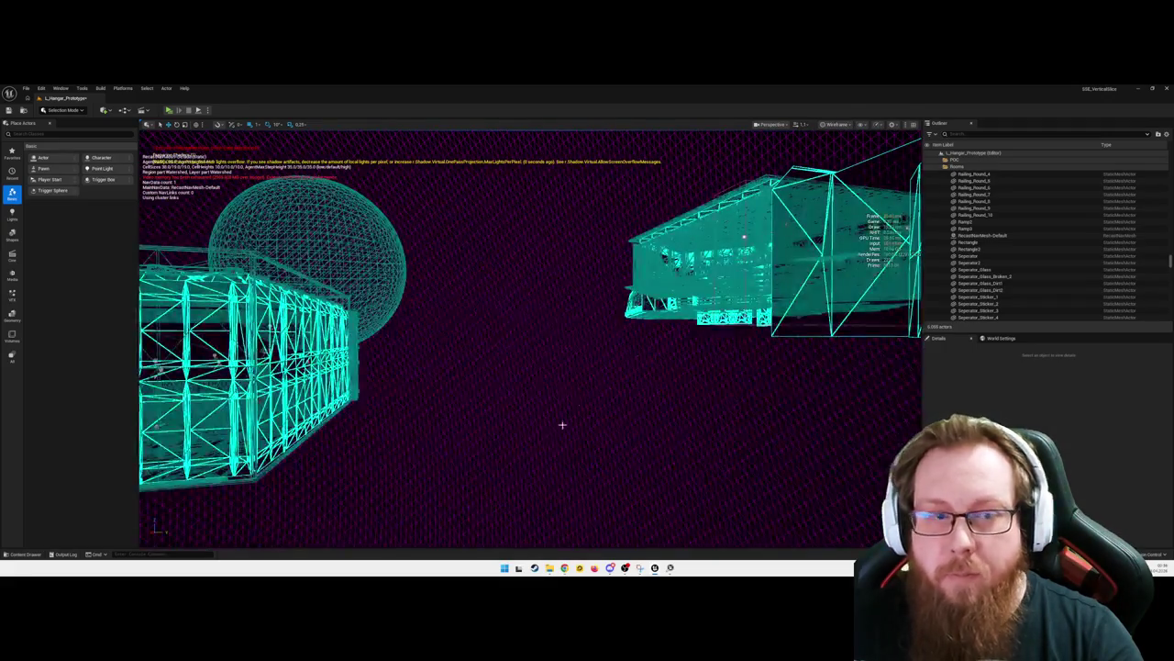
# Tilt the view up toward the sky and ship, then move closer to the truss building
pyautogui.moveTo(562, 424); pyautogui.dragTo(563, 385)
pyautogui.moveTo(334, 323)
pyautogui.mouseDown()
pyautogui.moveTo(403, 375)
pyautogui.moveTo(413, 358)
pyautogui.moveTo(484, 358)
pyautogui.mouseUp()
# Select Pillar_Short_Bridge_28 and inspect the teal ceiling truss, scaffolding and floor grid in wireframe
pyautogui.click(481, 358)
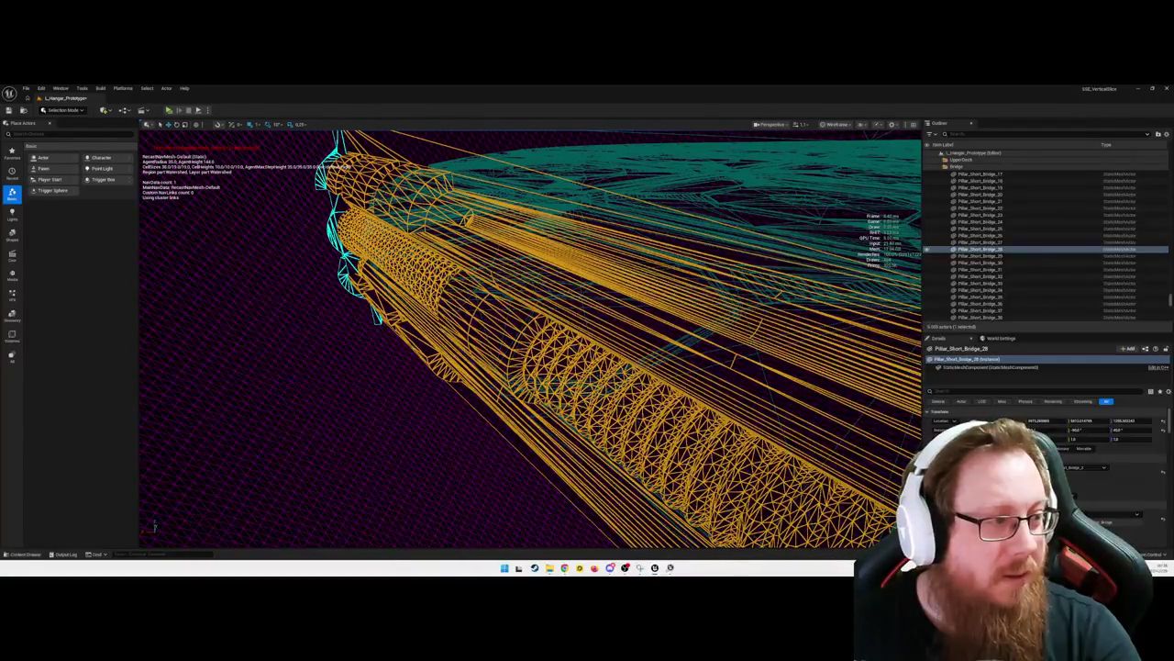
pyautogui.moveTo(484, 357); pyautogui.dragTo(484, 357)
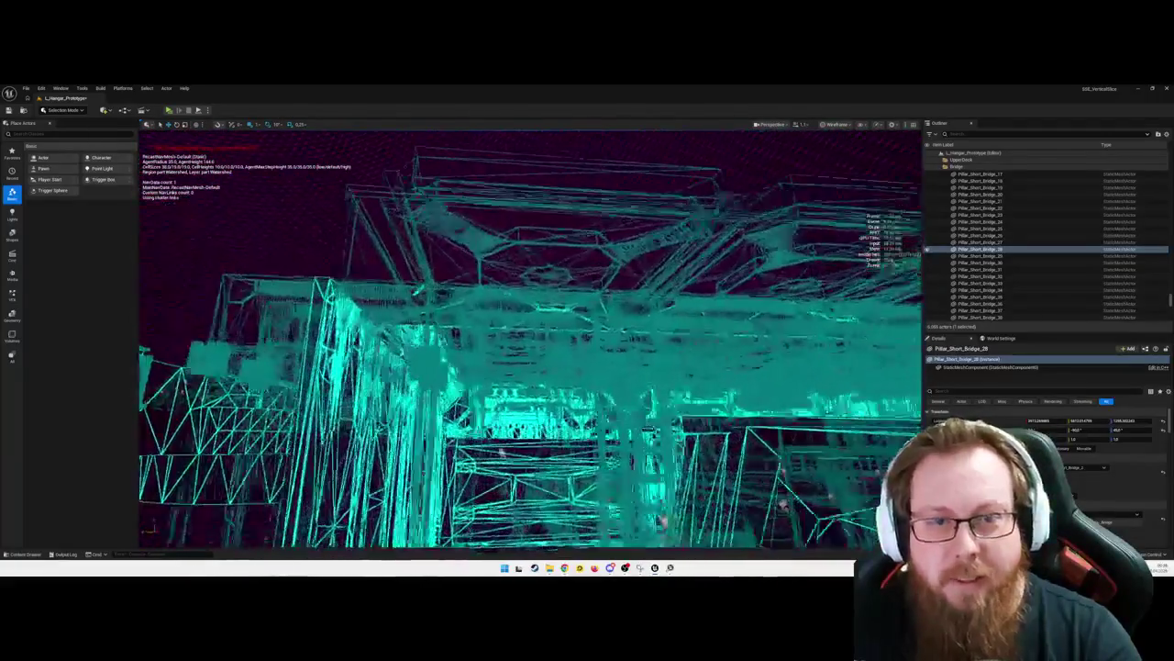
pyautogui.moveTo(484, 358); pyautogui.dragTo(484, 358)
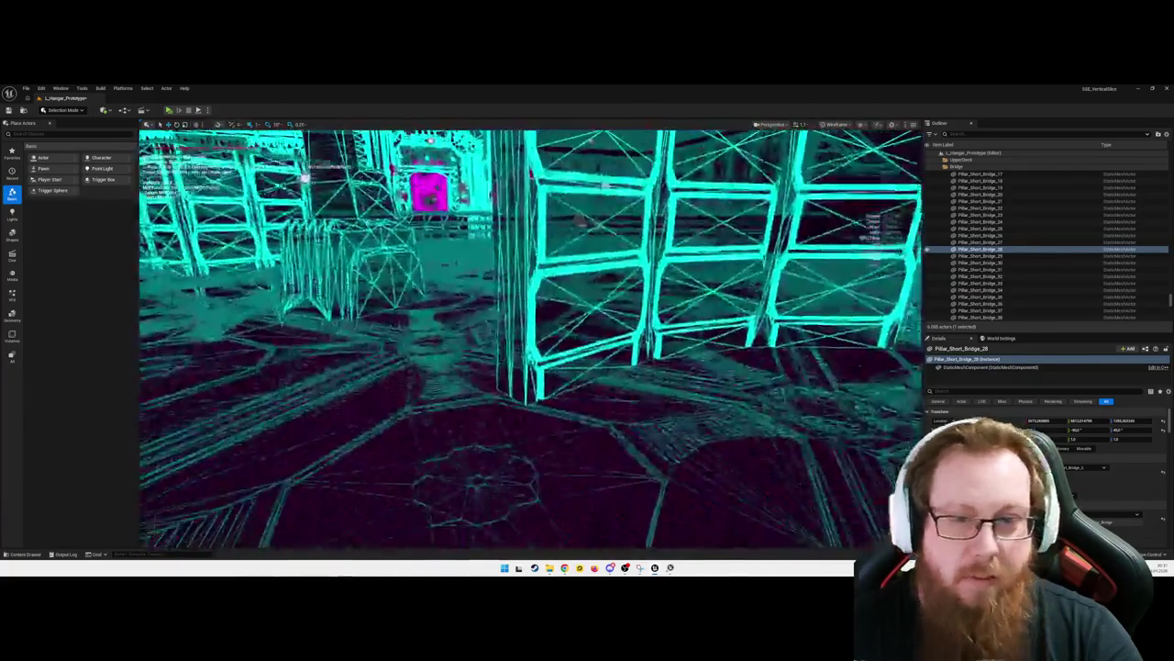
pyautogui.moveTo(484, 358); pyautogui.dragTo(484, 358)
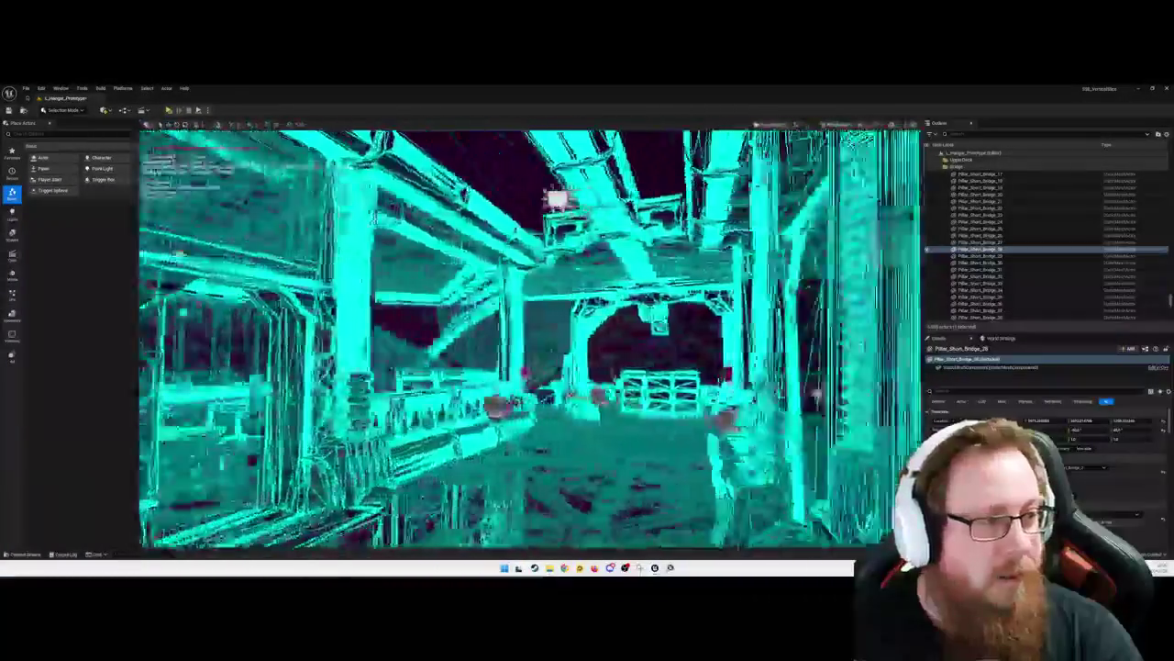
pyautogui.moveTo(572, 341); pyautogui.dragTo(573, 341)
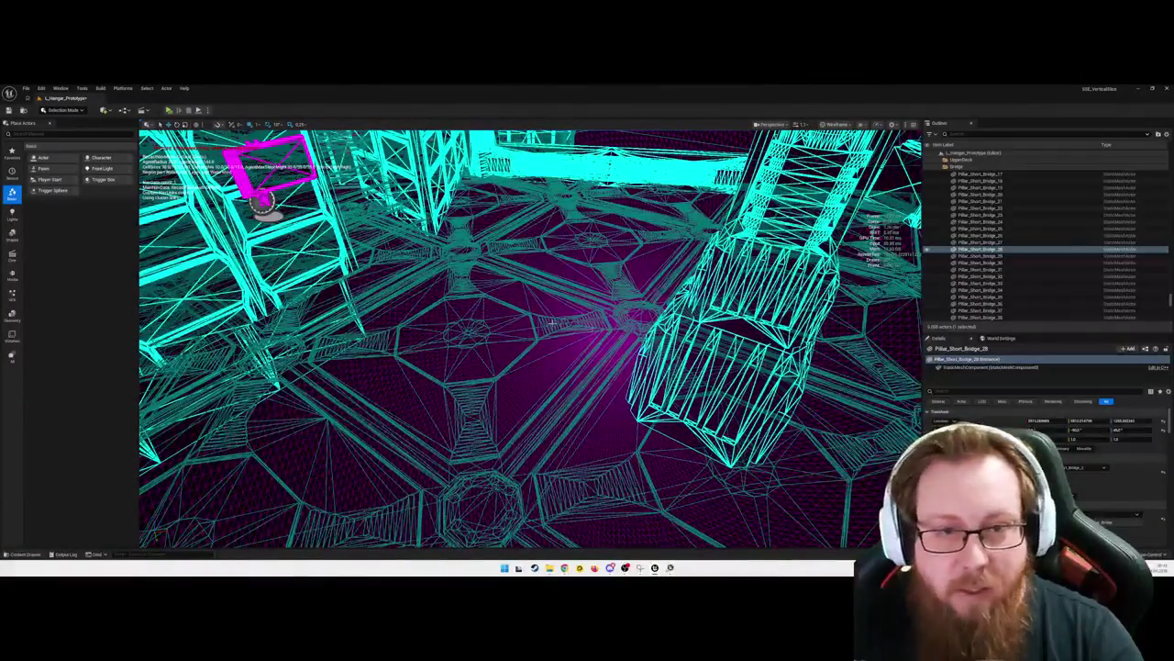
# Switch the viewport view mode back to Lit and select the hangar floor plate
pyautogui.click(835, 124)
pyautogui.click(839, 156)
pyautogui.moveTo(607, 392); pyautogui.dragTo(607, 392)
pyautogui.click(712, 393)
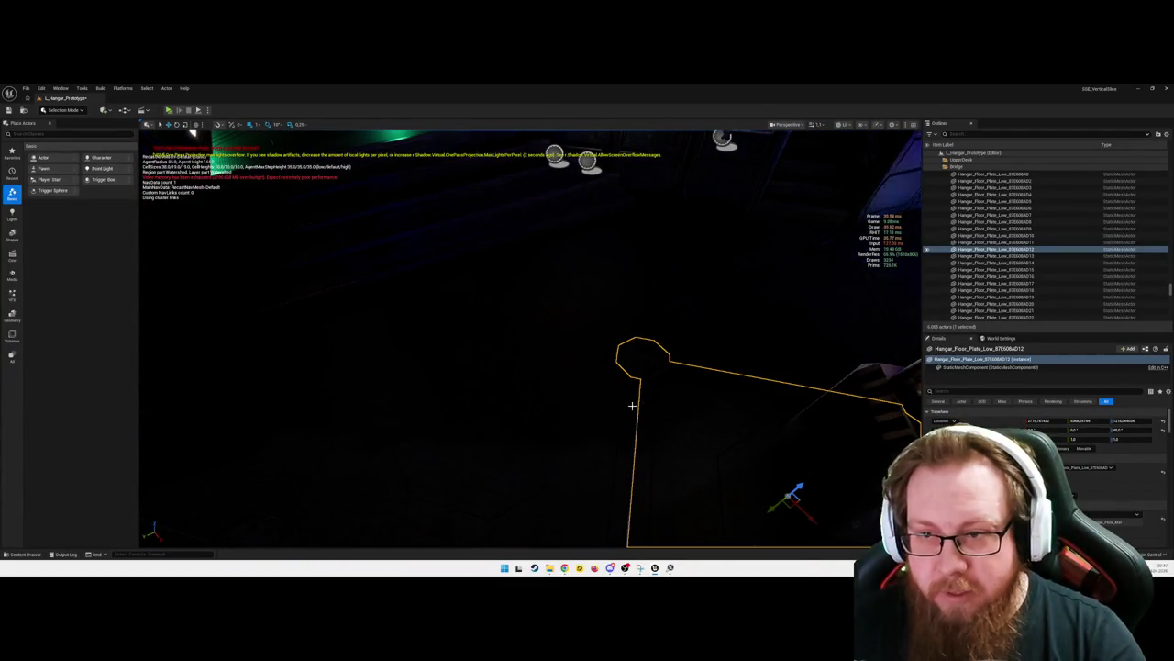
# Browse to the floor plate's mesh asset in the Content Drawer and enable Nanite on it
pyautogui.hotkey('ctrl', 'space')
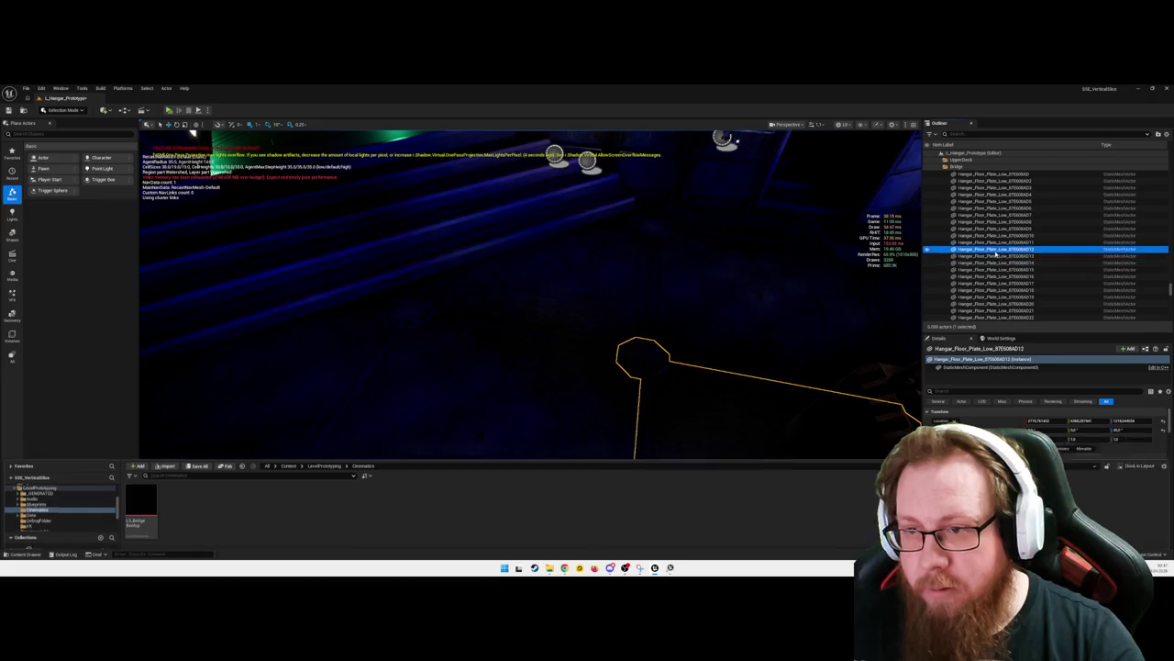
pyautogui.rightClick(1000, 253)
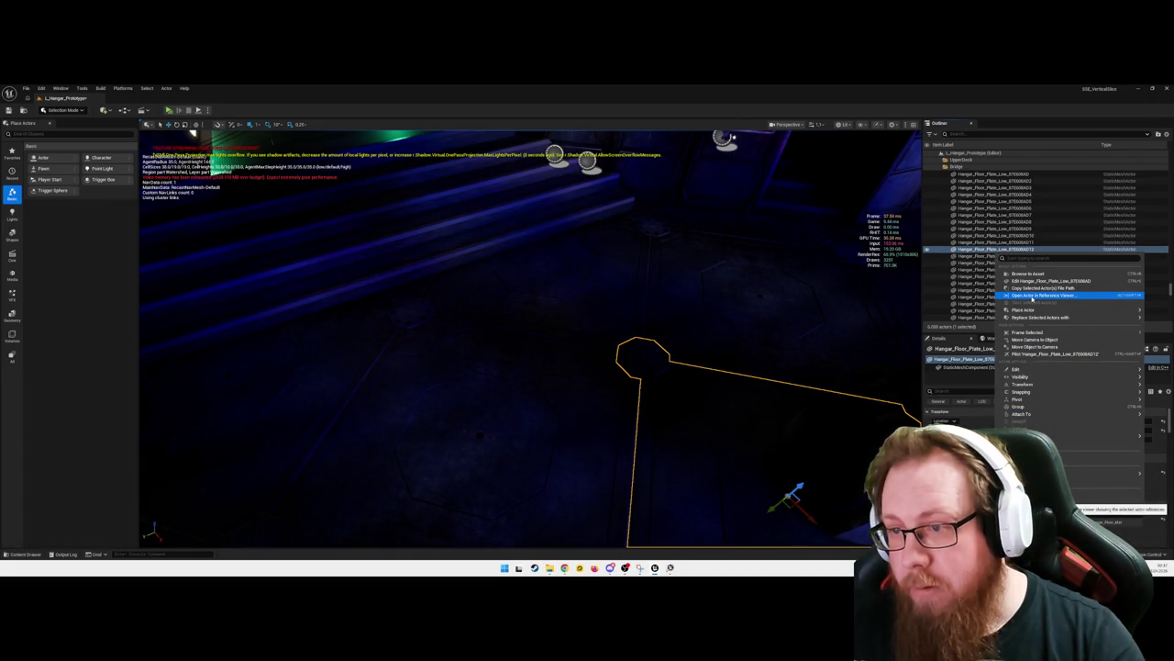
pyautogui.click(1026, 273)
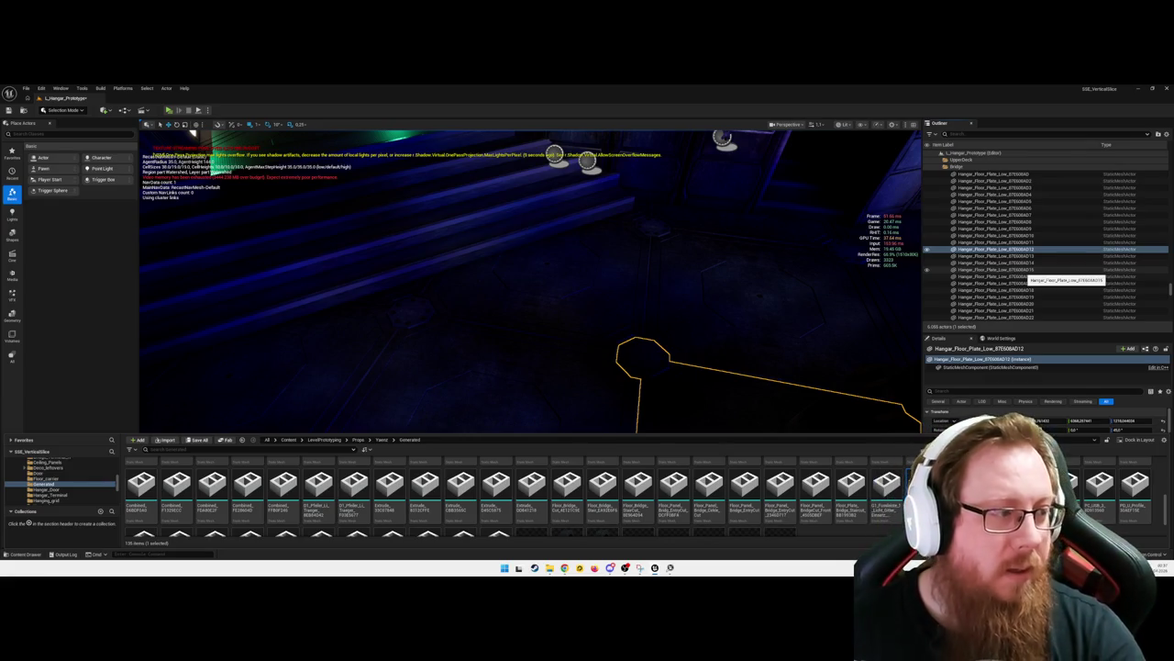
pyautogui.rightClick(918, 486)
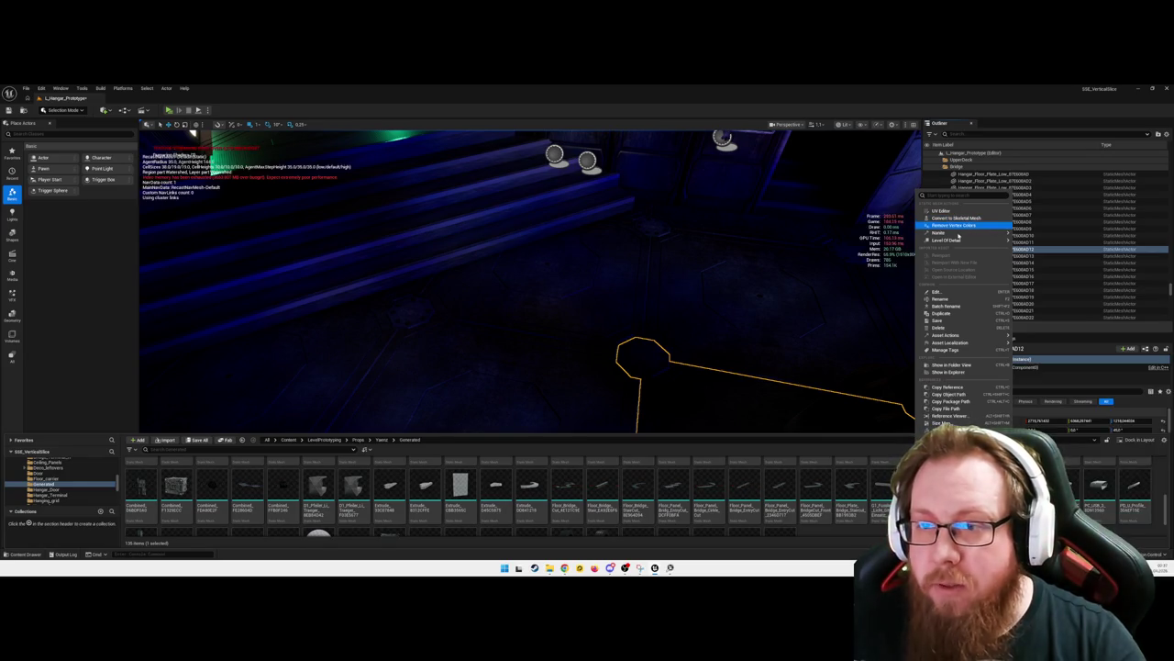
pyautogui.moveTo(959, 233)
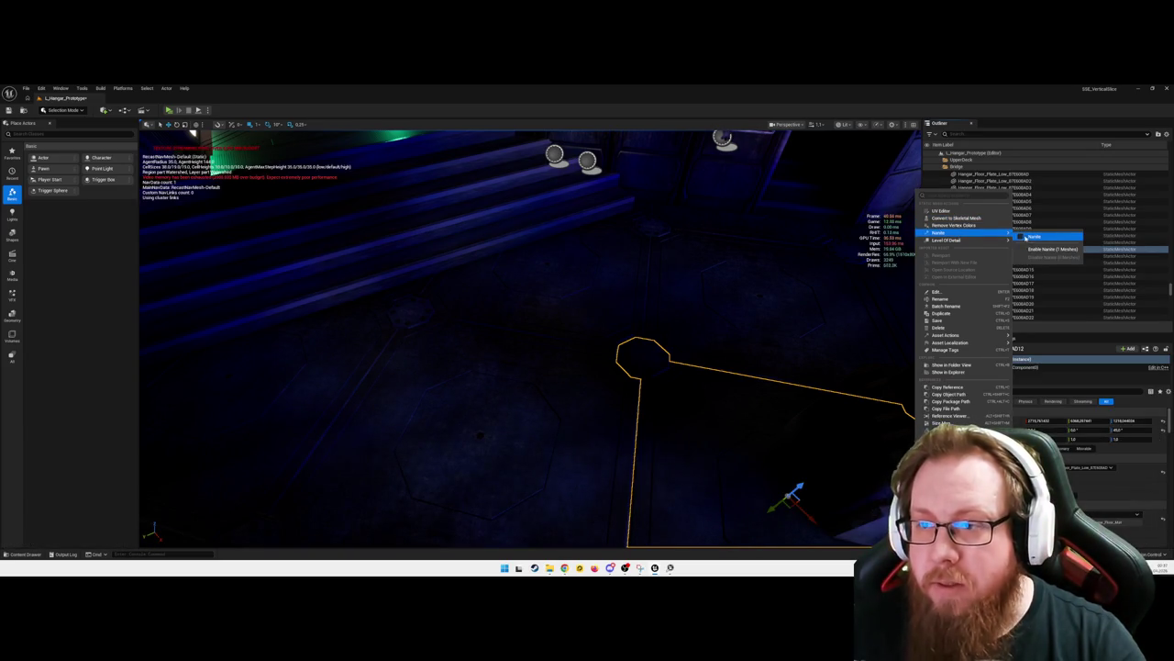
pyautogui.click(1034, 250)
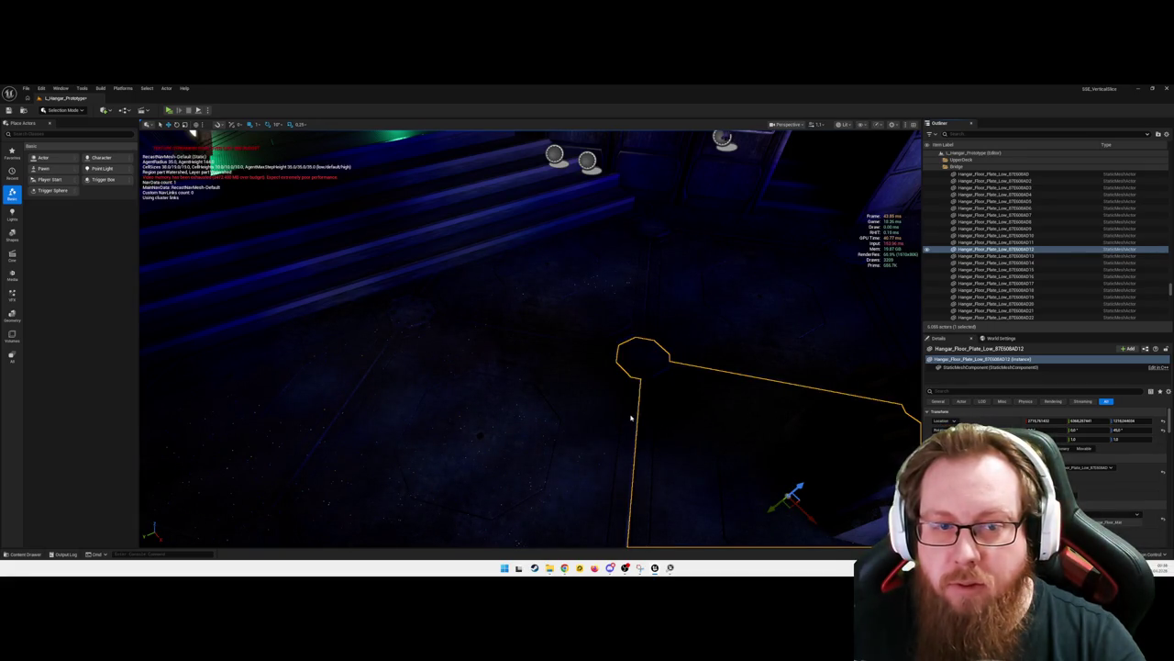
# Frame the floor plate, orbit to check it, and select the neighbouring plate
pyautogui.rightClick(1034, 248)
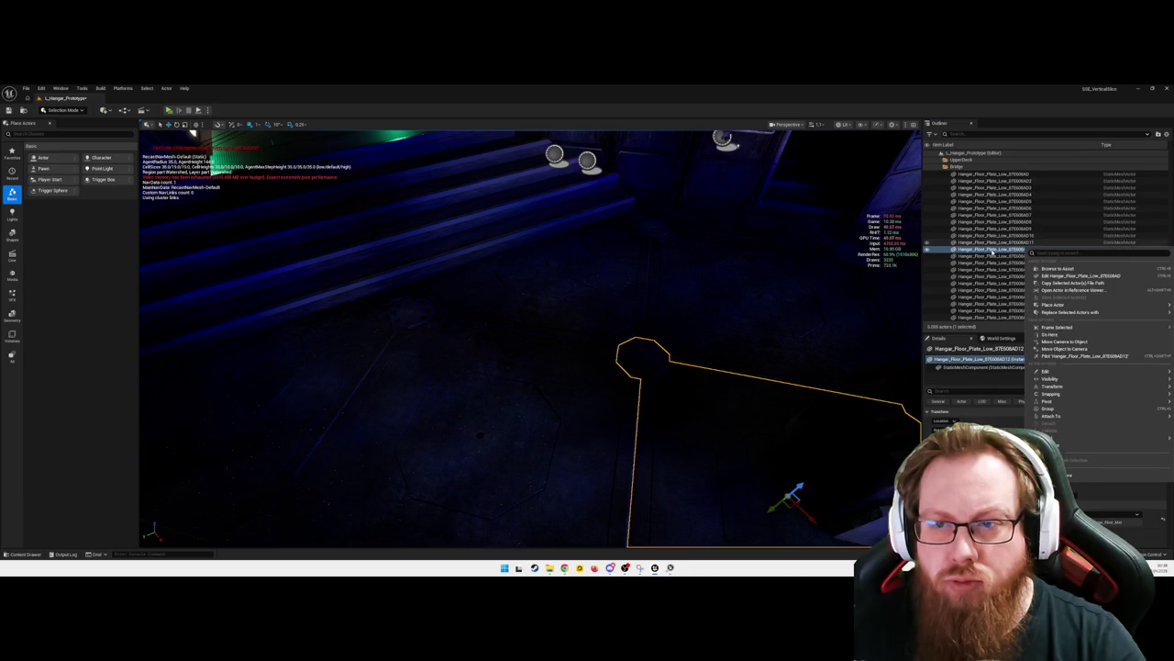
pyautogui.click(1057, 326)
pyautogui.moveTo(519, 227)
pyautogui.mouseDown()
pyautogui.moveTo(477, 184)
pyautogui.moveTo(514, 239)
pyautogui.moveTo(551, 257)
pyautogui.mouseUp()
pyautogui.click(629, 404)
pyautogui.moveTo(629, 404)
pyautogui.mouseDown()
pyautogui.moveTo(776, 261)
pyautogui.moveTo(587, 446)
pyautogui.moveTo(579, 406)
pyautogui.moveTo(616, 445)
pyautogui.mouseUp()
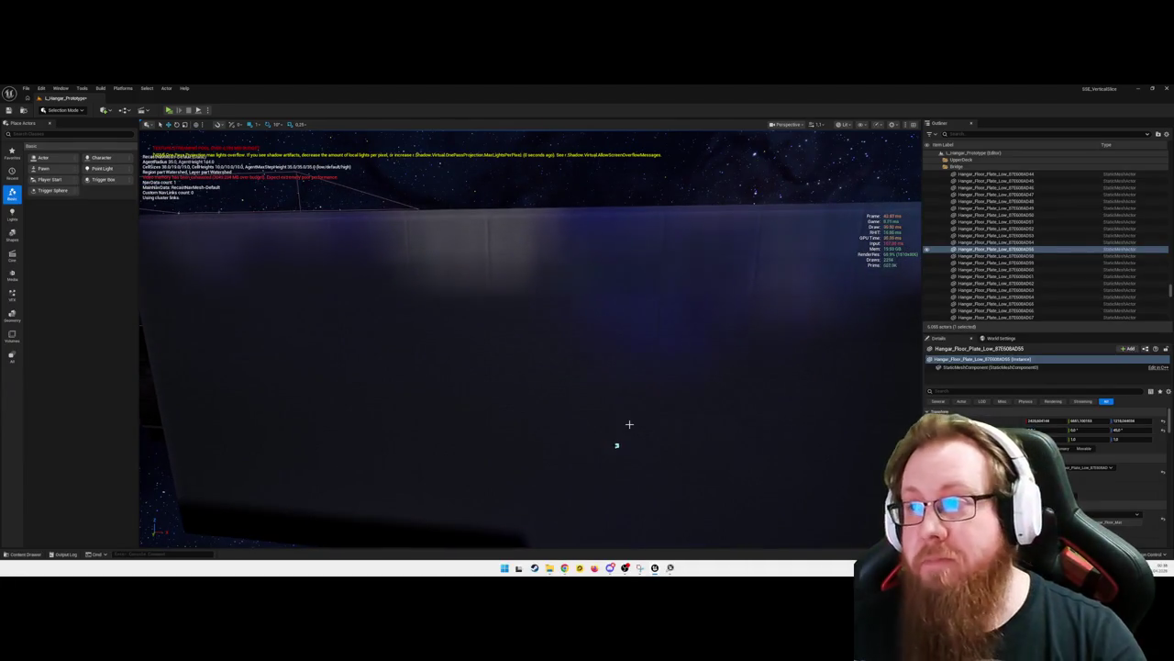
# Swing from the hangar up to the sky and planet, then fly into the ship toward the bridge stairs
pyautogui.moveTo(551, 417)
pyautogui.mouseDown()
pyautogui.moveTo(92, 376)
pyautogui.moveTo(584, 422)
pyautogui.mouseUp()
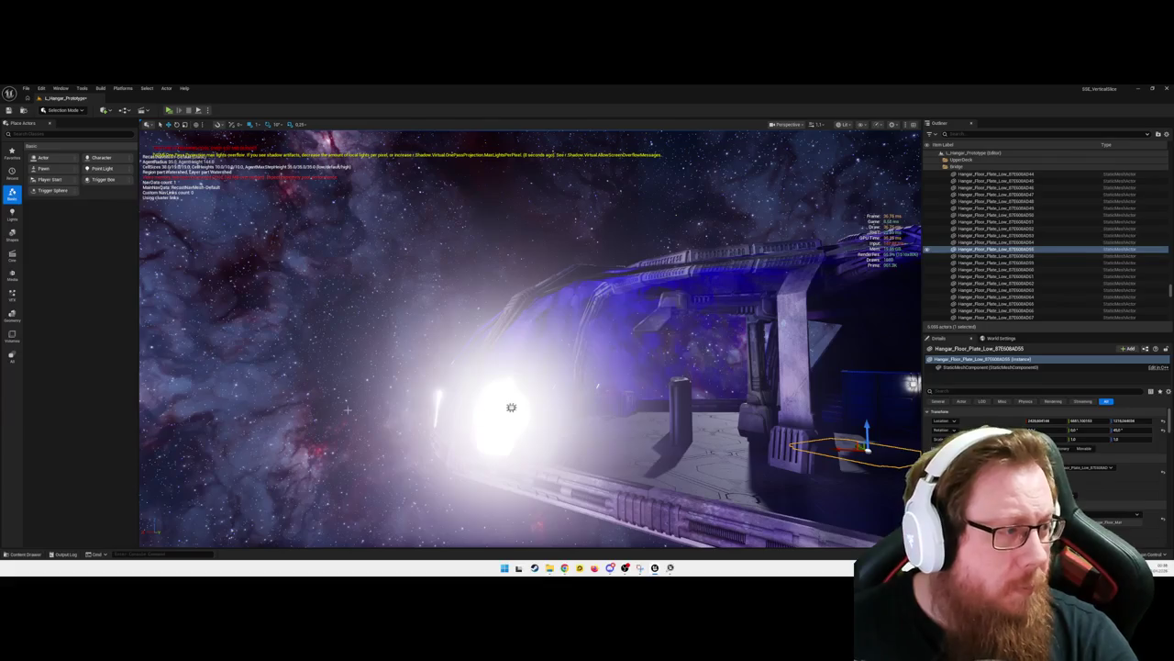
pyautogui.moveTo(342, 401)
pyautogui.mouseDown()
pyautogui.moveTo(316, 394)
pyautogui.moveTo(238, 312)
pyautogui.moveTo(702, 303)
pyautogui.moveTo(462, 386)
pyautogui.moveTo(477, 367)
pyautogui.moveTo(495, 376)
pyautogui.moveTo(514, 349)
pyautogui.moveTo(559, 367)
pyautogui.moveTo(553, 398)
pyautogui.mouseUp()
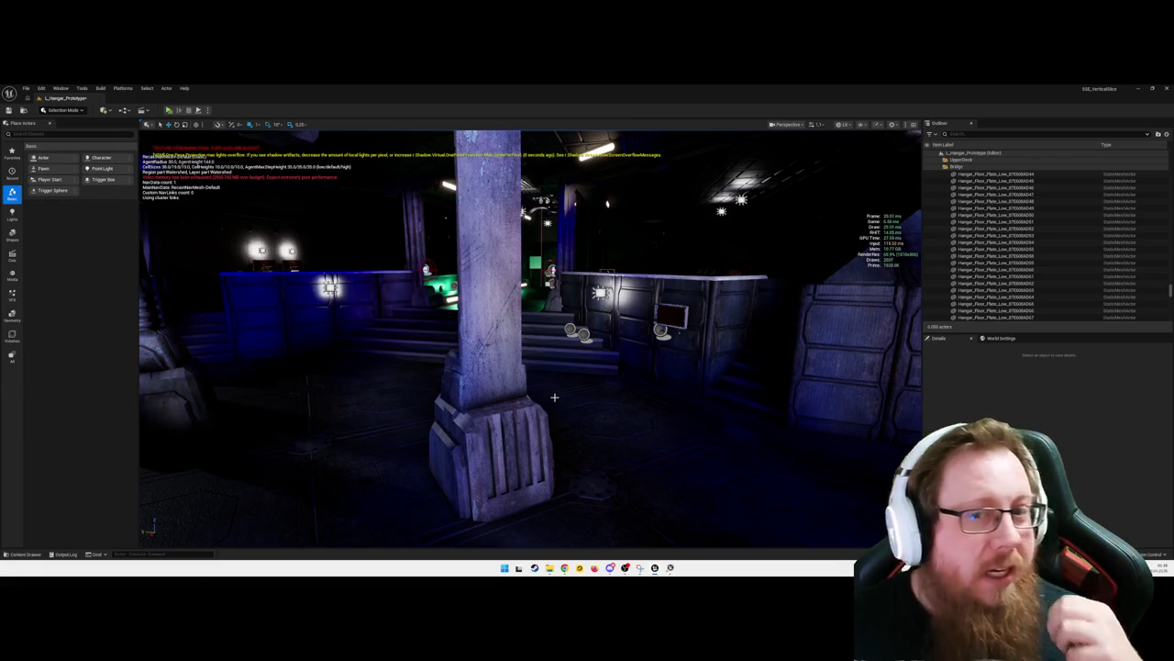
pyautogui.moveTo(629, 405)
pyautogui.mouseDown()
pyautogui.moveTo(560, 363)
pyautogui.moveTo(651, 363)
pyautogui.moveTo(514, 362)
pyautogui.moveTo(593, 396)
pyautogui.mouseUp()
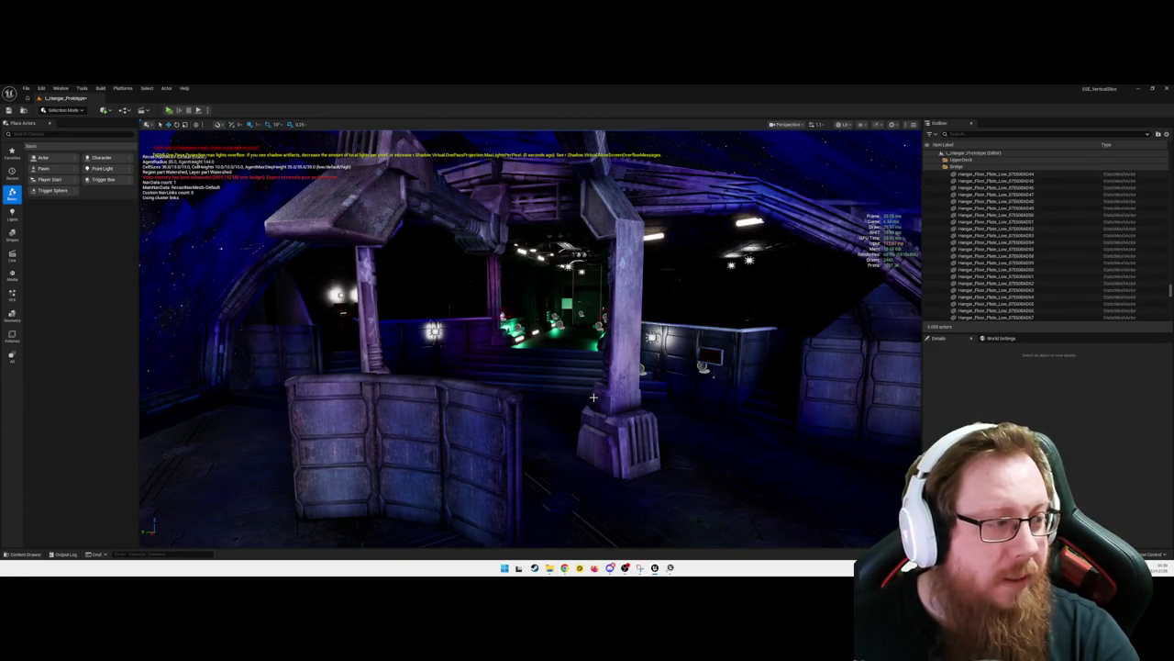
pyautogui.moveTo(593, 397)
pyautogui.mouseDown()
pyautogui.moveTo(713, 474)
pyautogui.moveTo(675, 385)
pyautogui.moveTo(624, 380)
pyautogui.moveTo(659, 376)
pyautogui.moveTo(503, 457)
pyautogui.mouseUp()
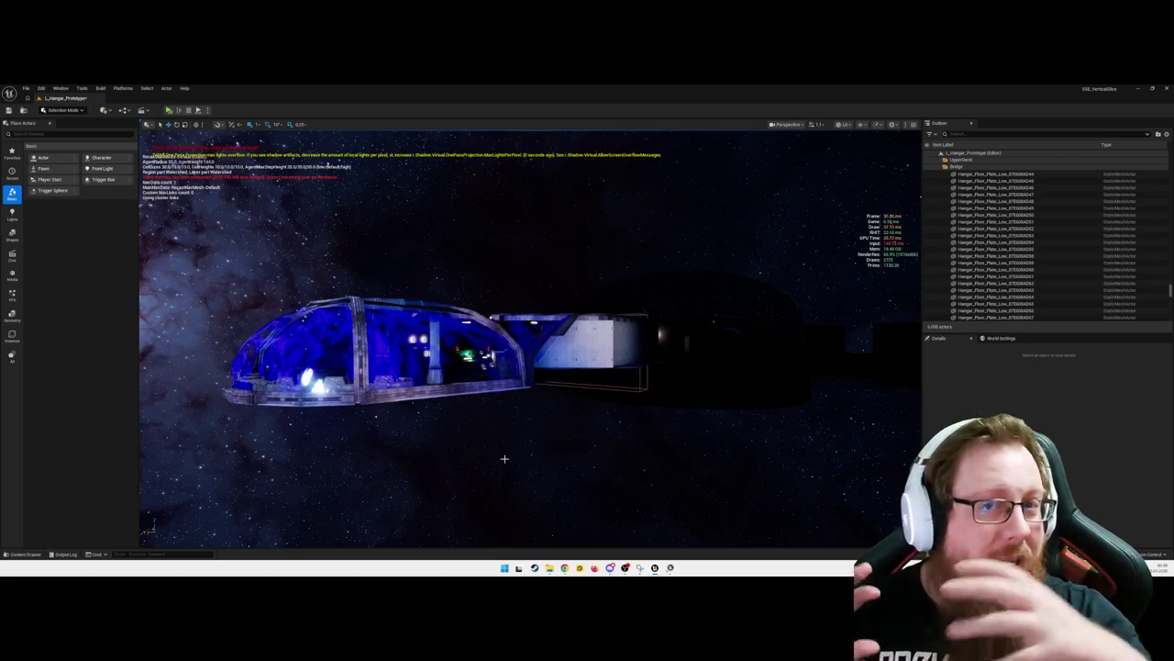
pyautogui.press('w')
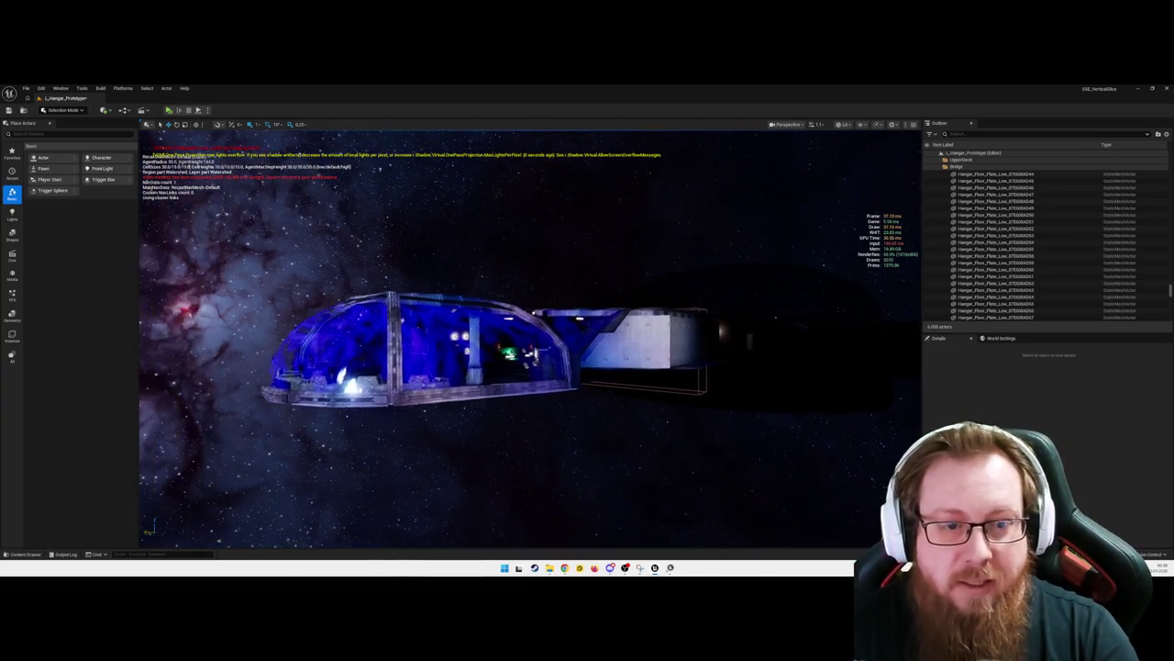
pyautogui.press('w')
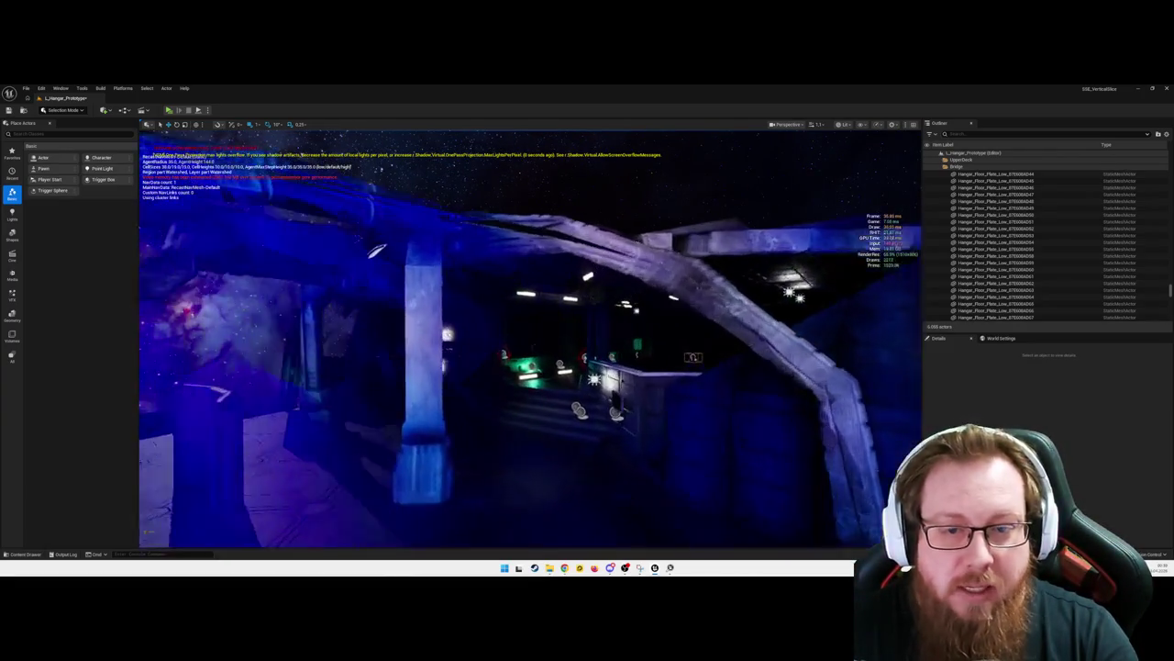
pyautogui.press('s')
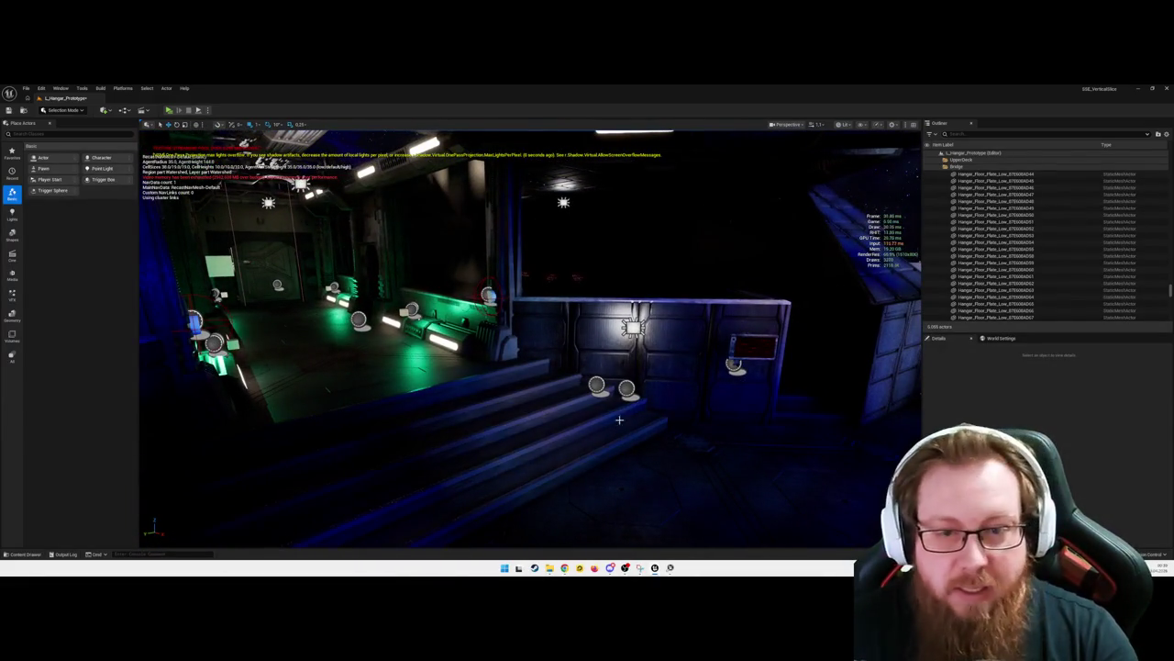
# Open the stairs lamp's Blueprint with Ctrl+E, zoom and pan its EventGraph, then hide it
pyautogui.click(601, 386)
pyautogui.hotkey('ctrl', 'e')
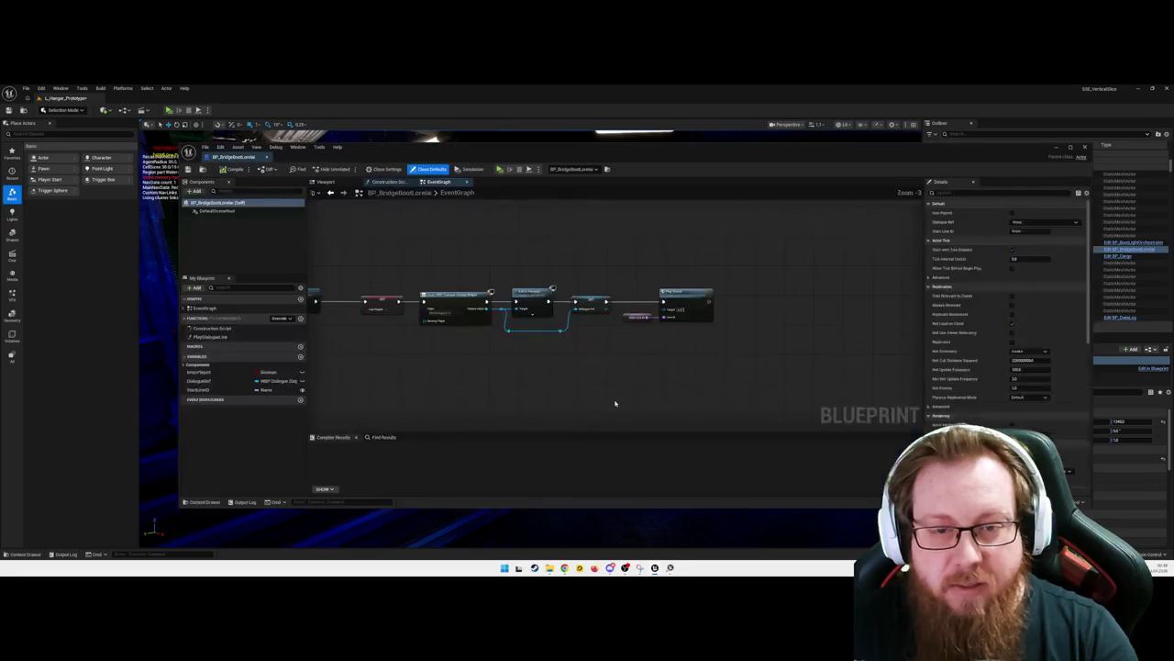
pyautogui.scroll(-3, 605, 357)
pyautogui.scroll(-2, 601, 376)
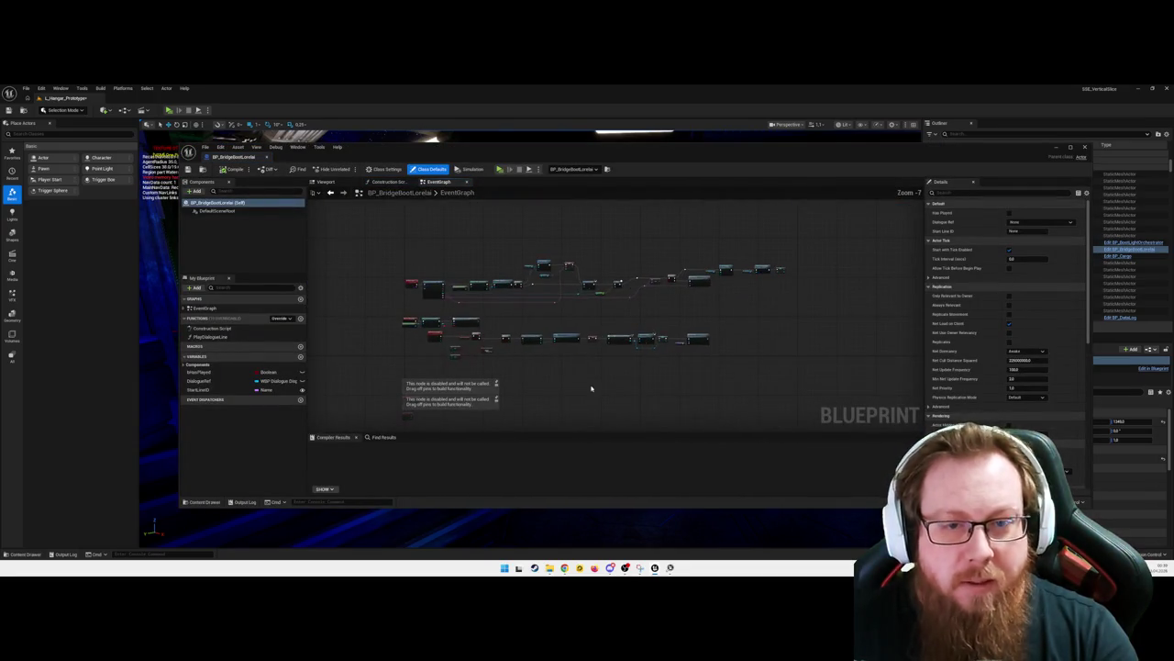
pyautogui.moveTo(698, 319); pyautogui.dragTo(697, 326)
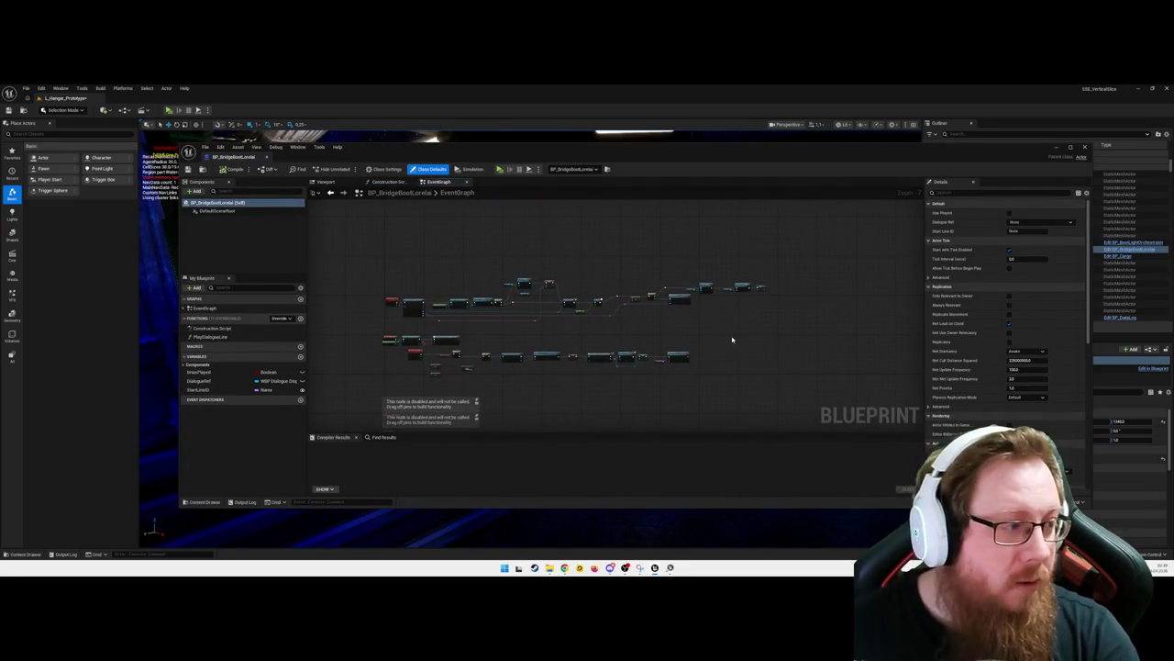
pyautogui.click(1069, 148)
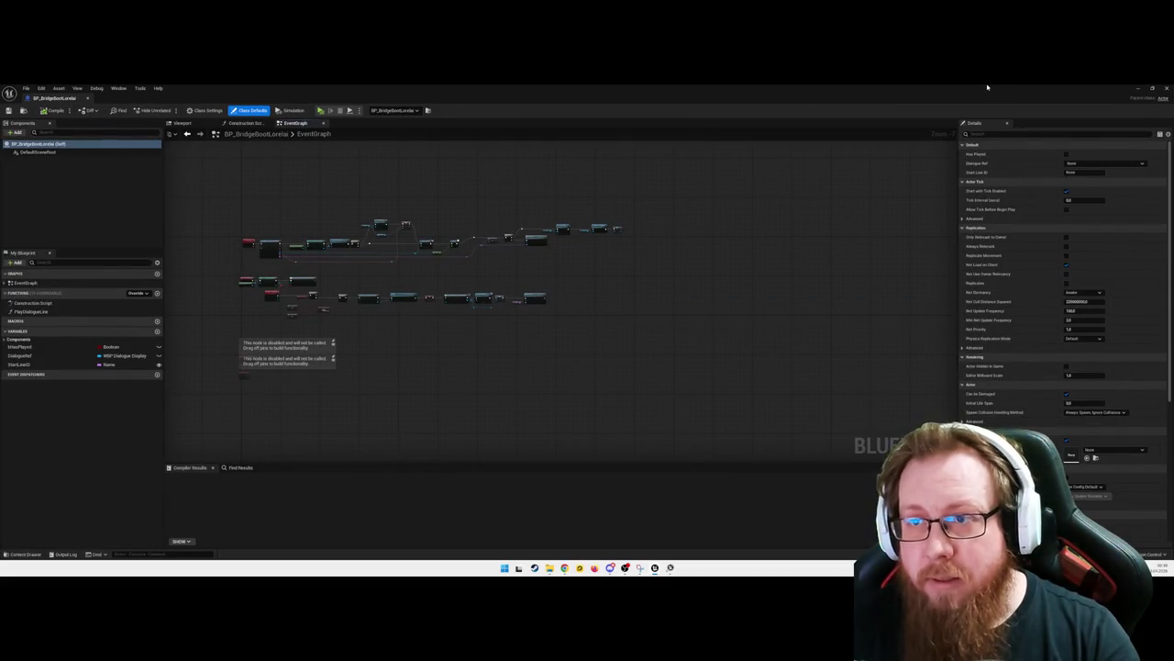
pyautogui.doubleClick(987, 87)
pyautogui.click(1057, 148)
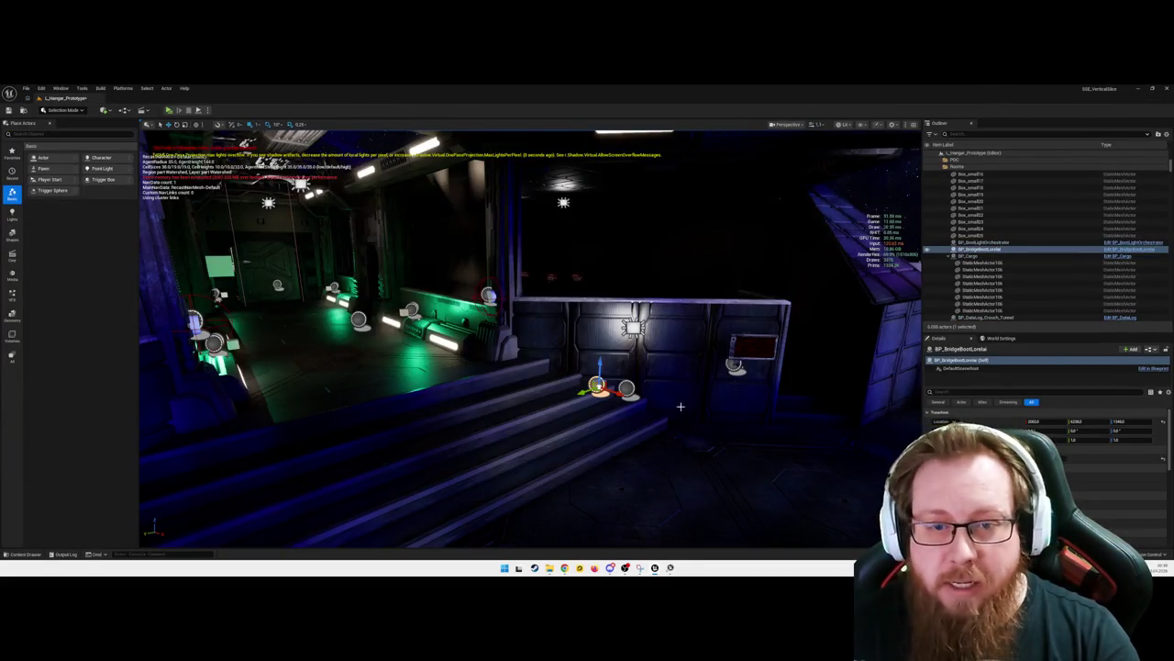
# Open the BP_BootLightOrchestrator graph, zoom out, and hide it
pyautogui.click(1130, 242)
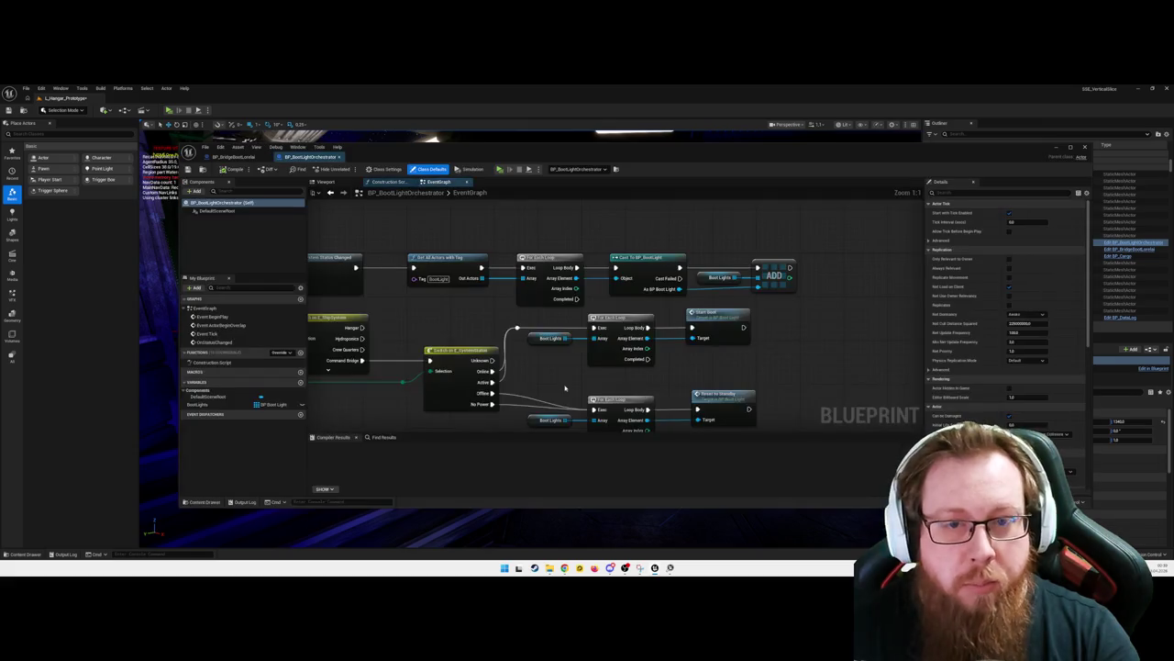
pyautogui.scroll(-6, 780, 379)
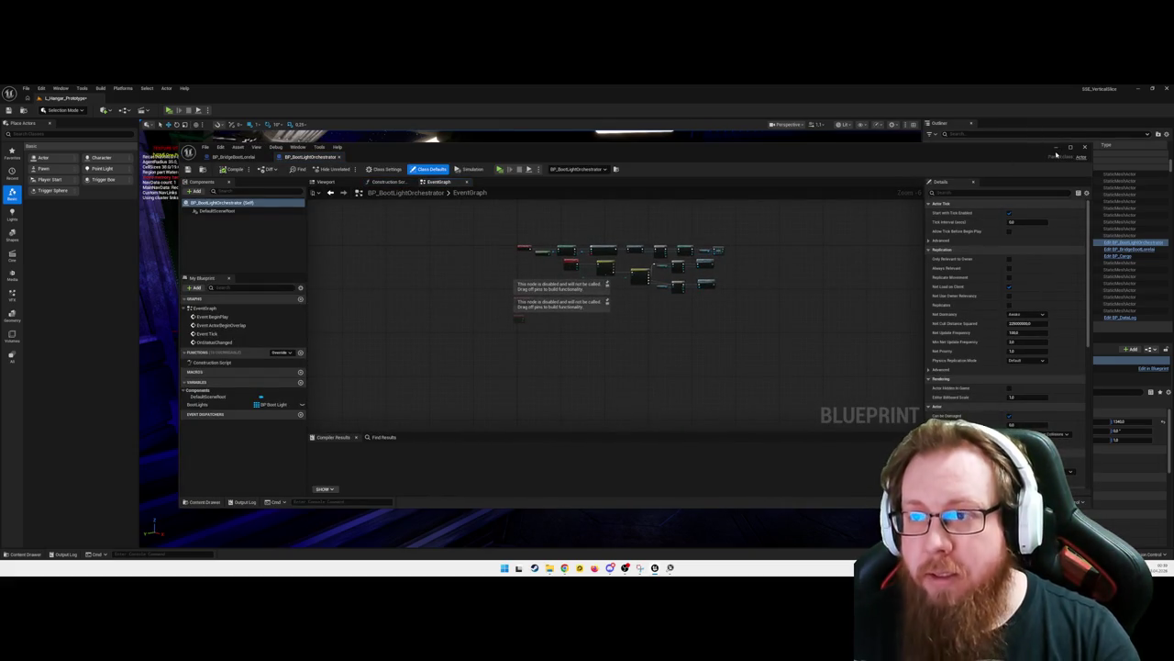
pyautogui.click(1057, 151)
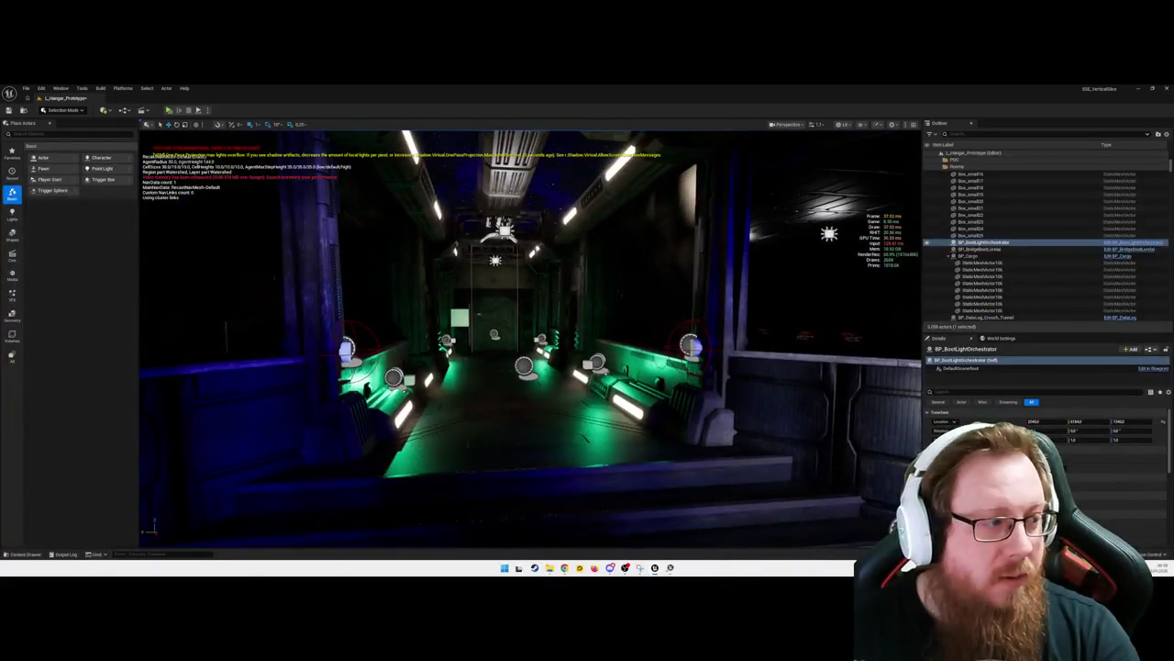
# Select the corridor boot light BP_BootLight2, then deselect it
pyautogui.press('Escape')
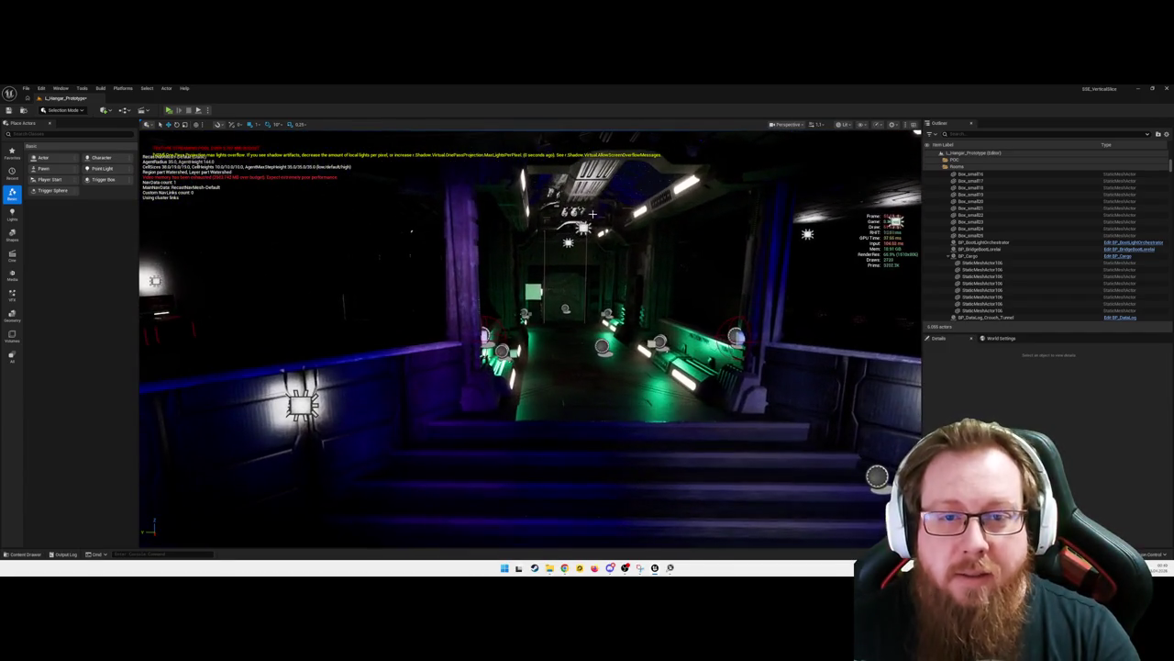
pyautogui.click(551, 396)
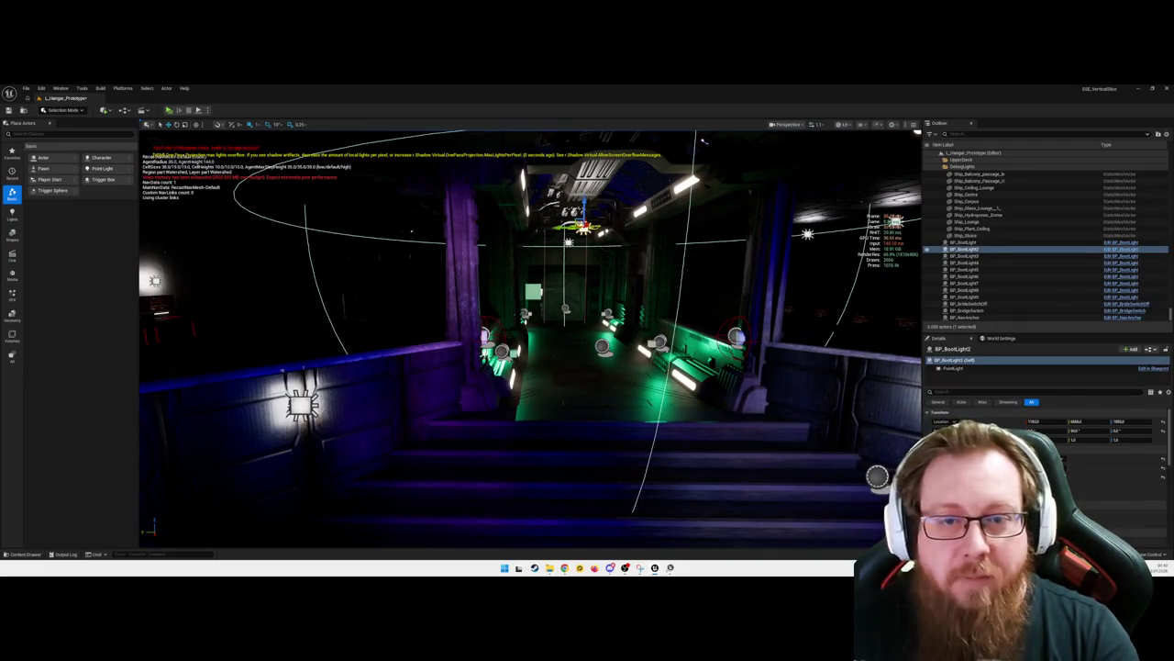
pyautogui.press('Escape')
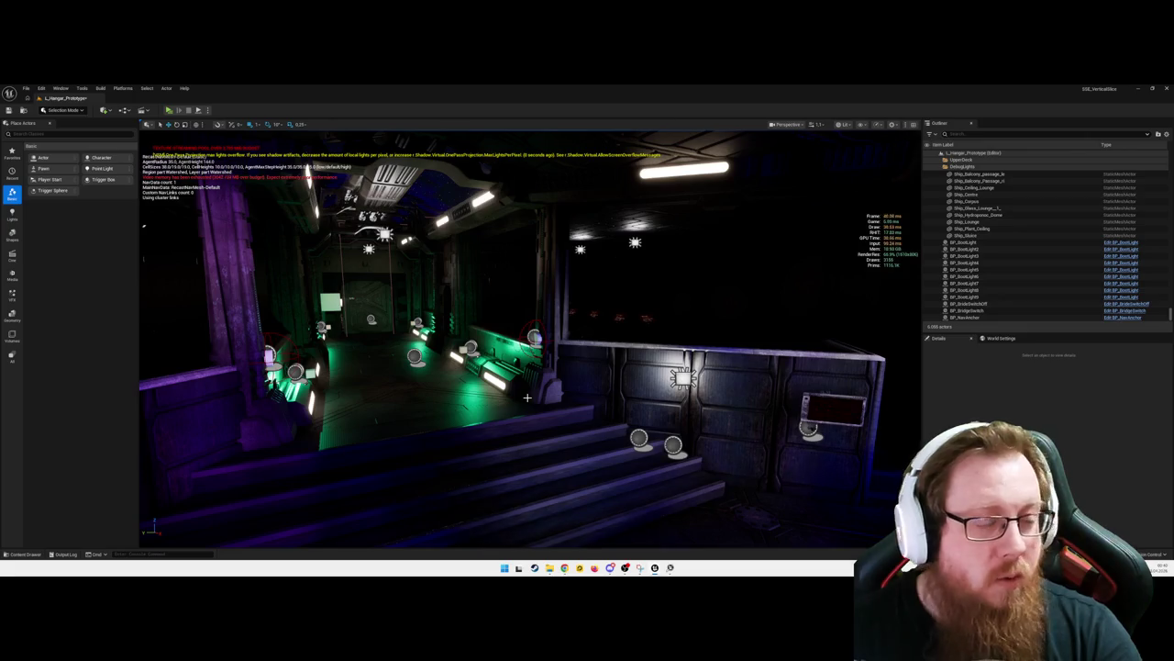
# Select wall panel H2_Bodenplatte_Standard16, deselect it, and fly out through the space window
pyautogui.moveTo(527, 396); pyautogui.dragTo(630, 376)
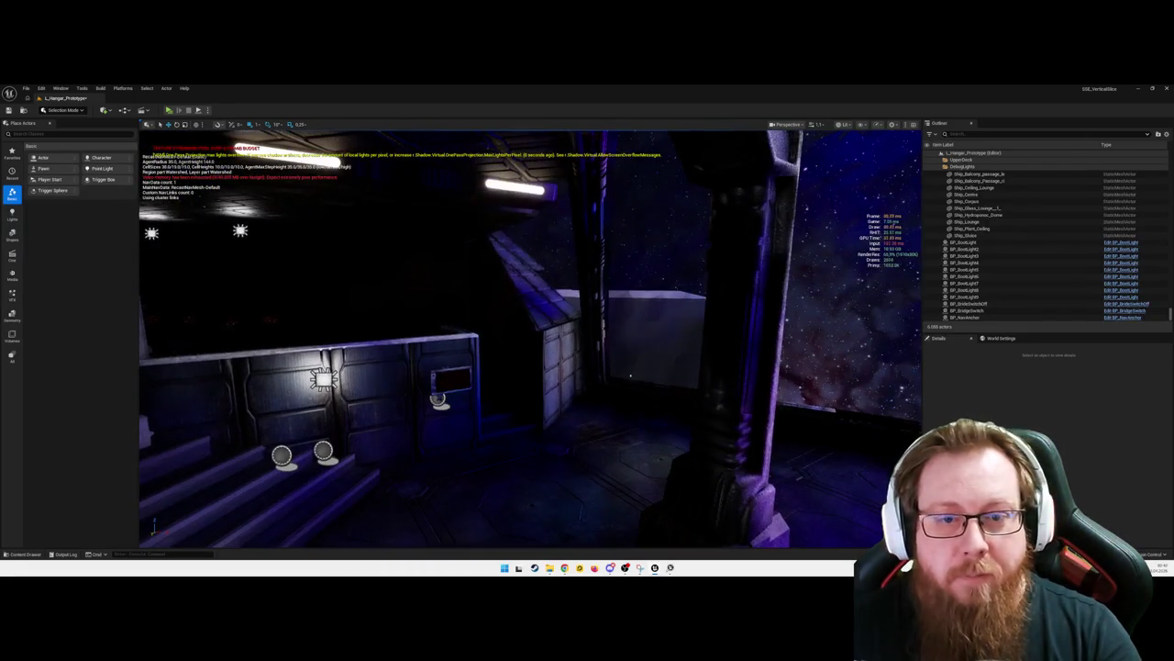
pyautogui.click(580, 362)
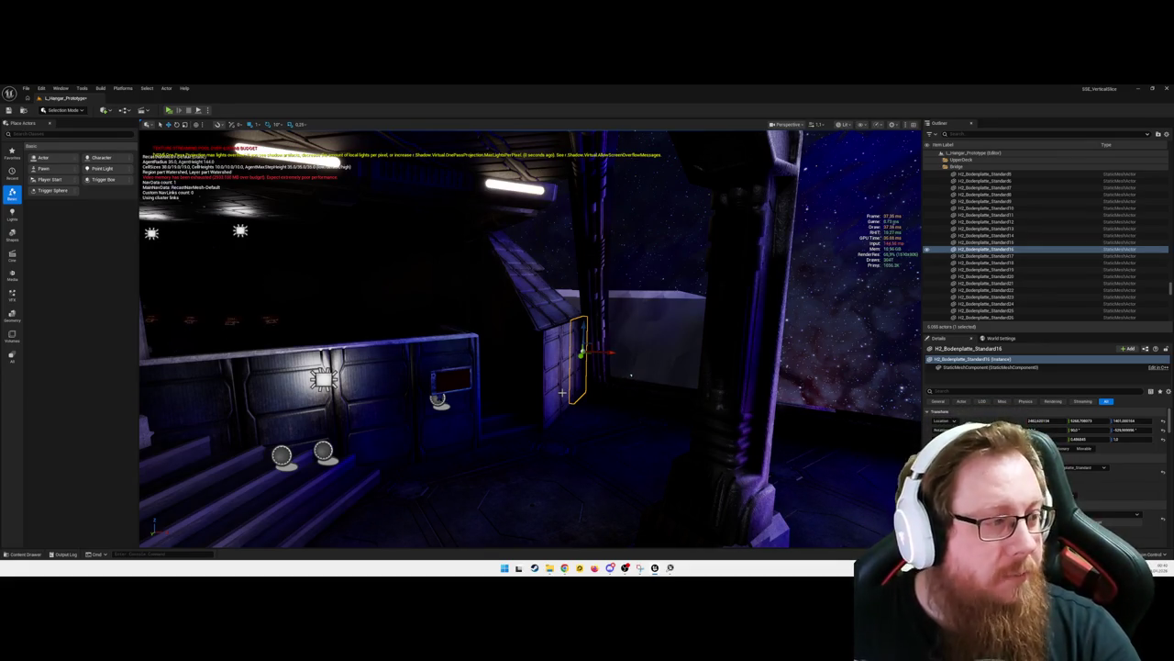
pyautogui.press('Escape')
pyautogui.moveTo(631, 374)
pyautogui.mouseDown()
pyautogui.moveTo(546, 470)
pyautogui.moveTo(634, 462)
pyautogui.moveTo(818, 511)
pyautogui.moveTo(543, 340)
pyautogui.moveTo(598, 349)
pyautogui.moveTo(621, 359)
pyautogui.moveTo(652, 417)
pyautogui.moveTo(673, 413)
pyautogui.moveTo(624, 367)
pyautogui.moveTo(523, 422)
pyautogui.moveTo(550, 393)
pyautogui.moveTo(445, 395)
pyautogui.mouseUp()
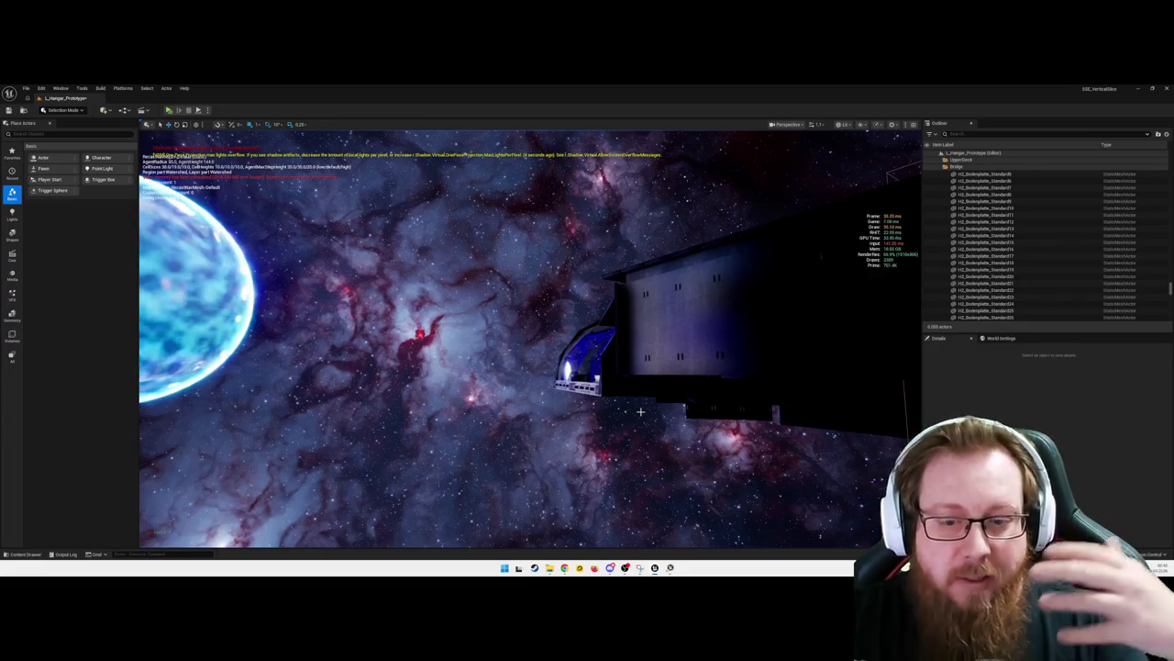
# Save the modified Hangar_Floor_Plate_Low mesh asset, then fly back toward the station's hangar
pyautogui.moveTo(641, 411); pyautogui.dragTo(805, 494)
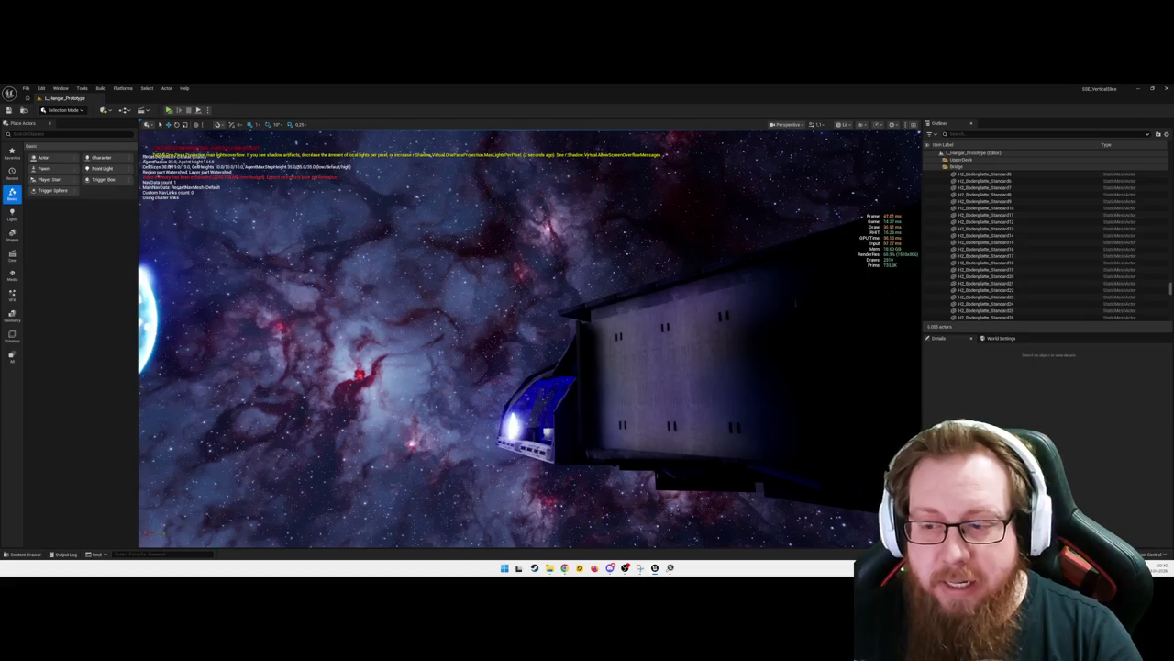
pyautogui.hotkey('ctrl', 'shift', 's')
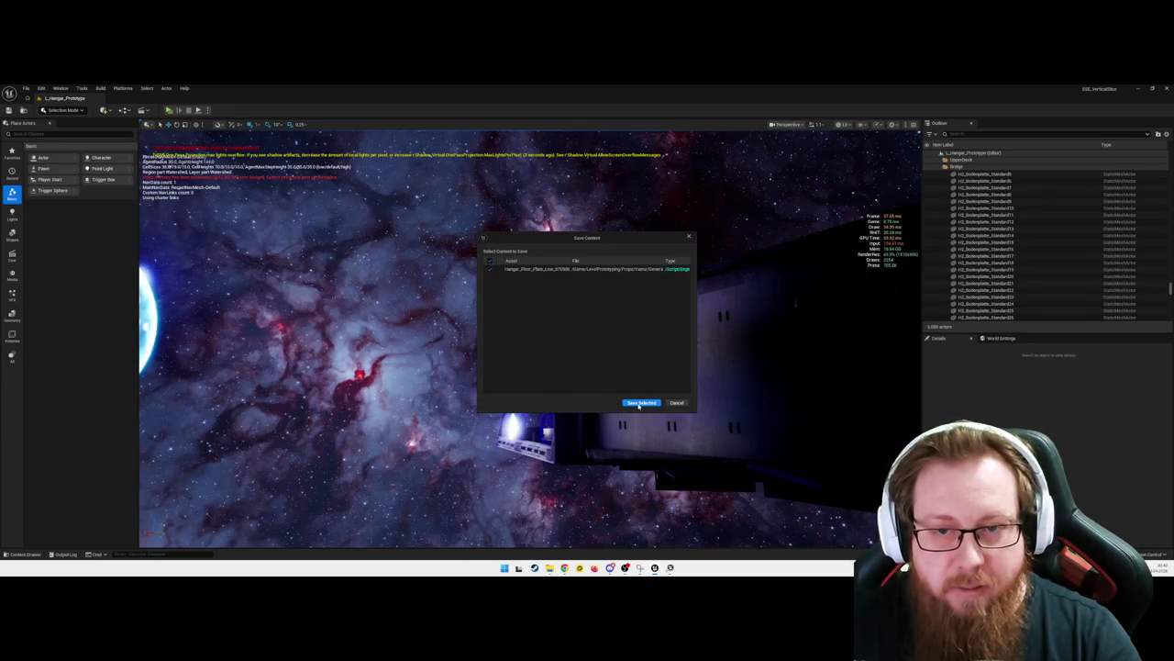
pyautogui.click(640, 403)
pyautogui.moveTo(531, 340)
pyautogui.mouseDown()
pyautogui.moveTo(614, 347)
pyautogui.moveTo(600, 445)
pyautogui.mouseUp()
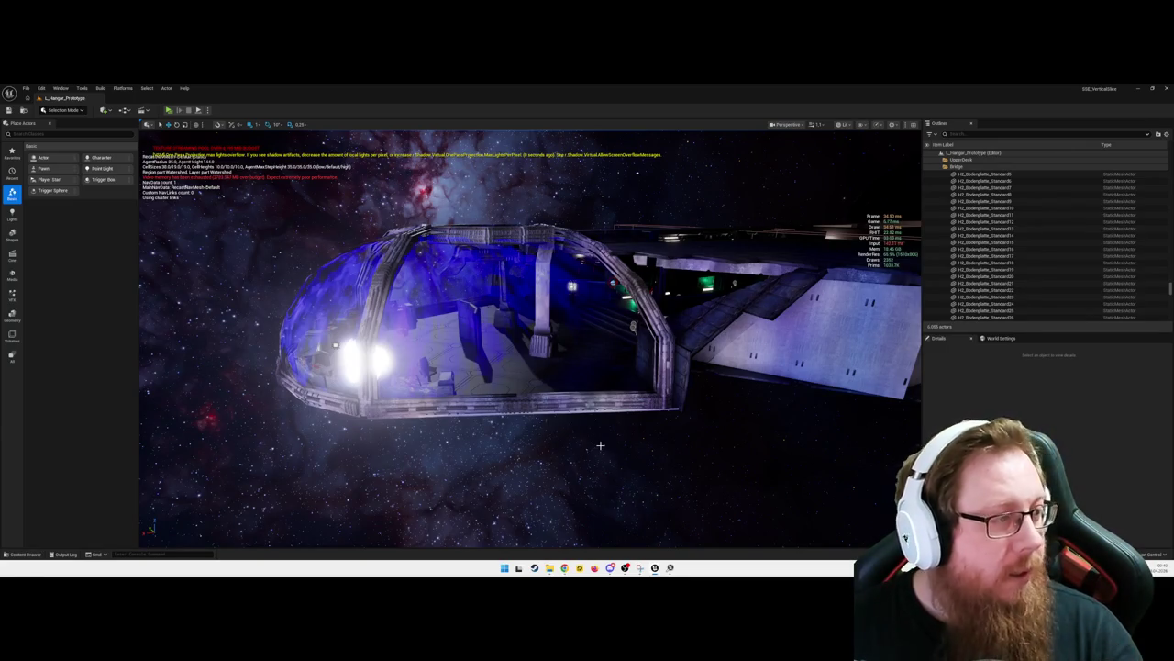
# Look around the corridor, orbit out to the hangar exterior, and select Hangar_Gate_Wall2
pyautogui.moveTo(555, 451)
pyautogui.mouseDown()
pyautogui.moveTo(633, 403)
pyautogui.moveTo(562, 393)
pyautogui.moveTo(533, 475)
pyautogui.mouseUp()
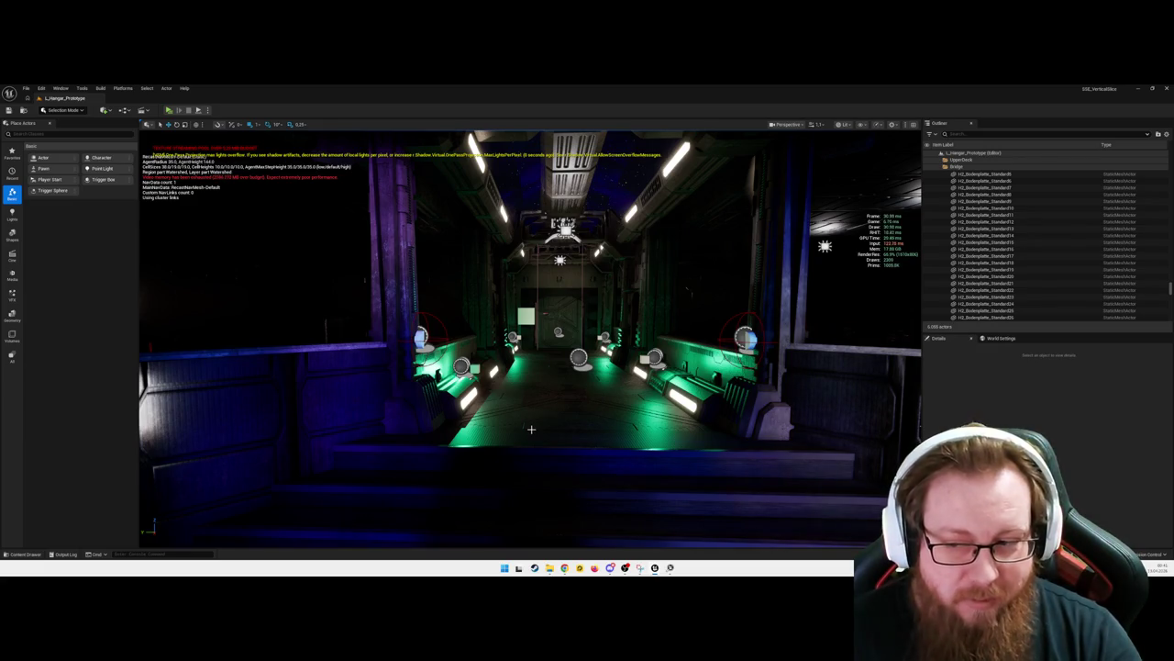
pyautogui.moveTo(531, 422)
pyautogui.mouseDown()
pyautogui.moveTo(725, 422)
pyautogui.moveTo(529, 420)
pyautogui.mouseUp()
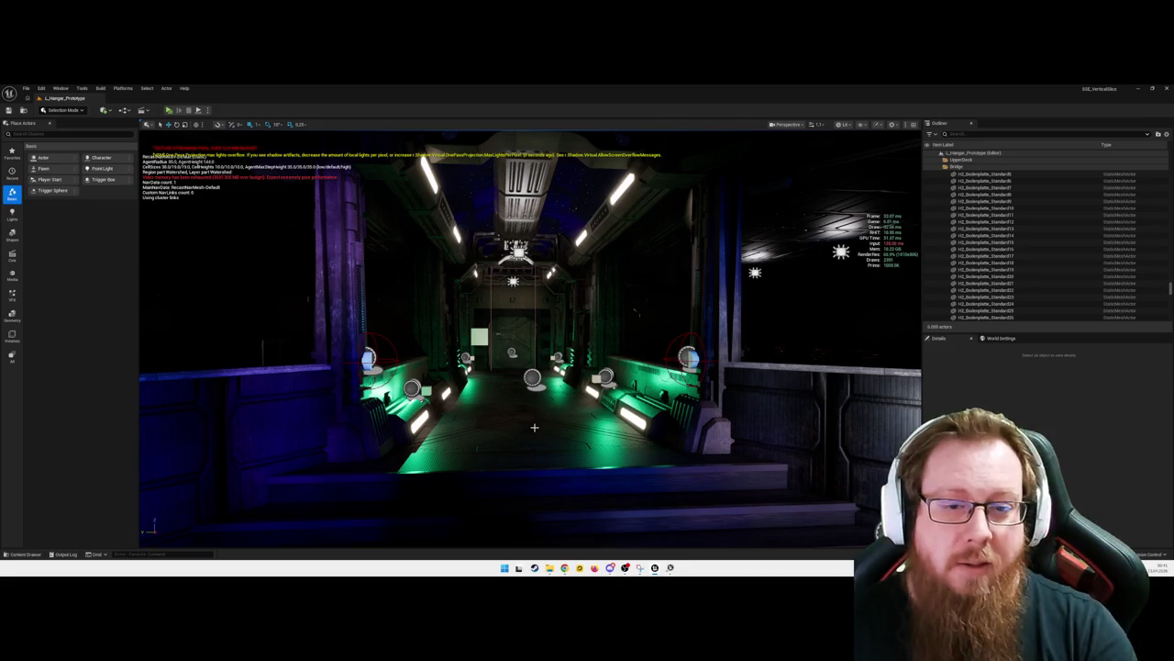
pyautogui.click(534, 426)
pyautogui.moveTo(530, 417)
pyautogui.mouseDown()
pyautogui.moveTo(633, 417)
pyautogui.moveTo(431, 417)
pyautogui.moveTo(528, 425)
pyautogui.moveTo(506, 424)
pyautogui.mouseUp()
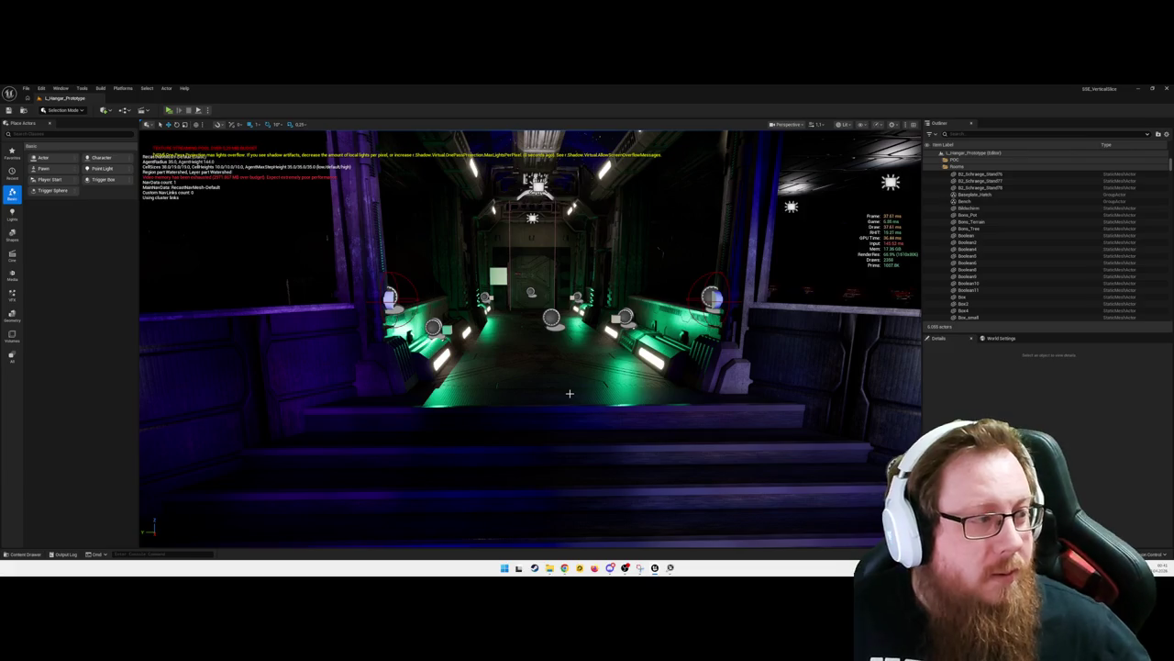
pyautogui.moveTo(559, 367)
pyautogui.mouseDown()
pyautogui.moveTo(532, 385)
pyautogui.moveTo(594, 442)
pyautogui.moveTo(559, 451)
pyautogui.moveTo(603, 488)
pyautogui.moveTo(619, 522)
pyautogui.moveTo(660, 427)
pyautogui.moveTo(543, 429)
pyautogui.moveTo(564, 438)
pyautogui.moveTo(504, 413)
pyautogui.moveTo(431, 411)
pyautogui.moveTo(486, 404)
pyautogui.mouseUp()
pyautogui.click(505, 413)
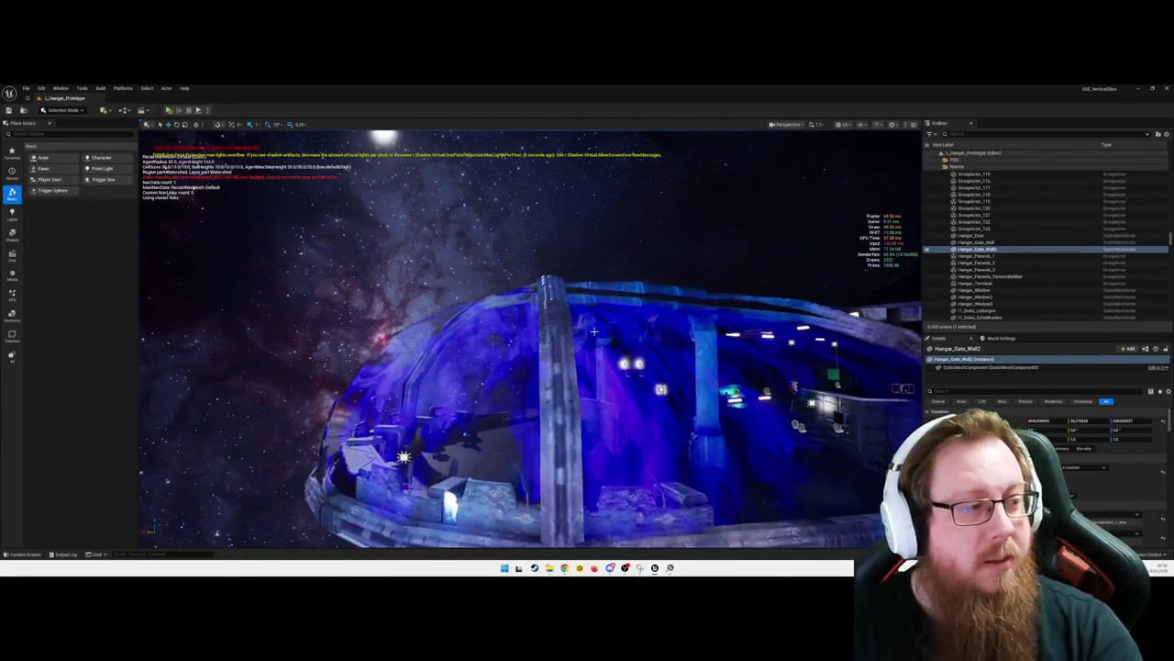
# Pull back and focus on Hangar_Gate_Wall2 so the whole glass hangar module shows
pyautogui.moveTo(599, 333); pyautogui.dragTo(599, 353)
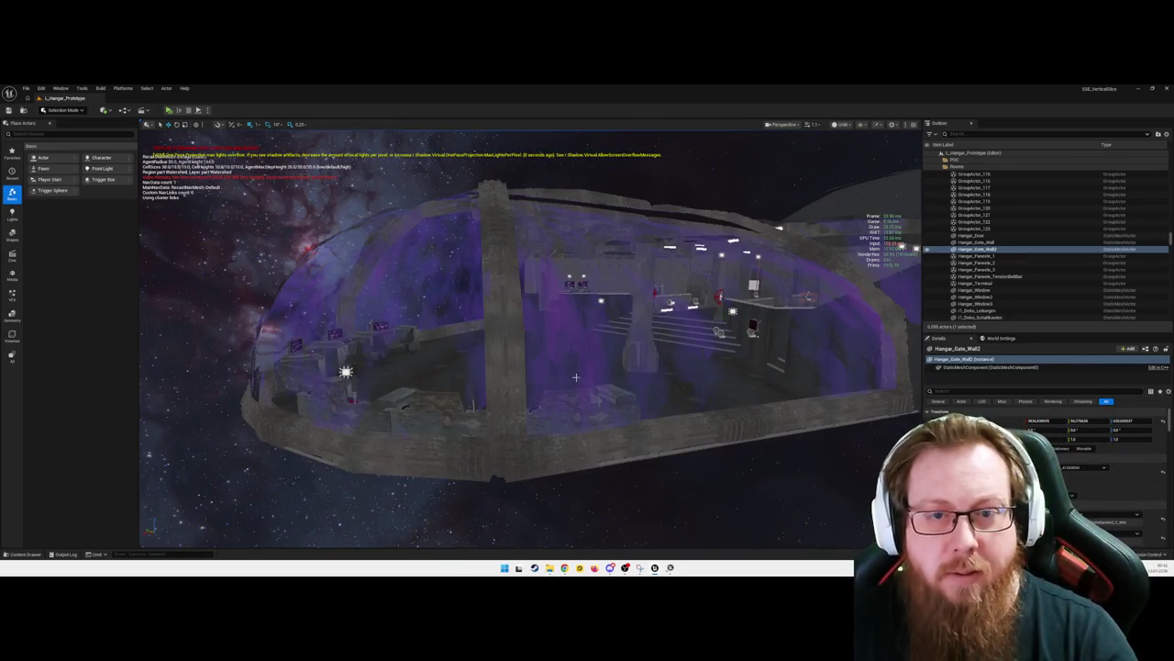
pyautogui.press('f')
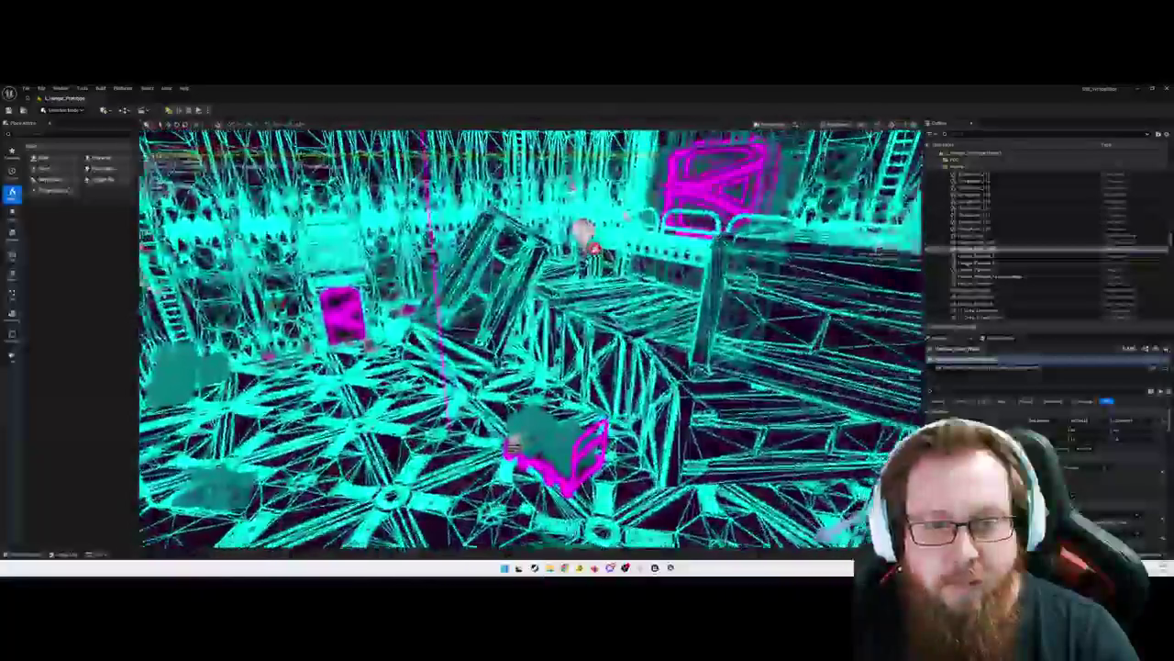
# Fly through the wireframe hangar, selecting a floor tile and a box mesh to inspect
pyautogui.doubleClick(982, 249)
pyautogui.click(573, 378)
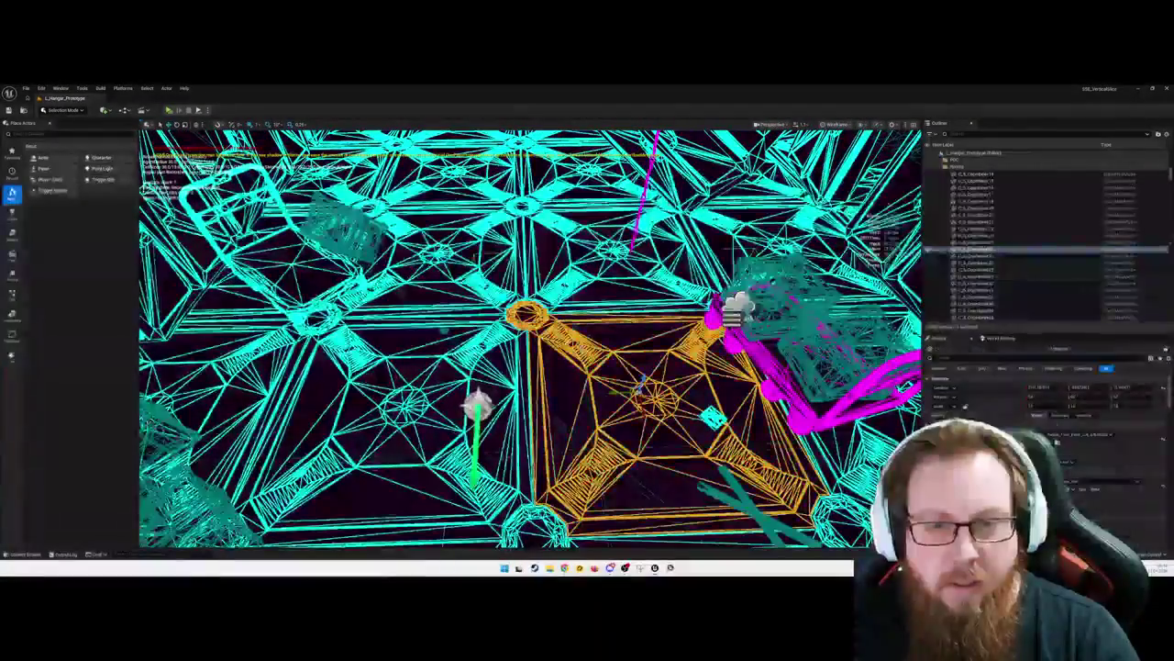
pyautogui.press('a')
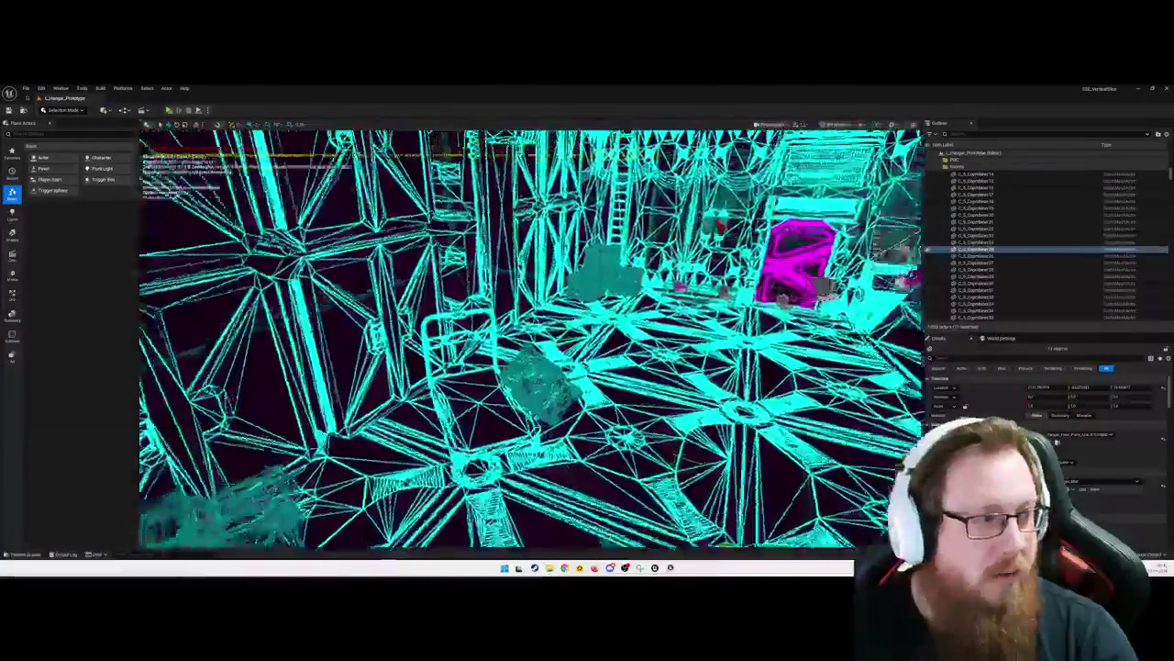
pyautogui.press('s')
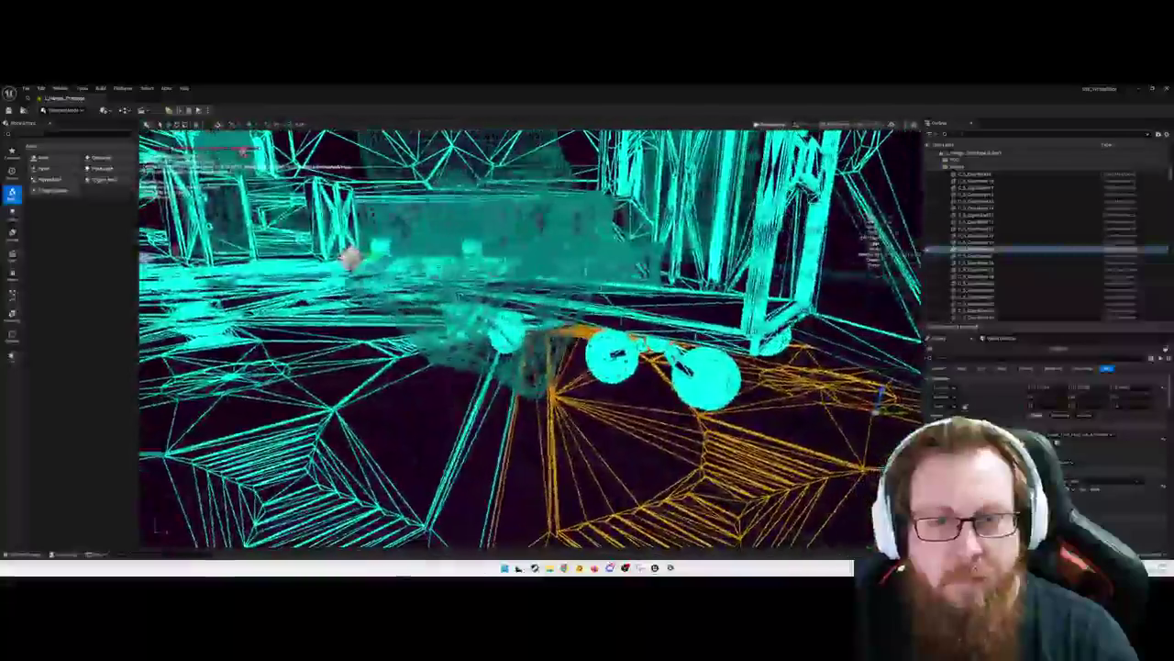
pyautogui.click(493, 385)
pyautogui.press('w')
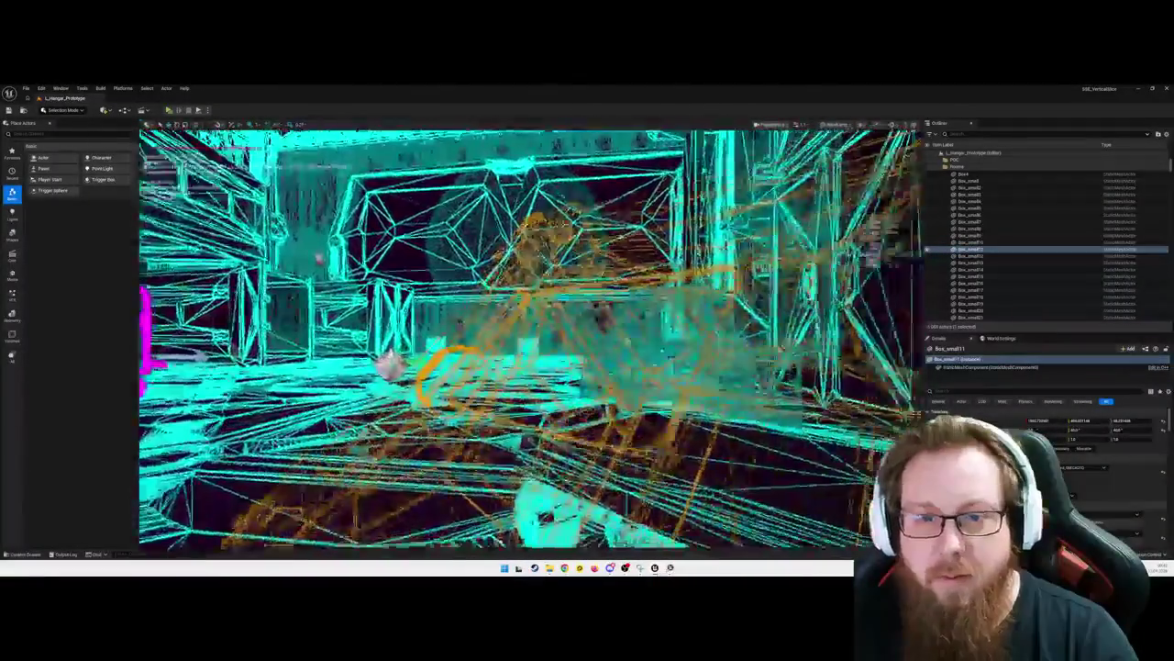
pyautogui.press('a')
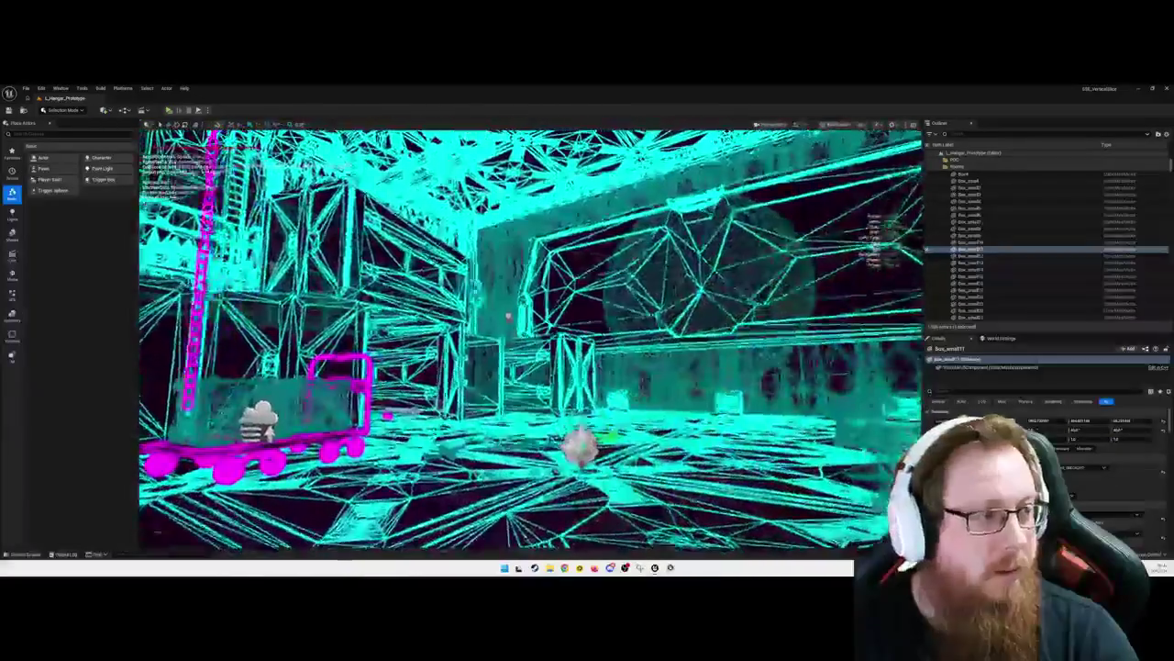
pyautogui.press('w')
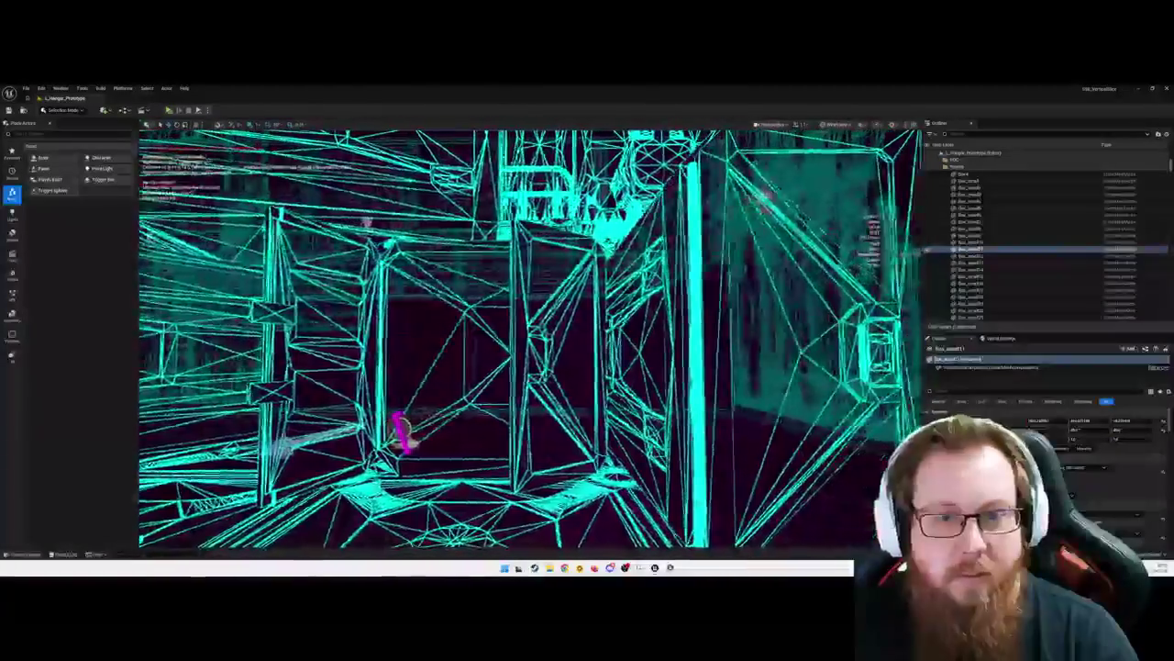
pyautogui.press('s')
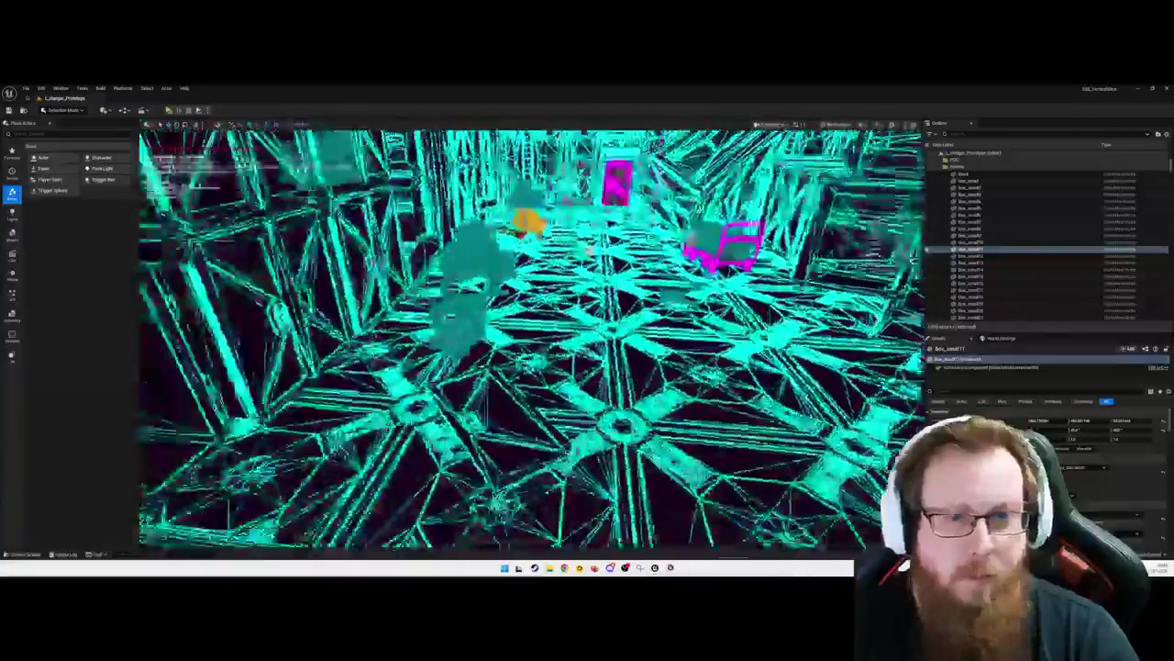
pyautogui.press('d')
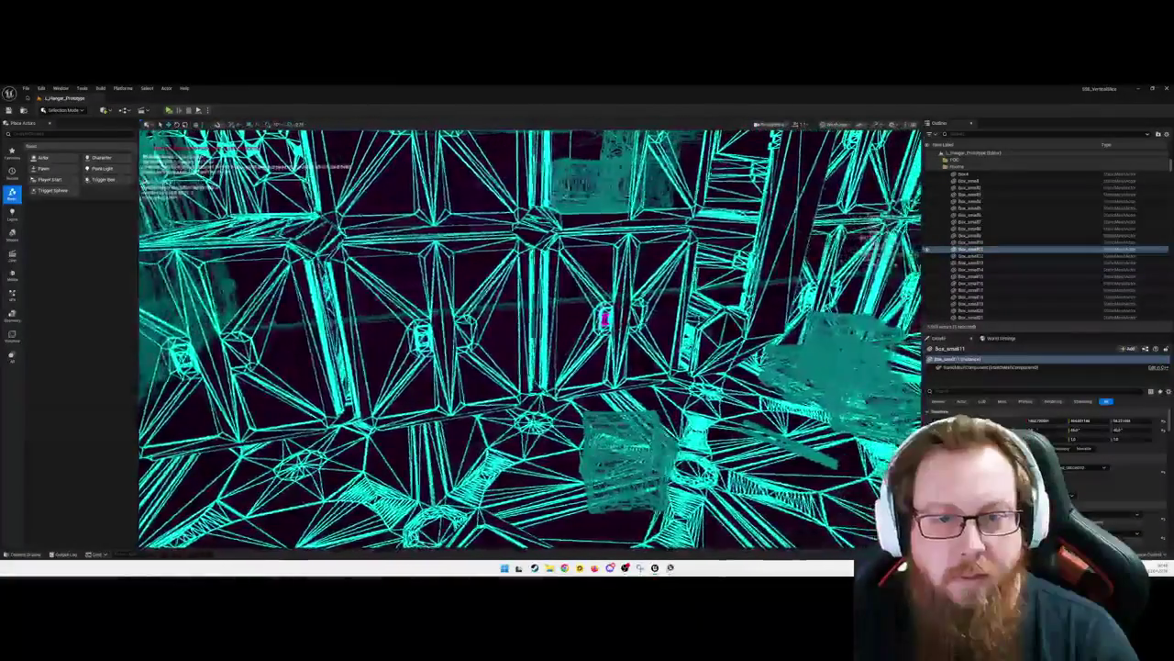
pyautogui.press('d')
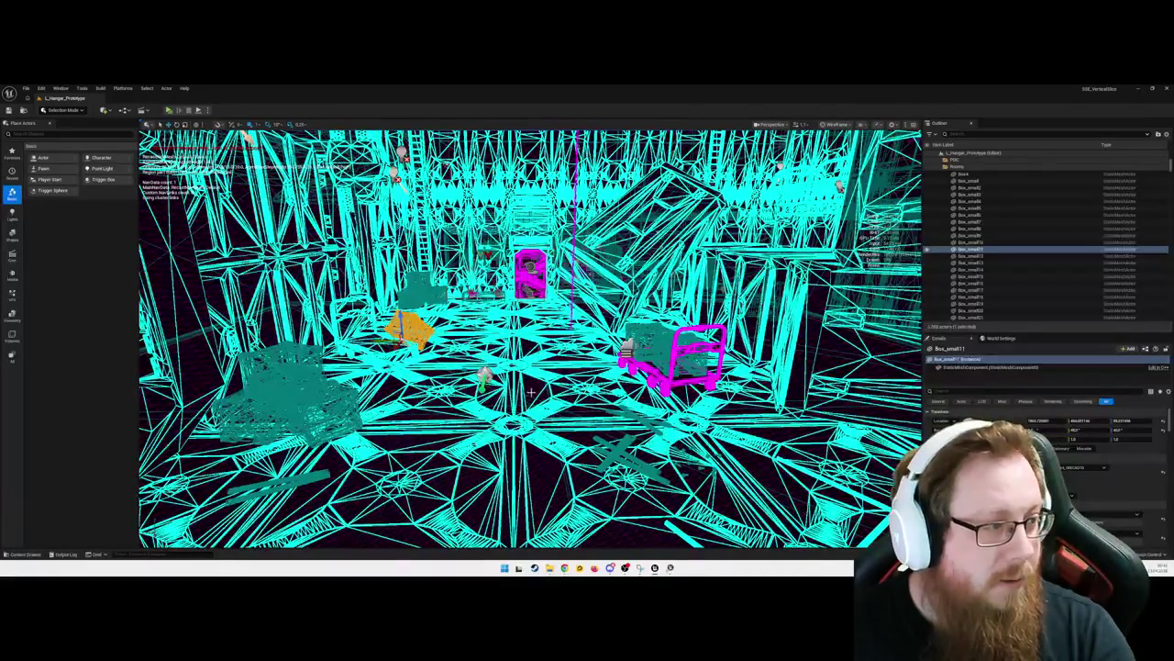
# Focus on a wall panel near the door, then select and deselect a large floor mesh
pyautogui.press('w')
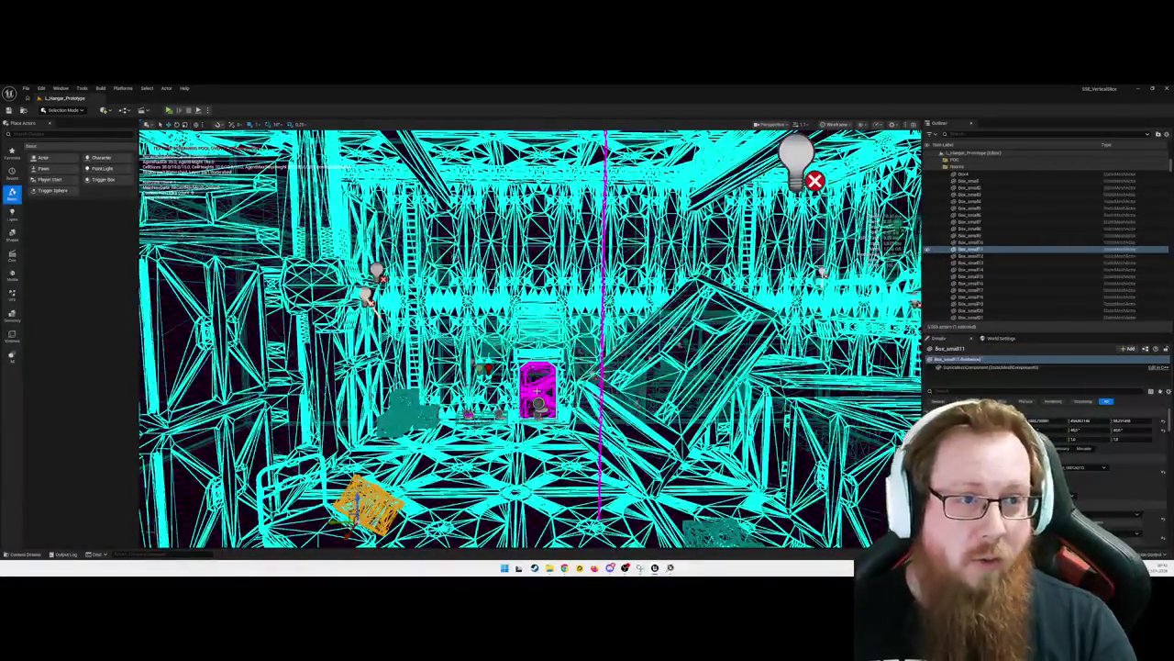
pyautogui.press('w')
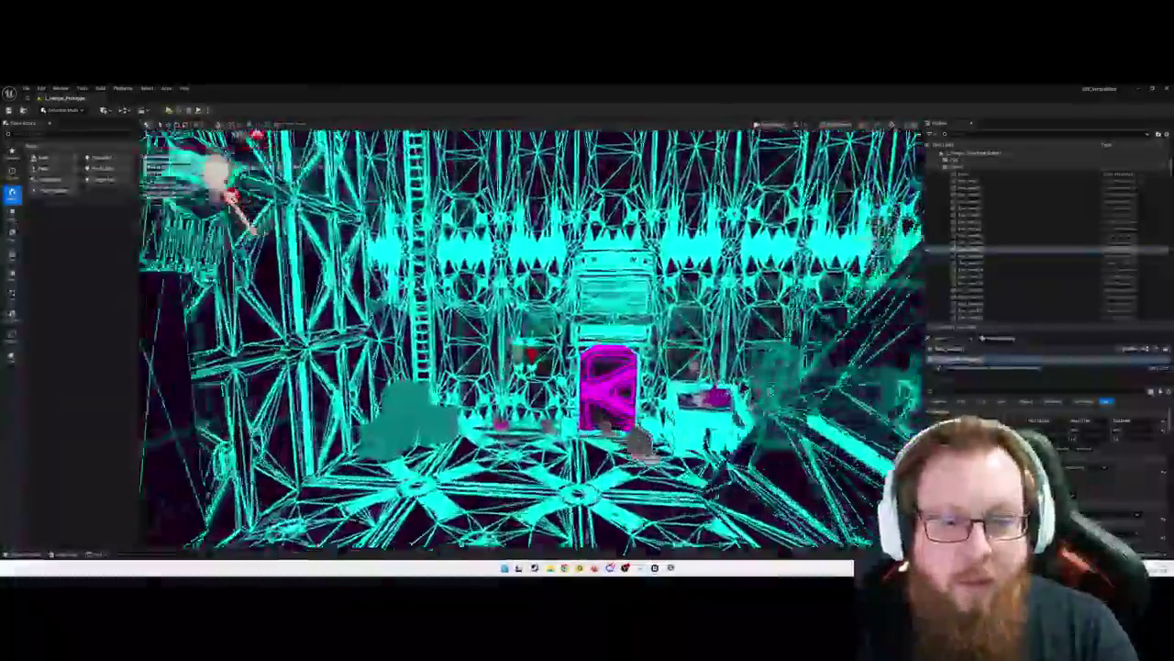
pyautogui.press('f')
pyautogui.press('e')
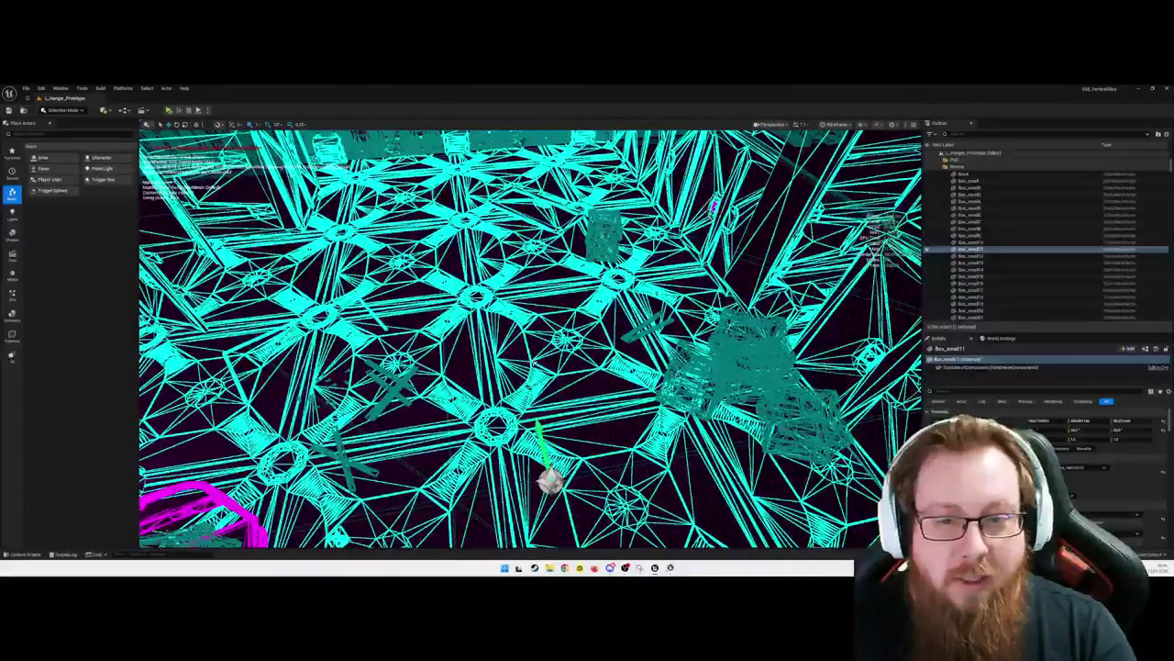
pyautogui.click(569, 348)
pyautogui.press('Escape')
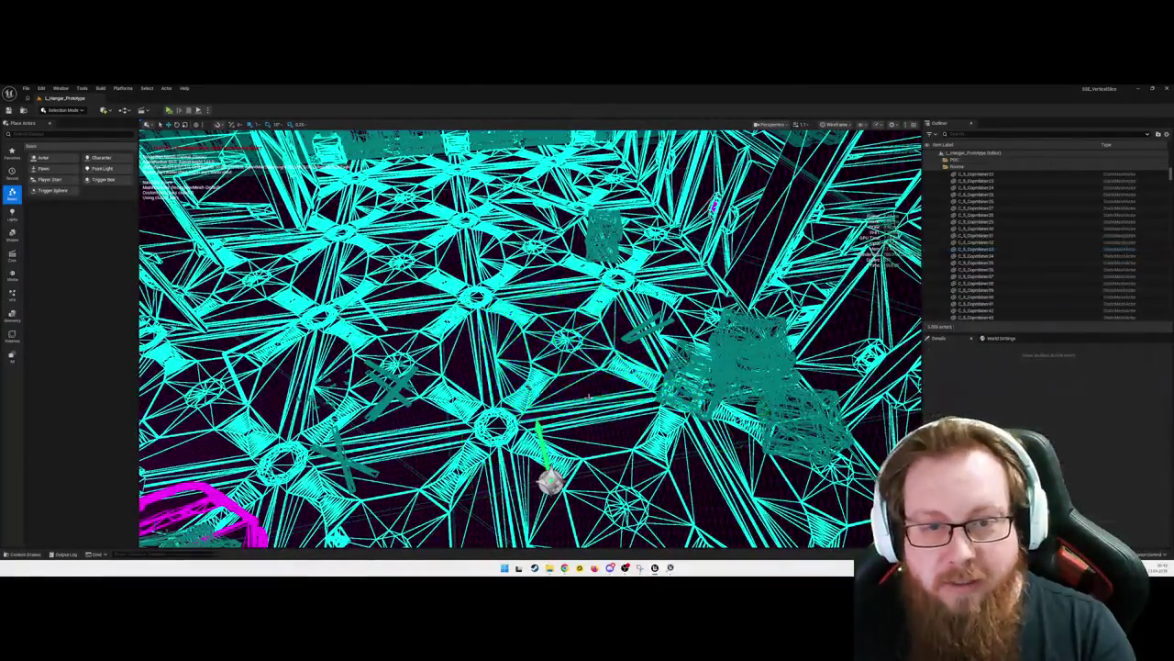
# Fly further across the floor grid and switch the viewport back to Lit shading
pyautogui.press('s')
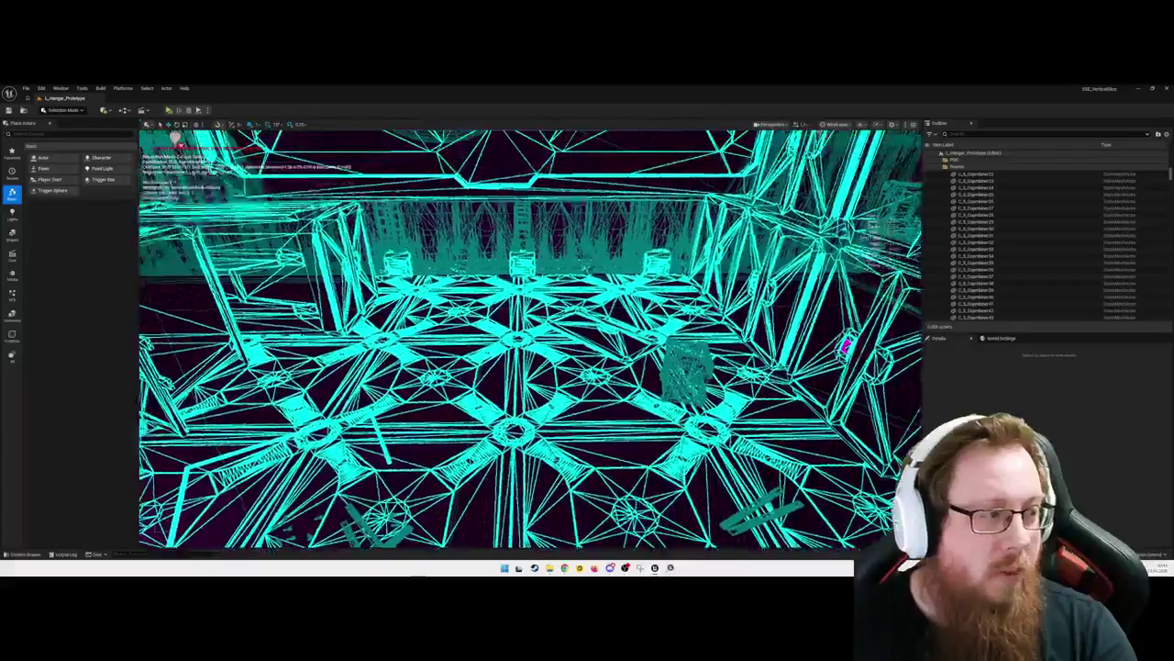
pyautogui.press('w')
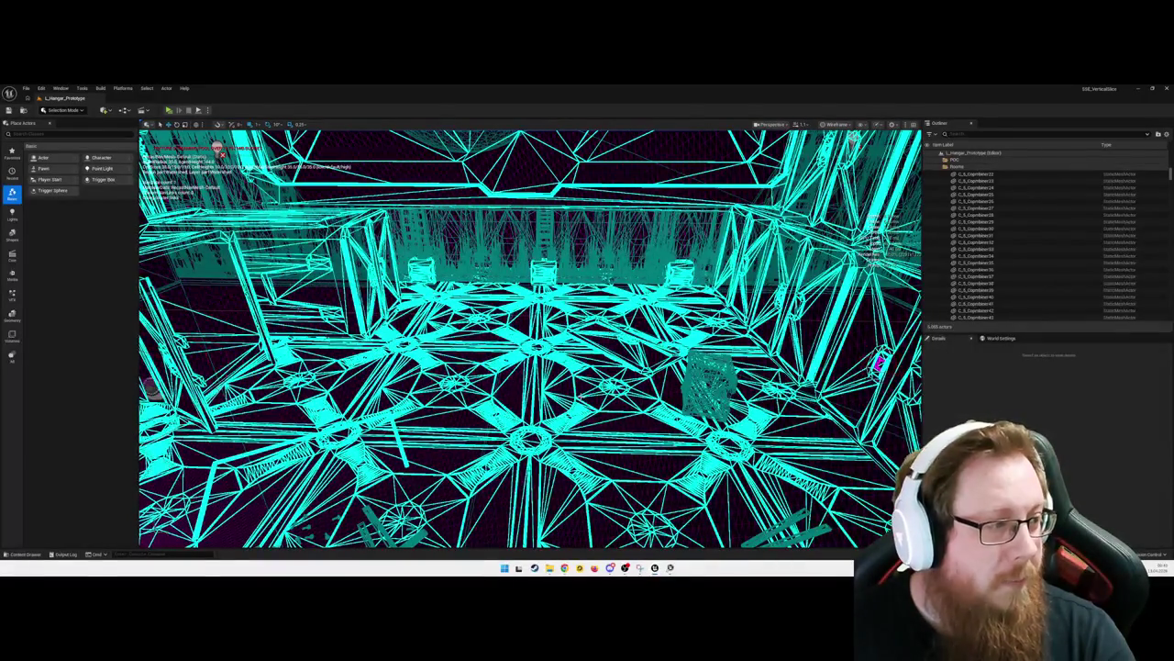
pyautogui.press('w')
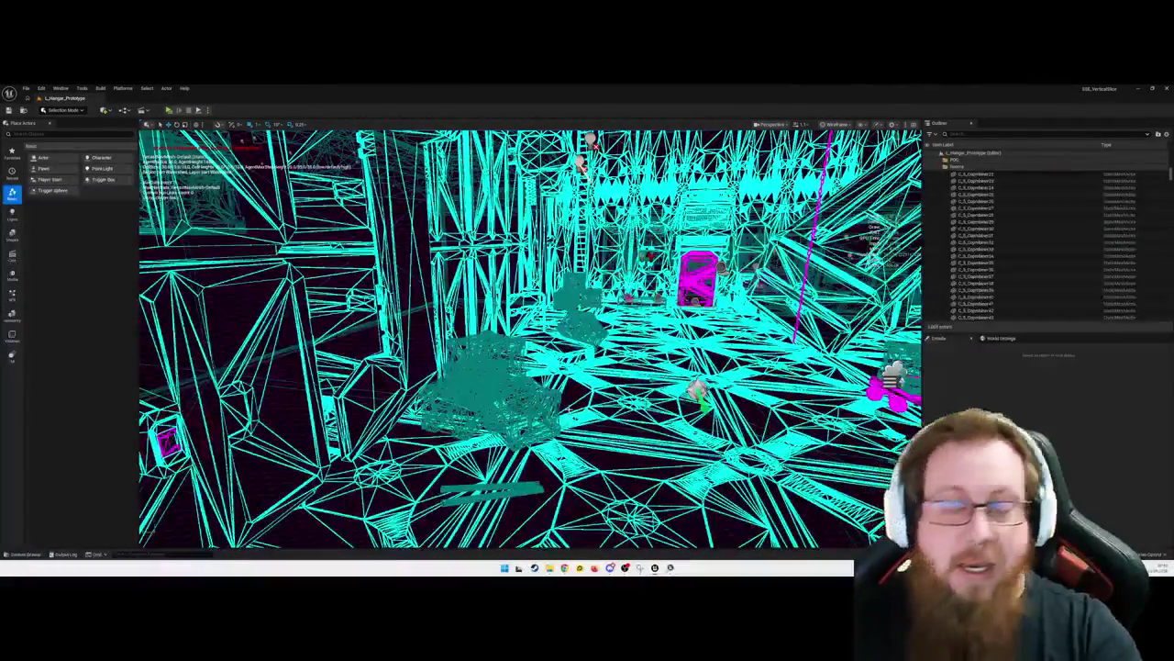
pyautogui.press('w')
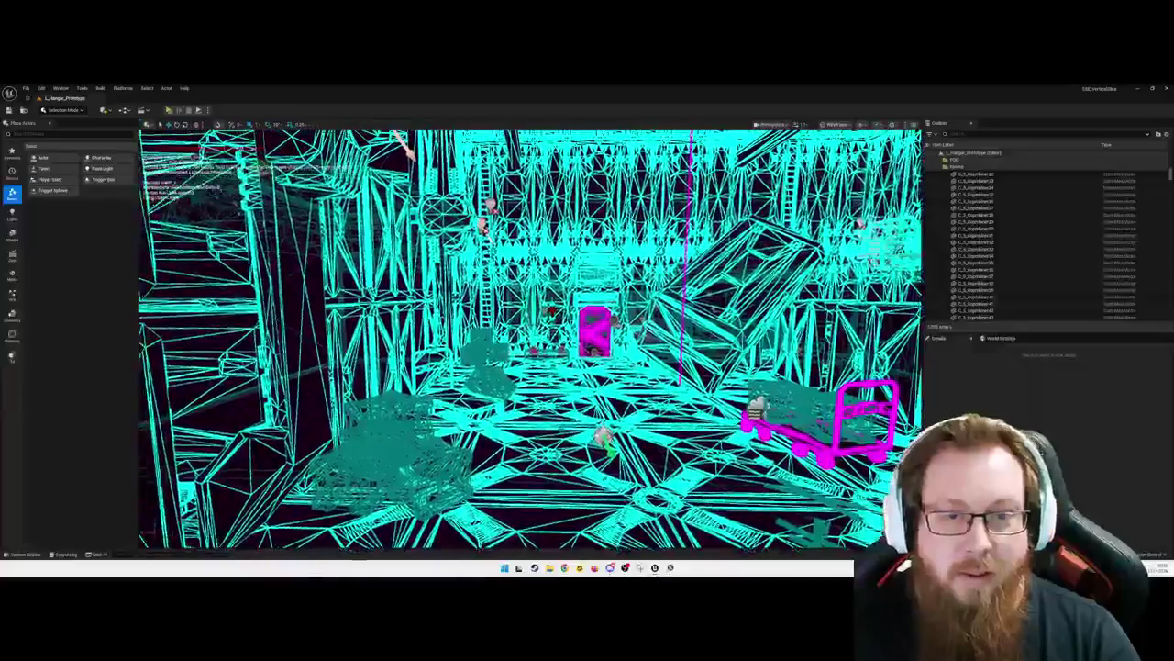
pyautogui.hotkey('alt', '4')
# Fly out past the ship into space, then back through the hangar into the green-lit bridge corridor
pyautogui.press('w')
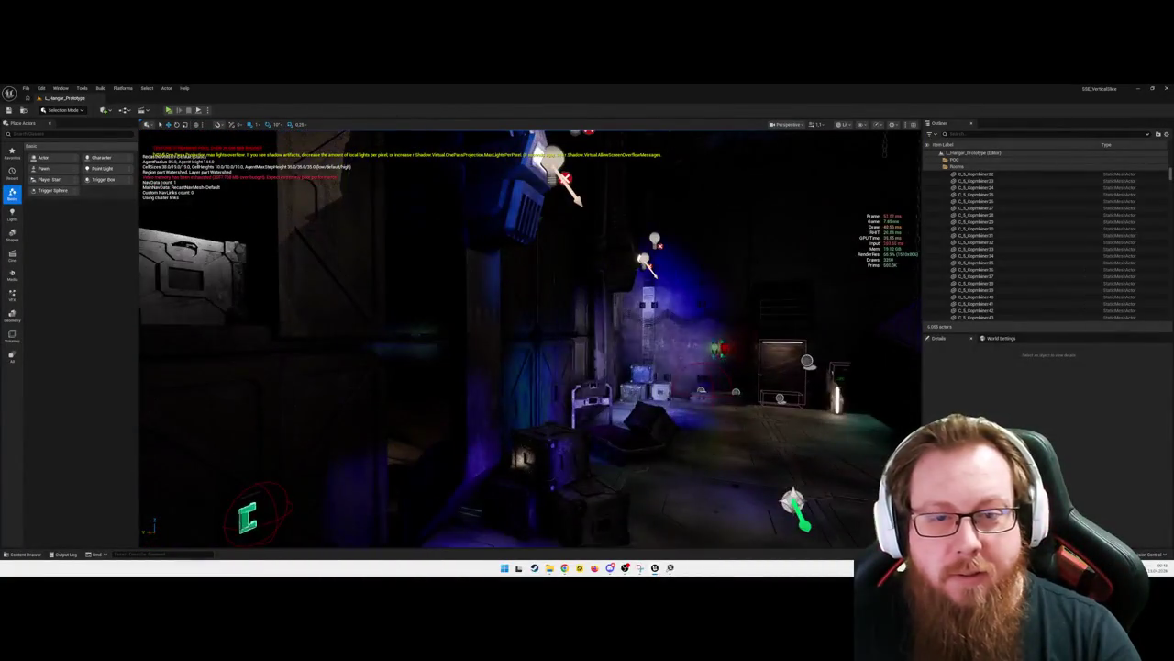
pyautogui.press('s')
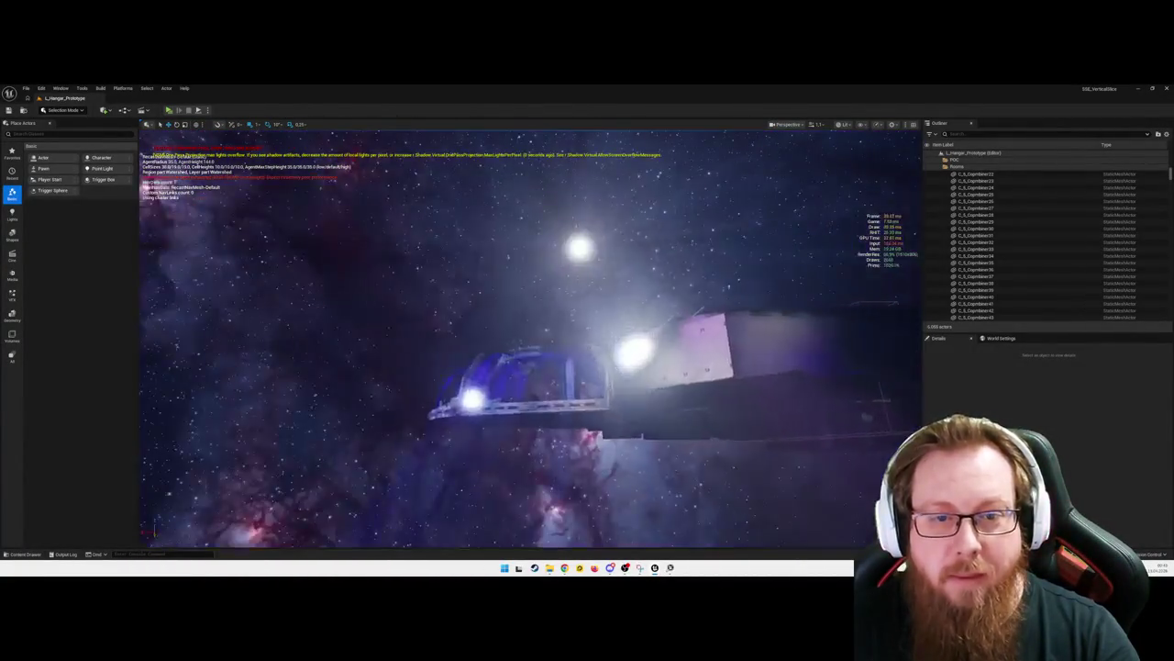
pyautogui.press('w')
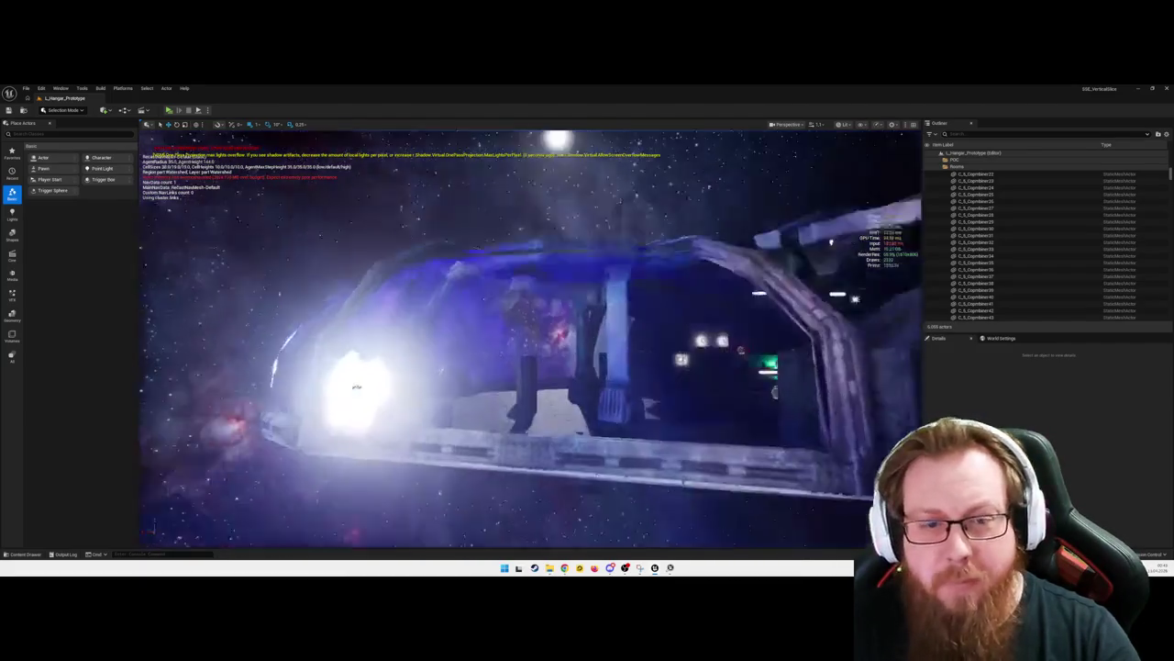
pyautogui.press('w')
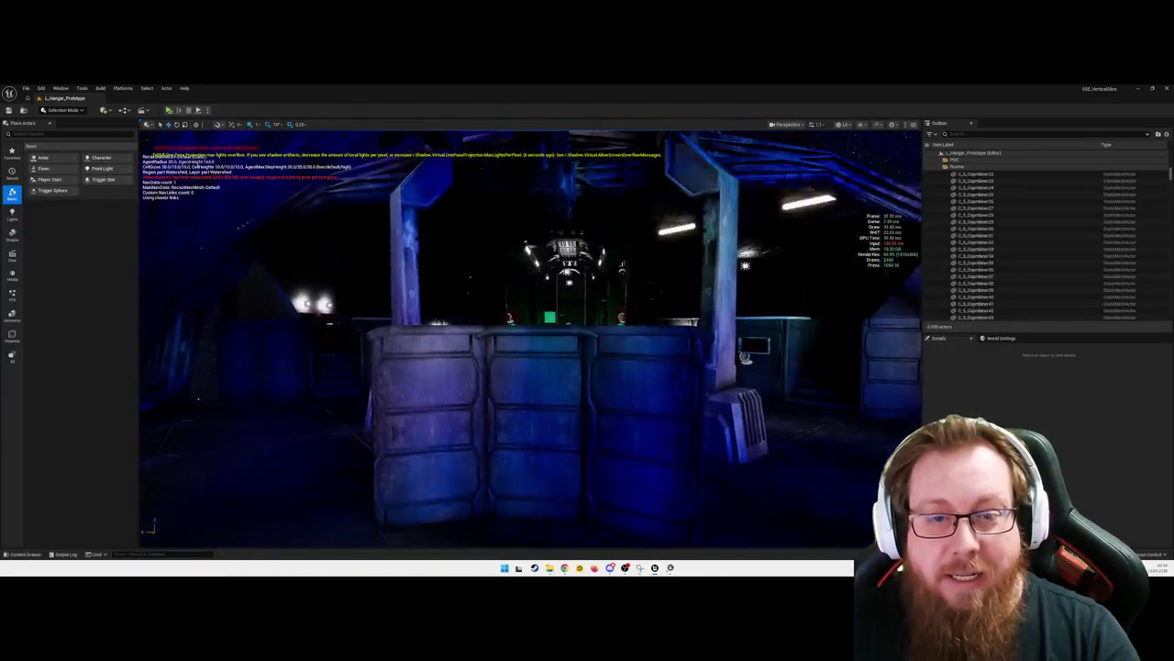
pyautogui.press('w')
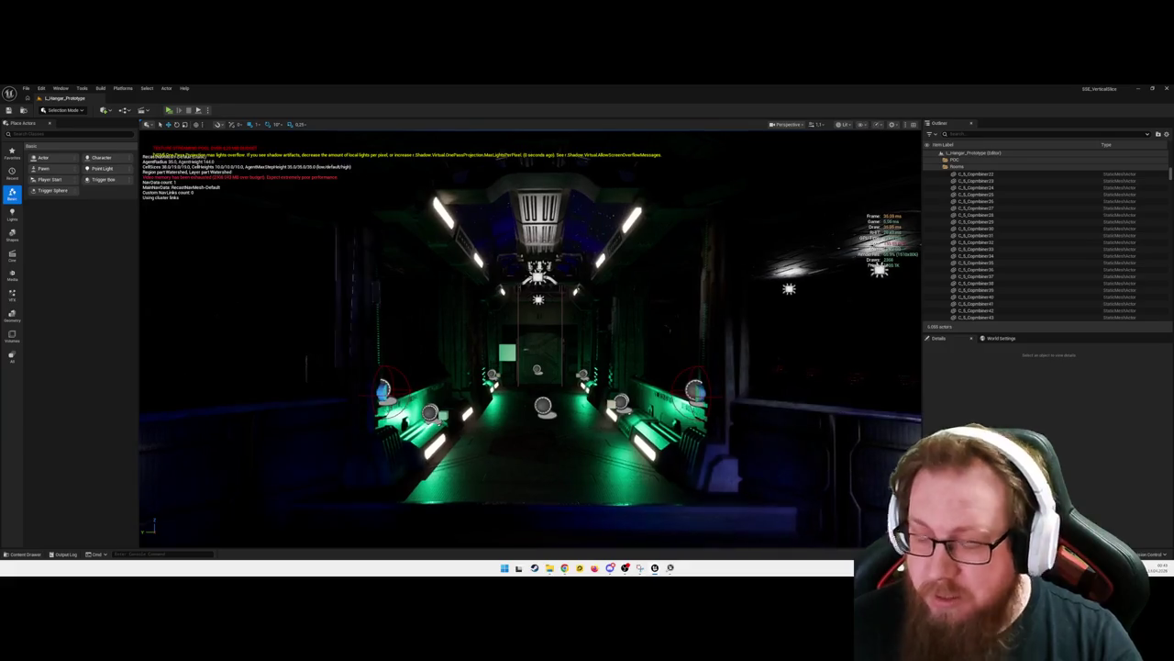
pyautogui.press('w')
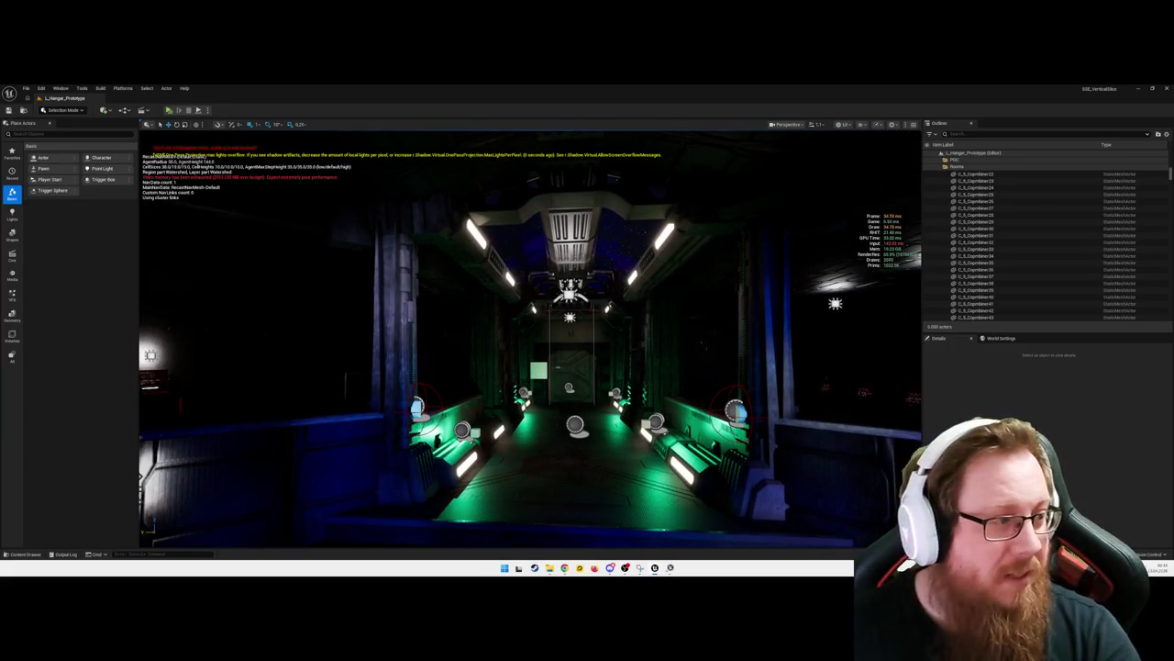